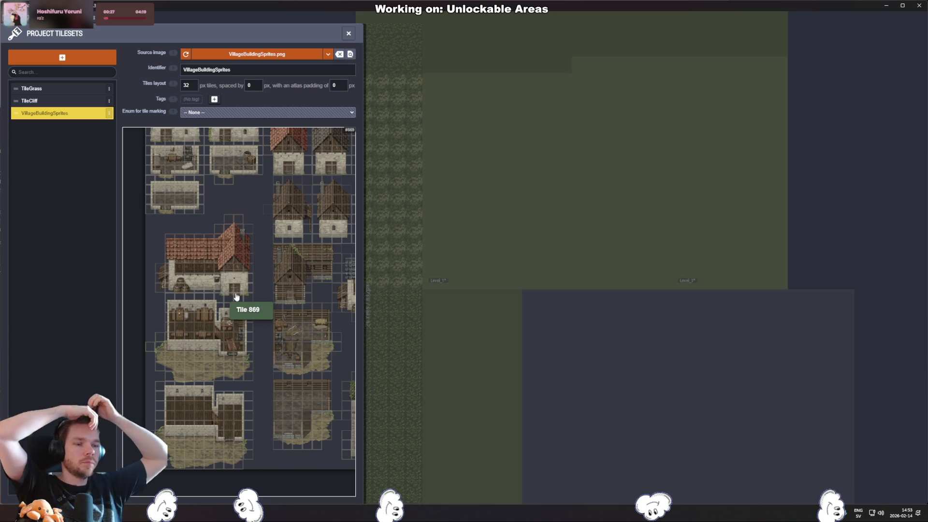
- Show LDtk's Project Entities panel listing the 32×32 StartingPosition entity
key("e")
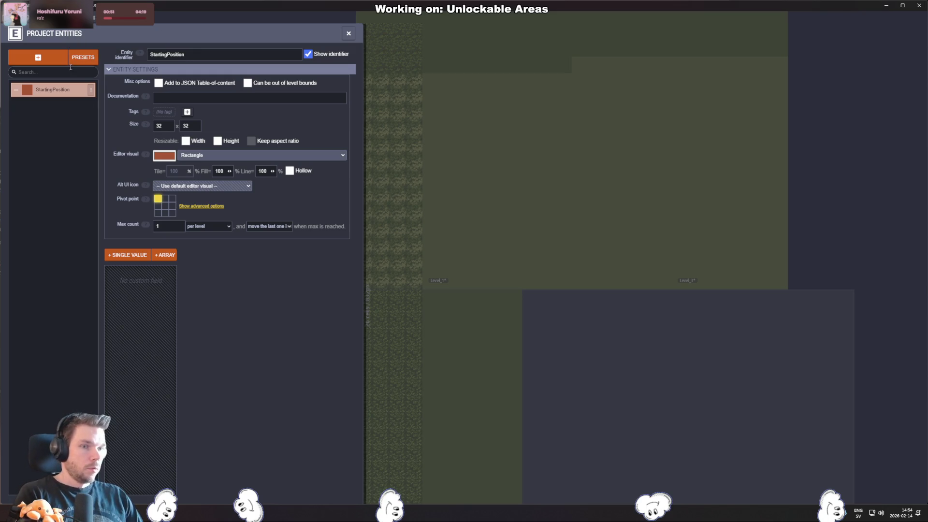
left_click(196, 154)
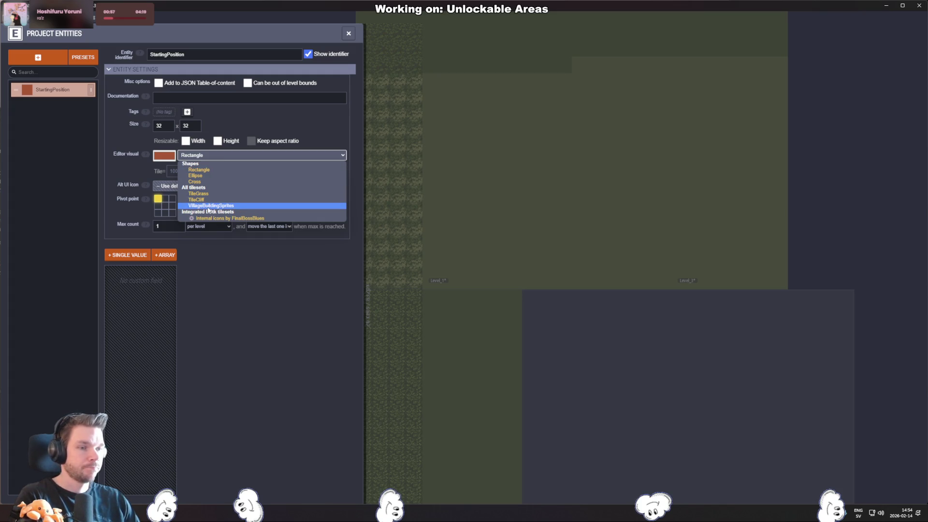
left_click(209, 206)
left_click(231, 155)
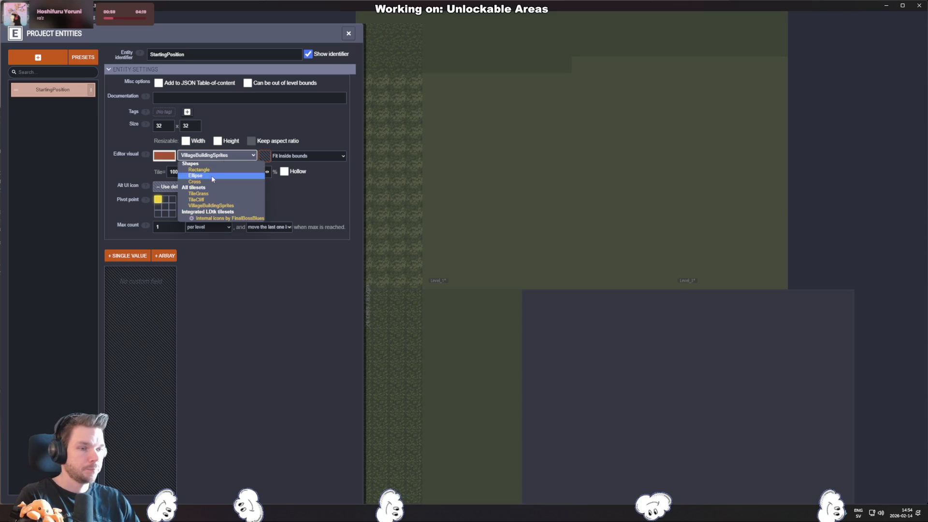
left_click(198, 170)
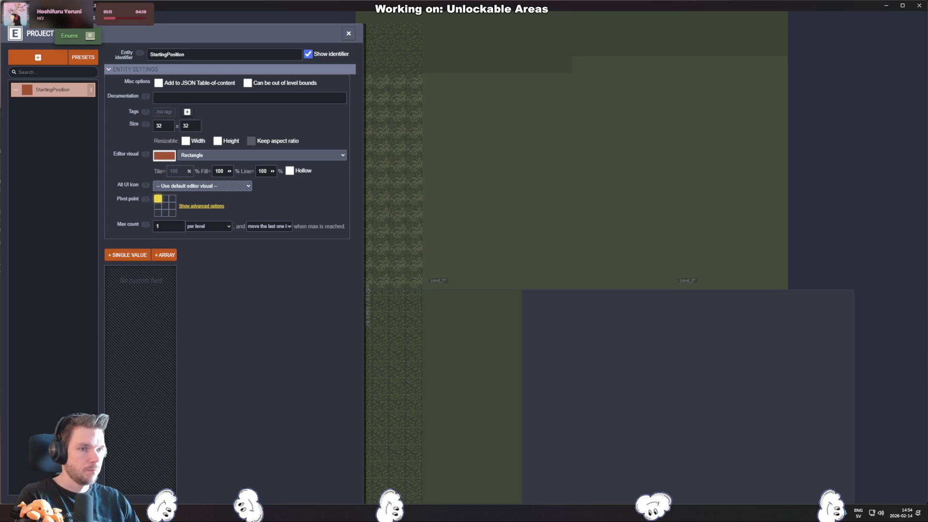
- Review the GroundLayer and TileGrass tileset definitions, then start adding a new layer
key("l")
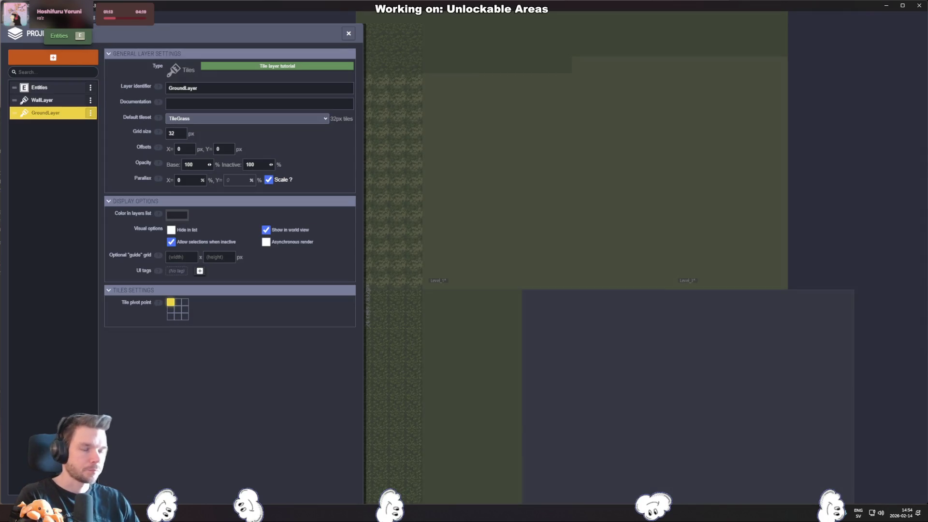
key("t")
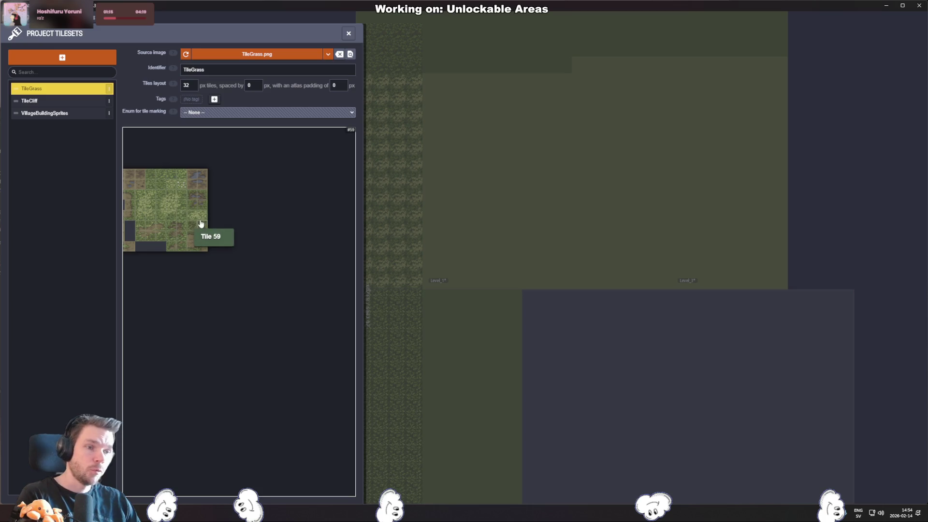
mouse_move(201, 224)
left_mouse_down()
mouse_move(277, 203)
mouse_move(275, 225)
left_mouse_up()
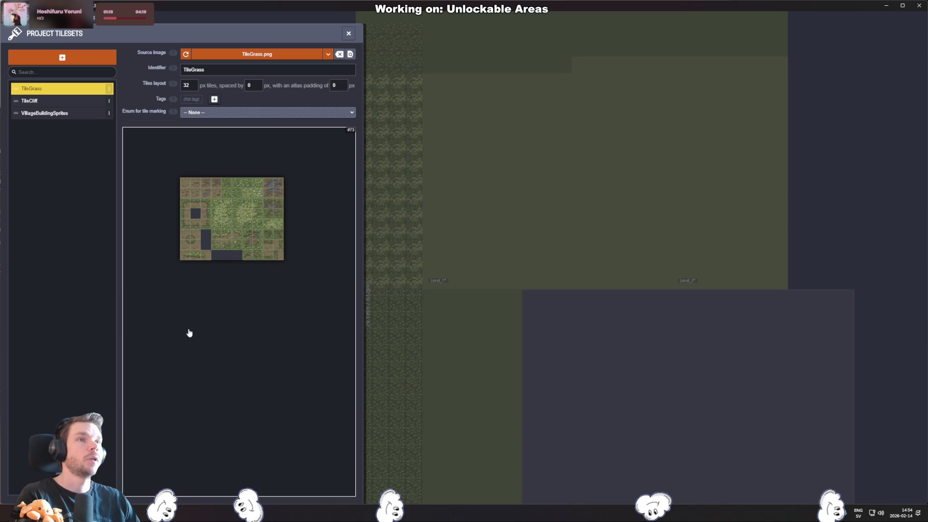
key("l")
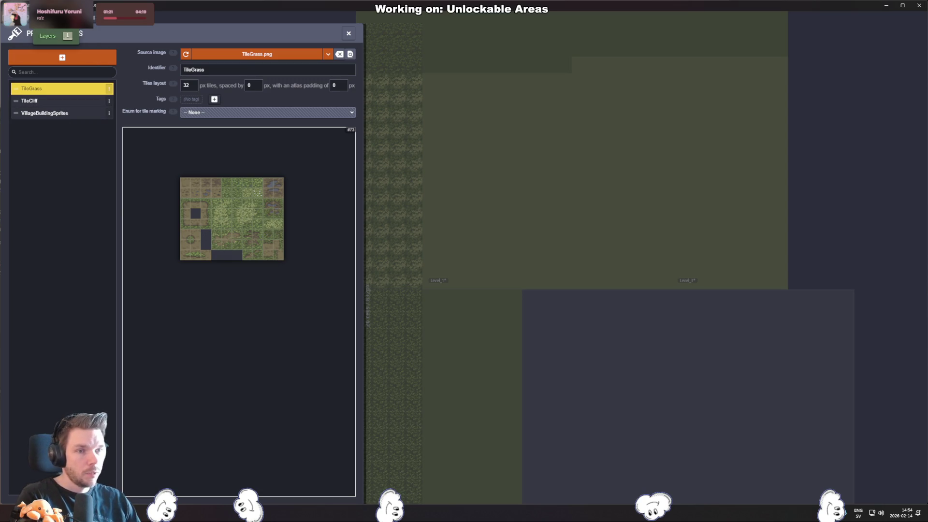
left_click(78, 57)
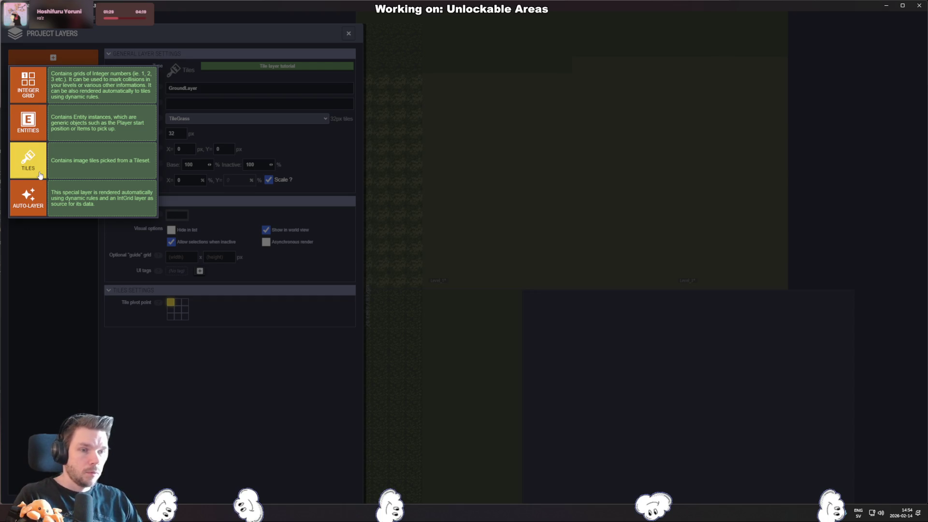
- Create a Tiles layer named Houses with VillageBuildingSprites as its default tileset
left_click(34, 162)
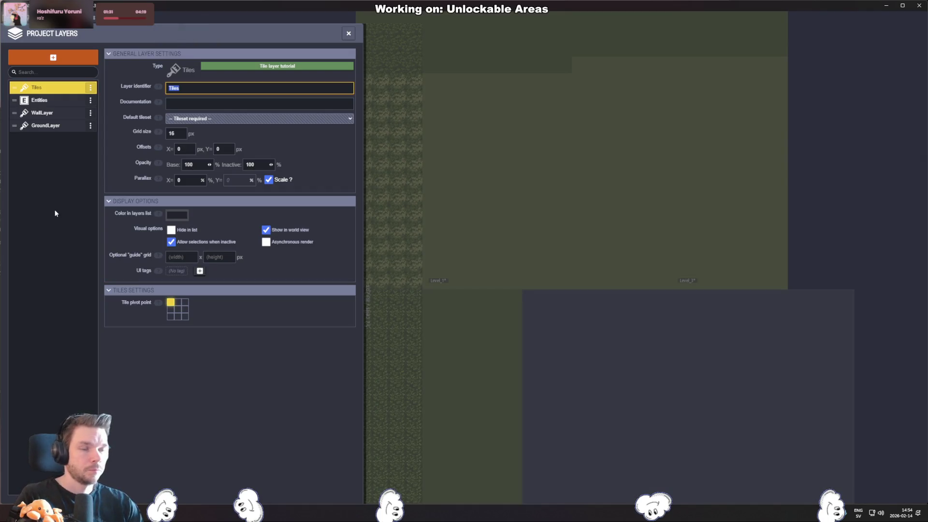
type("Houses")
key("Return")
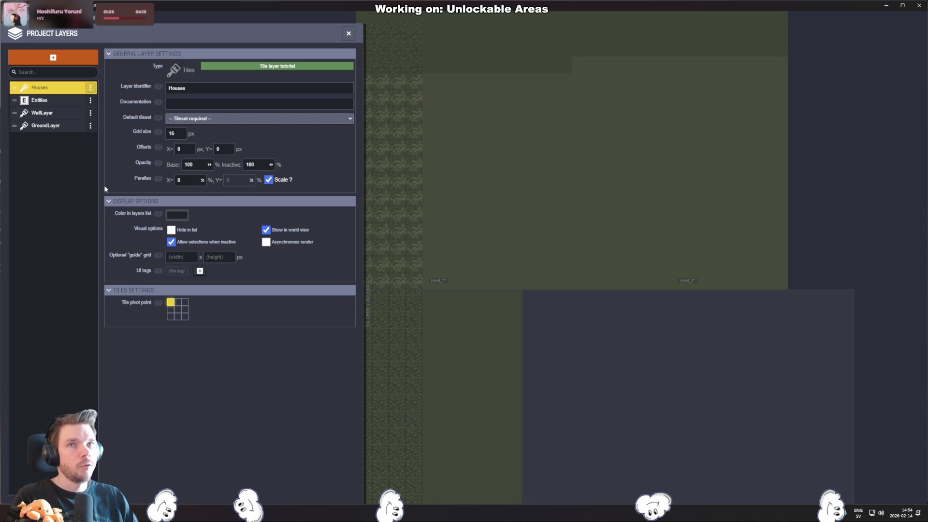
left_click(247, 119)
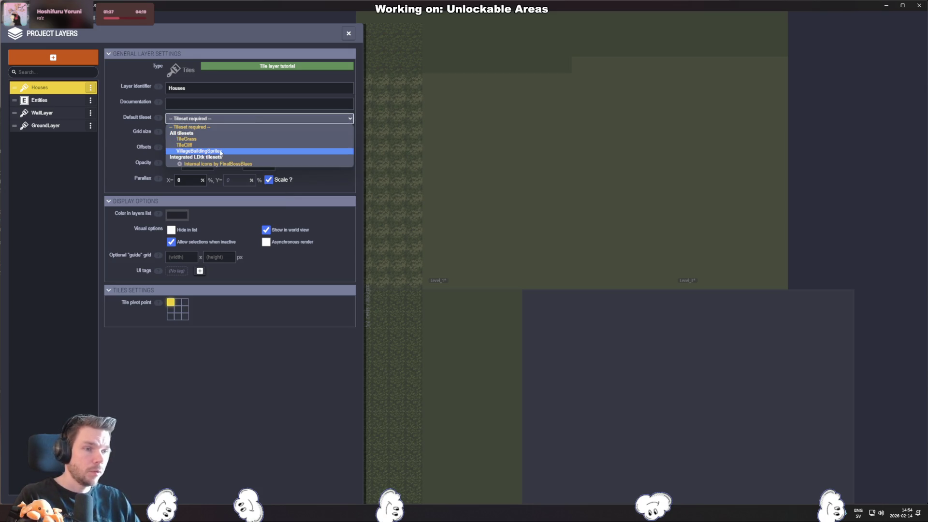
left_click(242, 151)
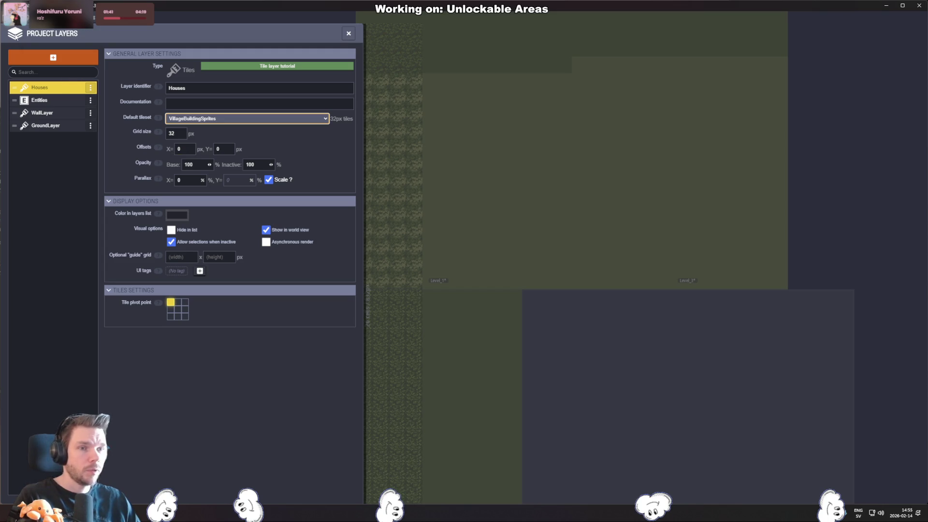
key("Escape")
- Roughly select the red-roofed house tiles in the VillageBuildingSprites palette, then clear that selection
mouse_move(52, 298)
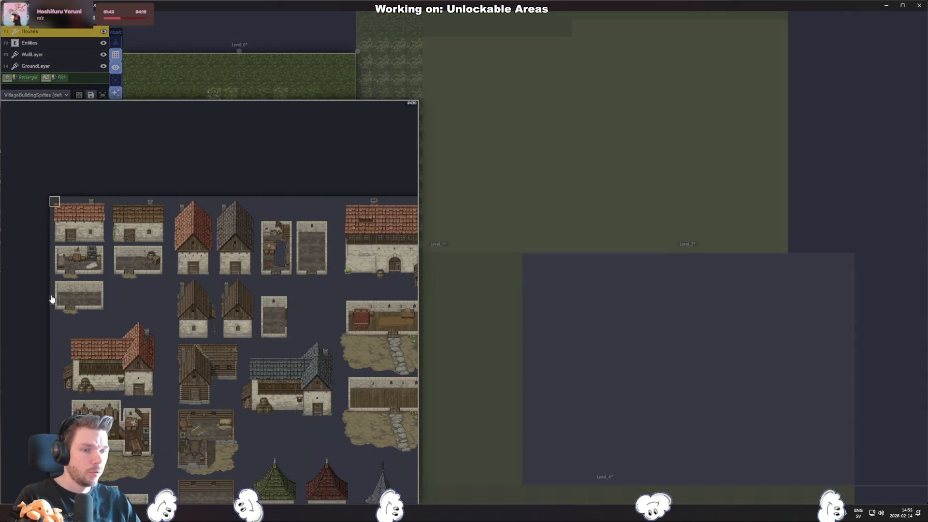
left_click_drag(247, 347, 184, 262)
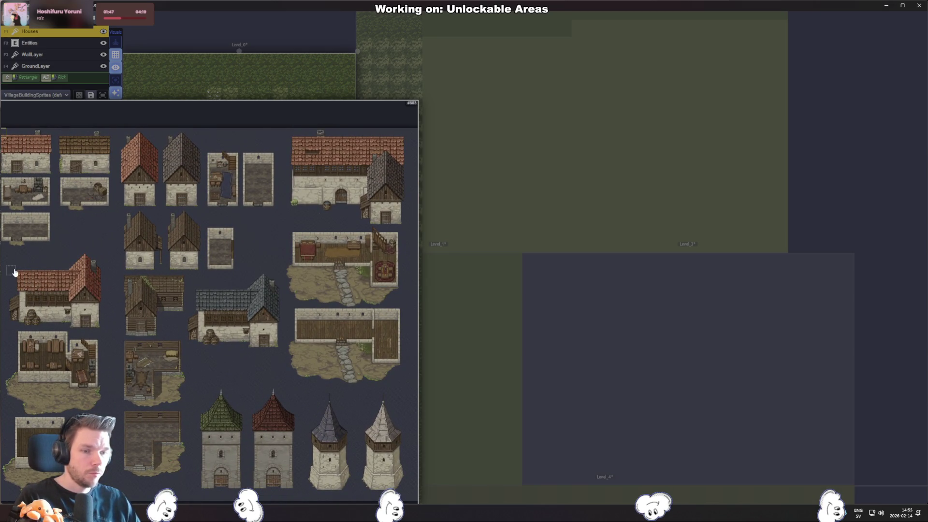
mouse_move(13, 262)
left_mouse_down()
mouse_move(68, 325)
mouse_move(101, 329)
left_mouse_up()
scroll(93, 359, "up", 3)
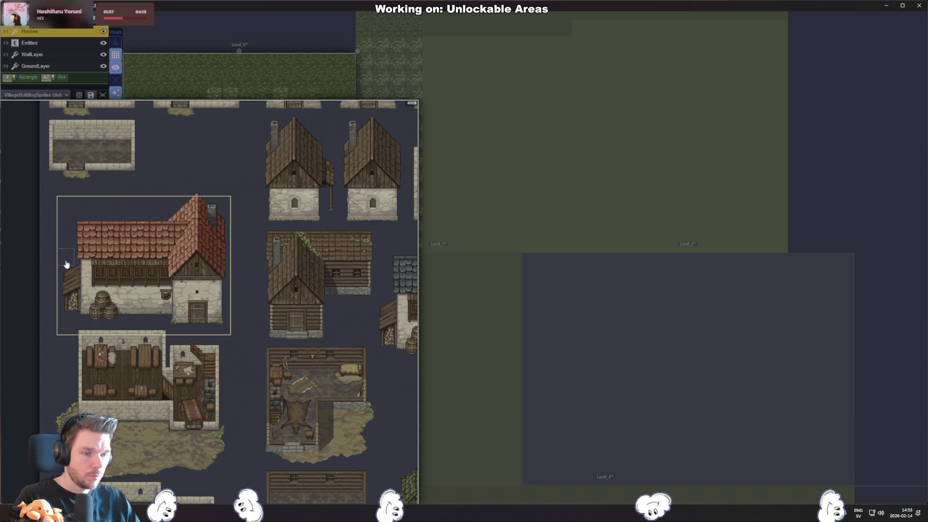
left_click(153, 323)
- Reselect the entire red-roofed house with barrels precisely as the Houses brush
mouse_move(67, 210)
left_mouse_down()
mouse_move(194, 278)
mouse_move(221, 309)
mouse_move(167, 332)
mouse_move(174, 327)
mouse_move(170, 340)
left_mouse_up()
scroll(157, 309, "up", 3)
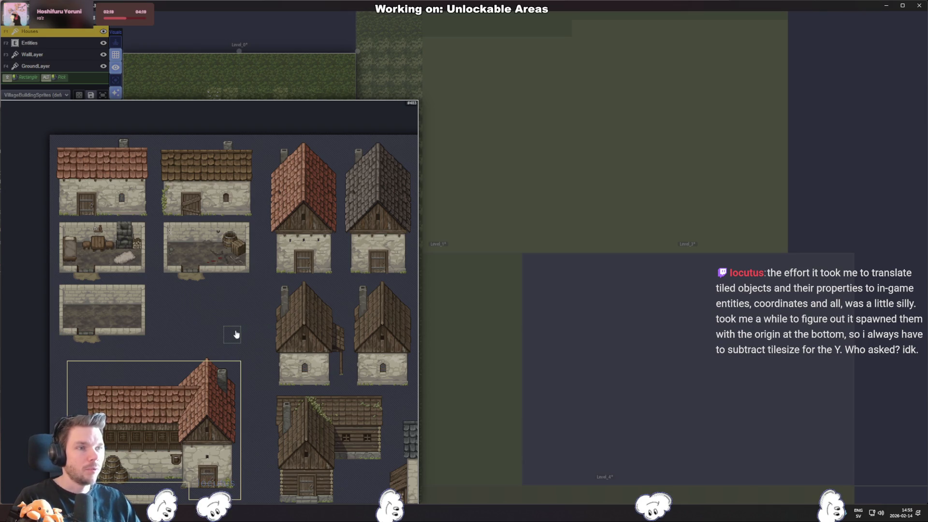
scroll(256, 334, "right", 5)
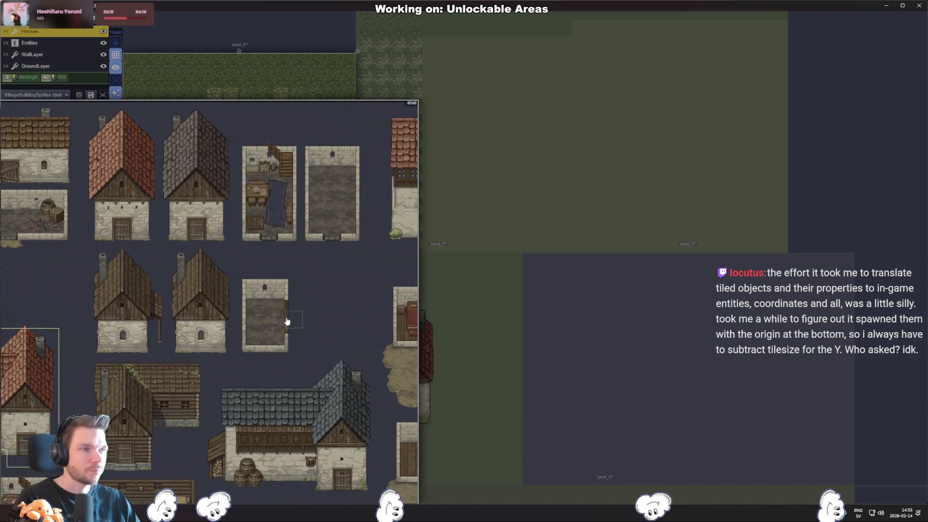
scroll(252, 314, "right", 2)
scroll(236, 304, "right", 2)
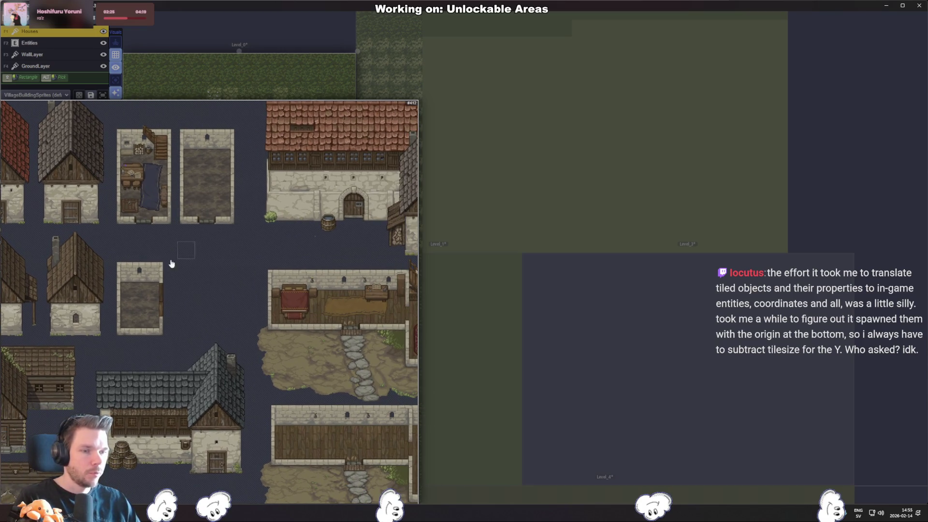
scroll(169, 263, "left", 3)
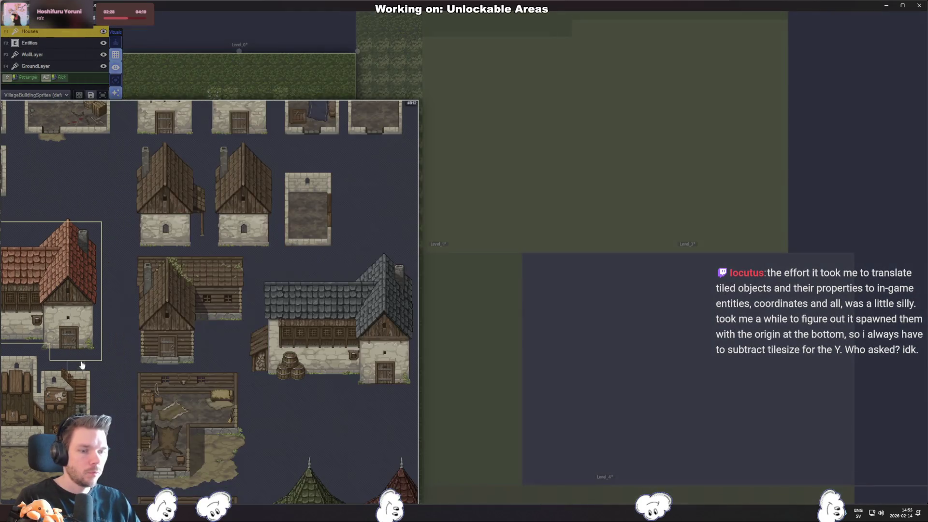
mouse_move(179, 252)
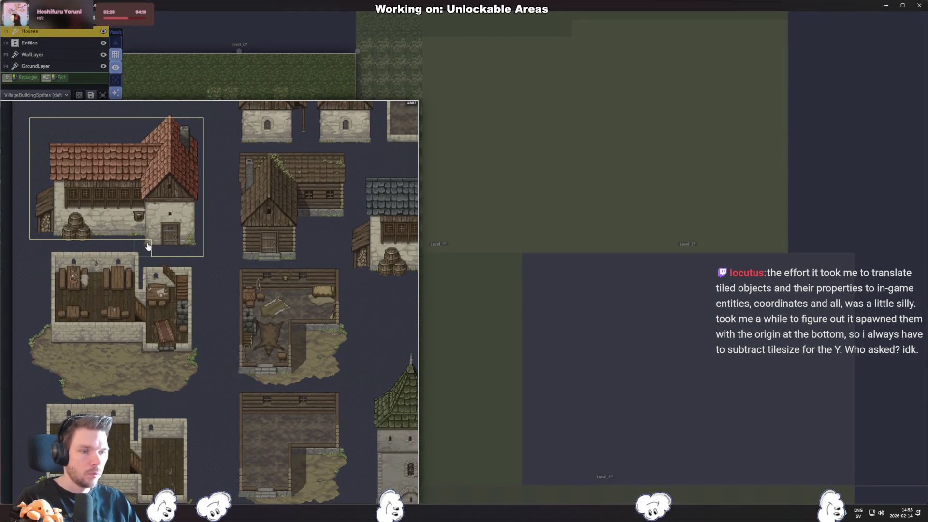
scroll(148, 246, "up", 5)
scroll(135, 249, "down", 5)
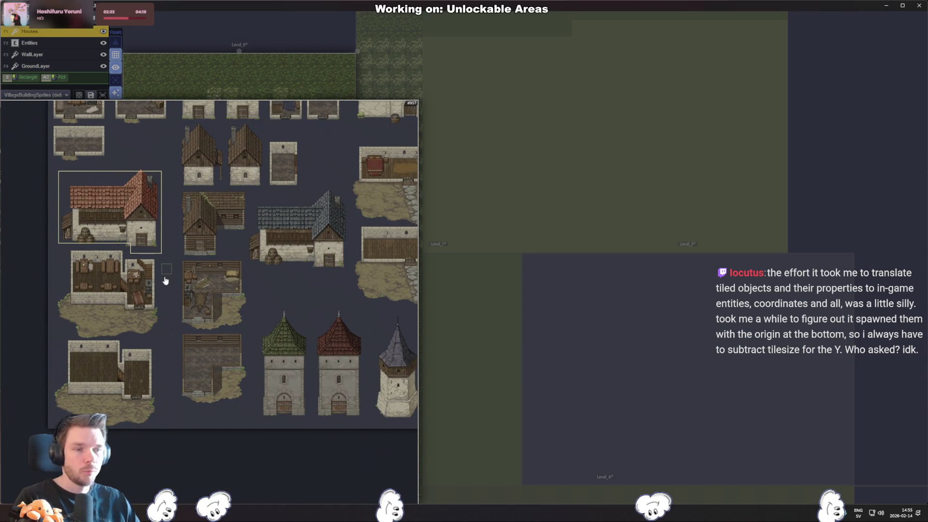
- Open the VillageBuildingSprites tileset definition and pan across its 32 px, 0-spacing tile grid
key("t")
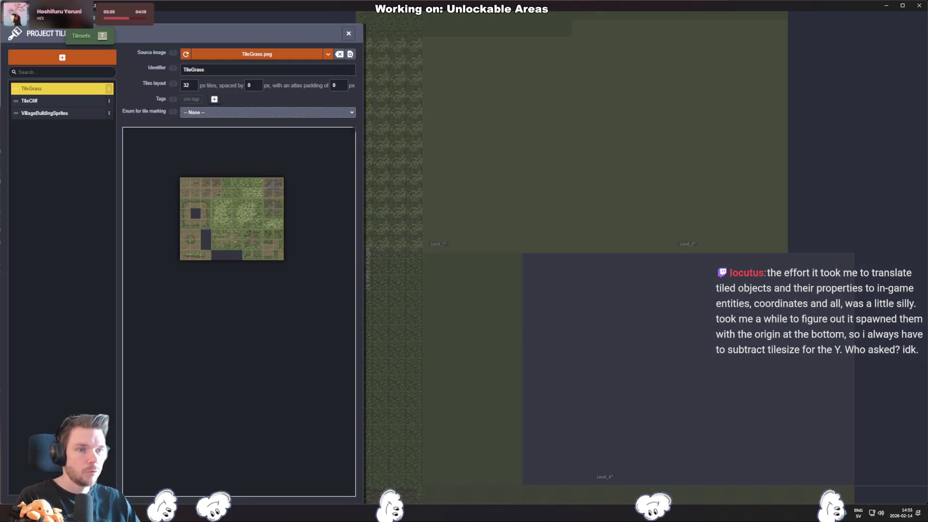
left_click(66, 112)
scroll(229, 367, "up", 5)
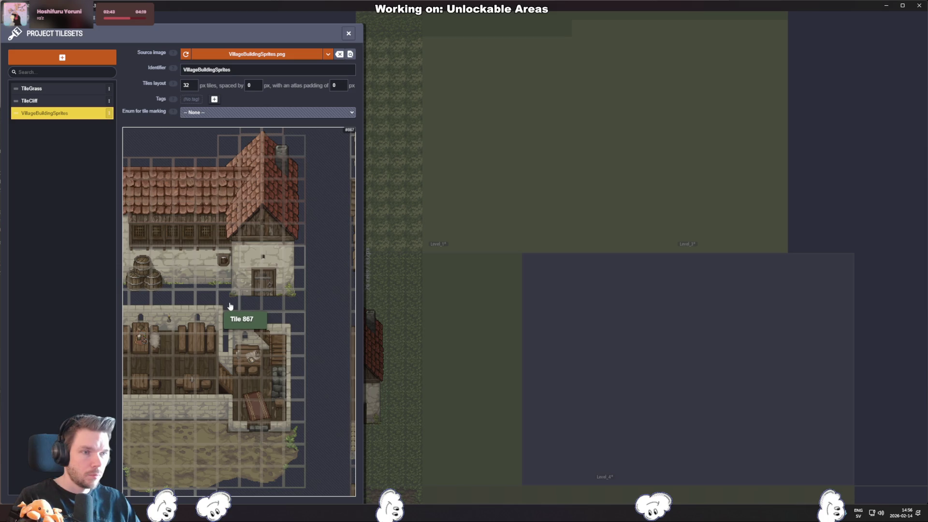
scroll(217, 271, "up", 1)
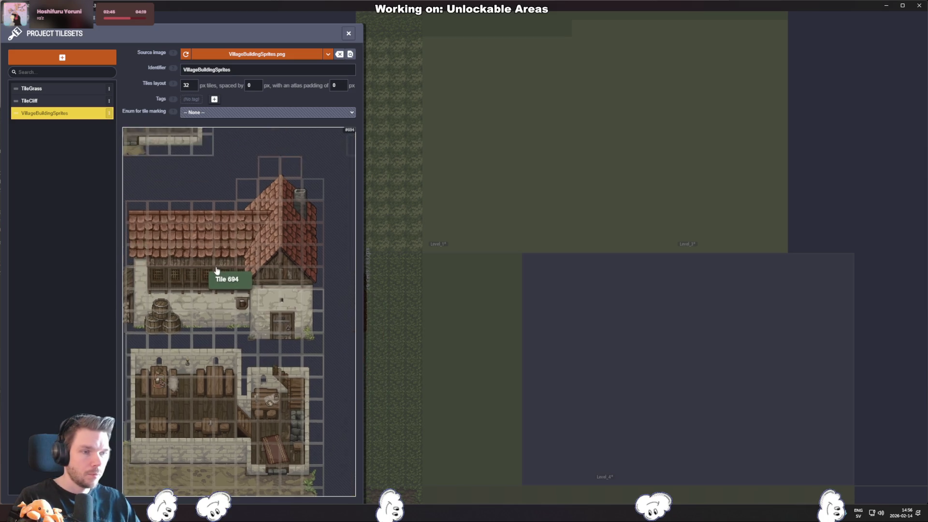
scroll(296, 309, "up", 1)
scroll(249, 321, "down", 1)
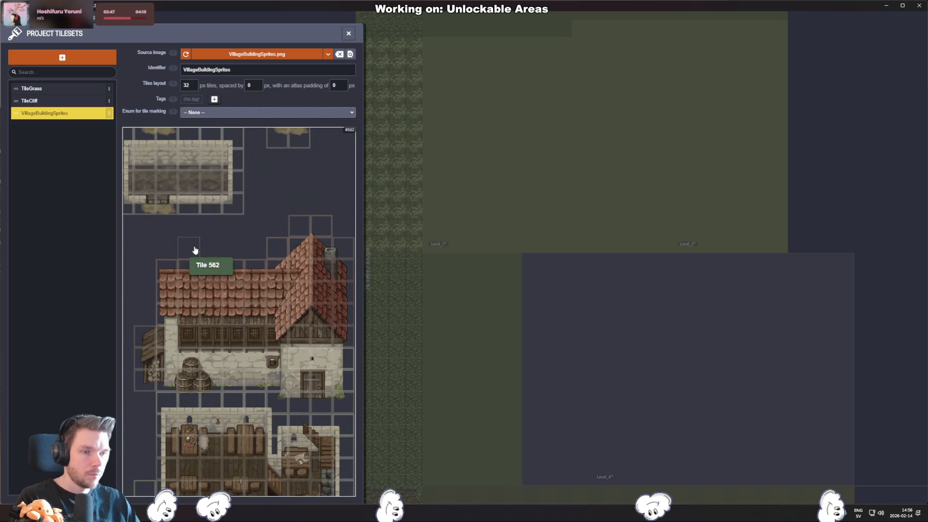
left_click_drag(195, 250, 248, 362)
mouse_move(248, 238)
left_mouse_down()
mouse_move(224, 327)
mouse_move(227, 244)
left_mouse_up()
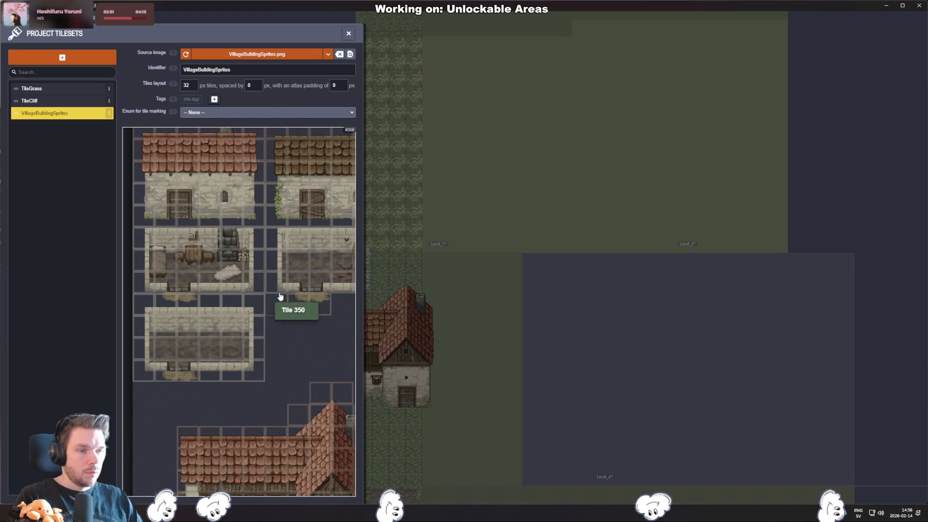
left_click_drag(280, 296, 261, 278)
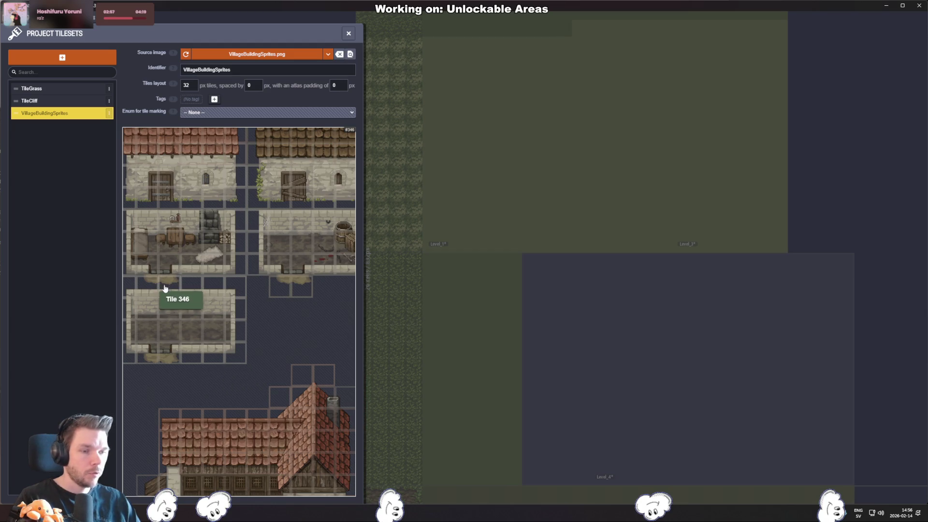
scroll(168, 284, "down", 10)
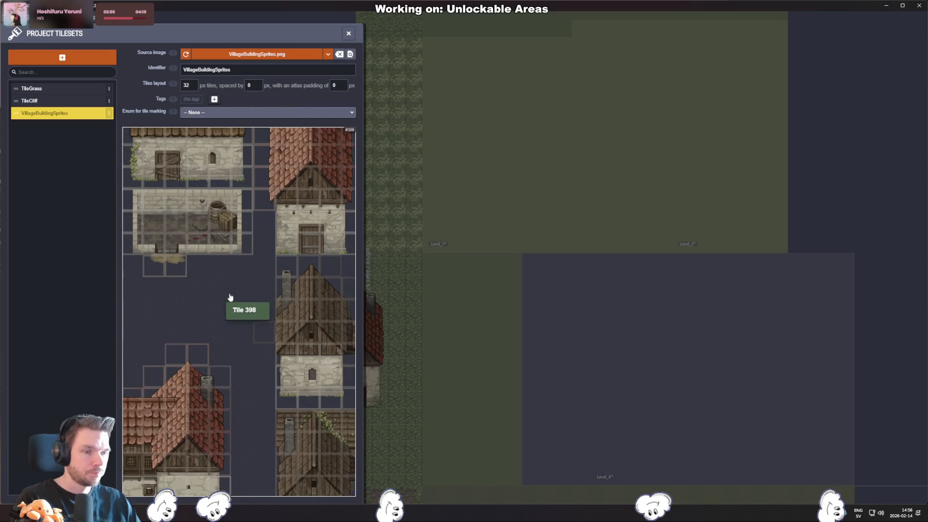
mouse_move(278, 420)
left_mouse_down()
mouse_move(176, 284)
mouse_move(205, 411)
mouse_move(229, 383)
mouse_move(248, 322)
mouse_move(269, 314)
left_mouse_up()
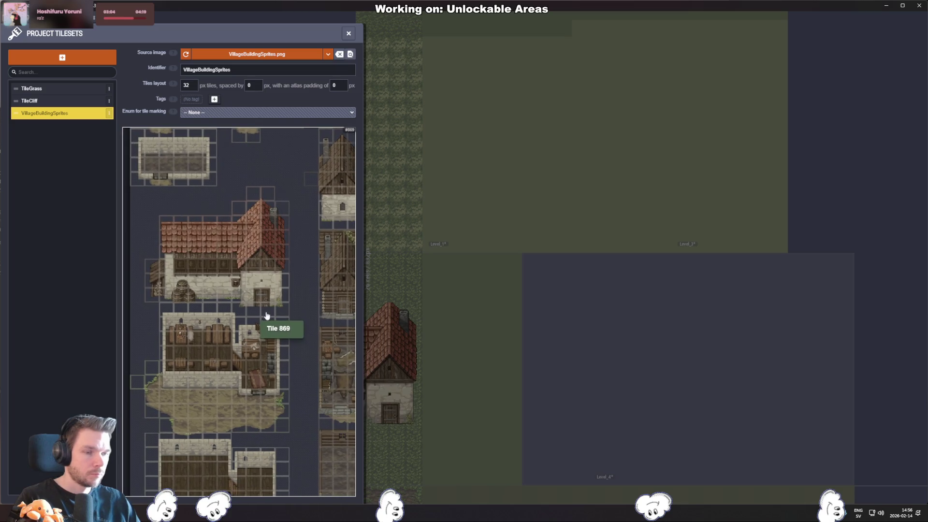
left_click(251, 85)
type("5")
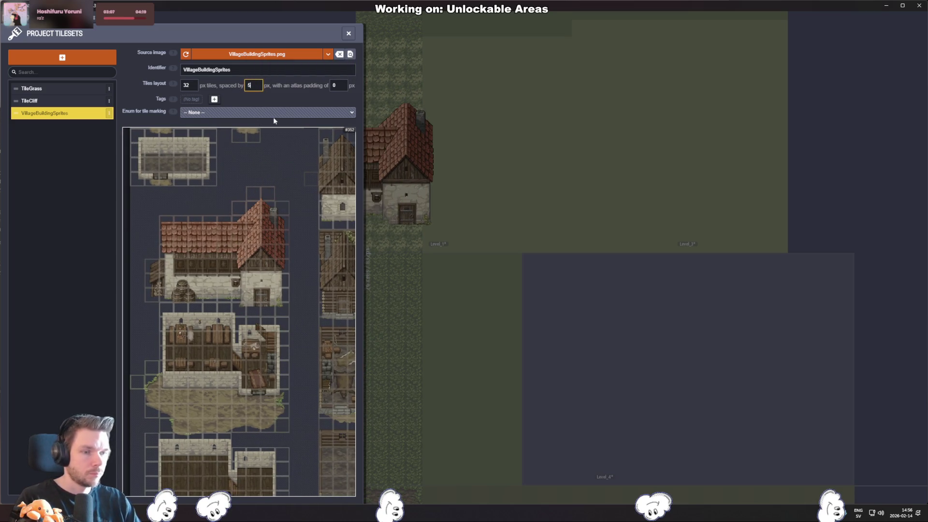
left_click(273, 120)
left_click(251, 86)
type("0")
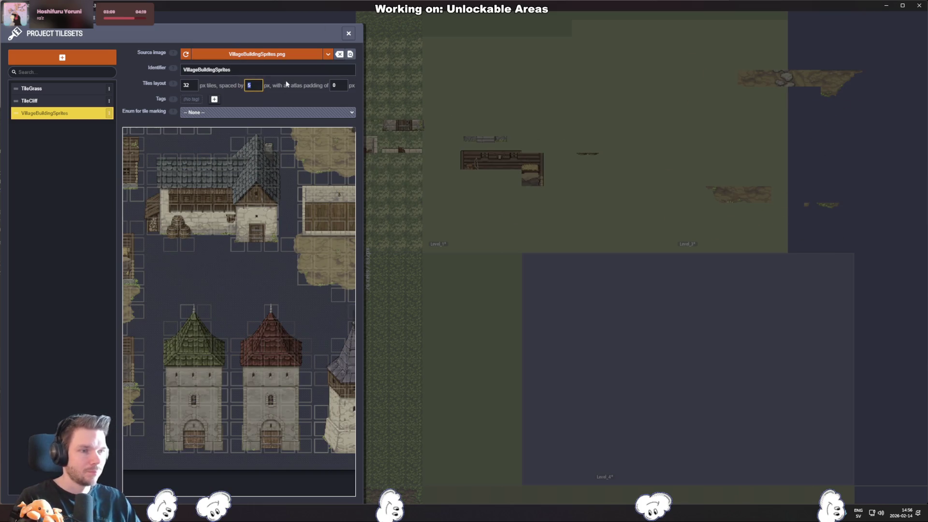
left_click(339, 86)
type("5")
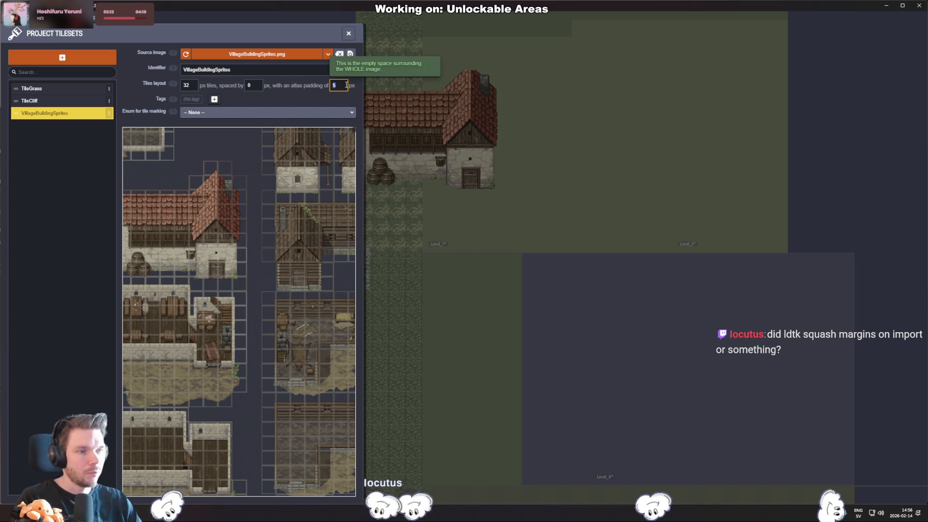
key("BackSpace")
type("0")
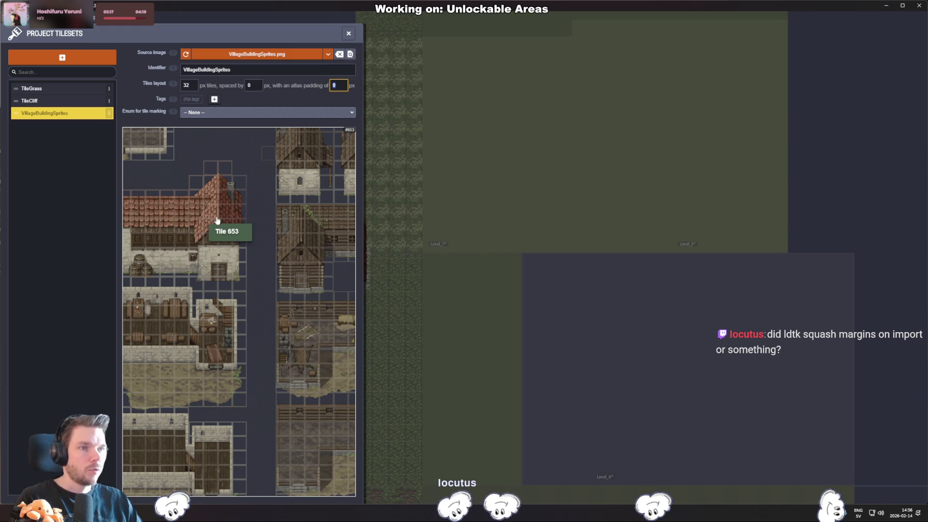
type("16")
key("Return")
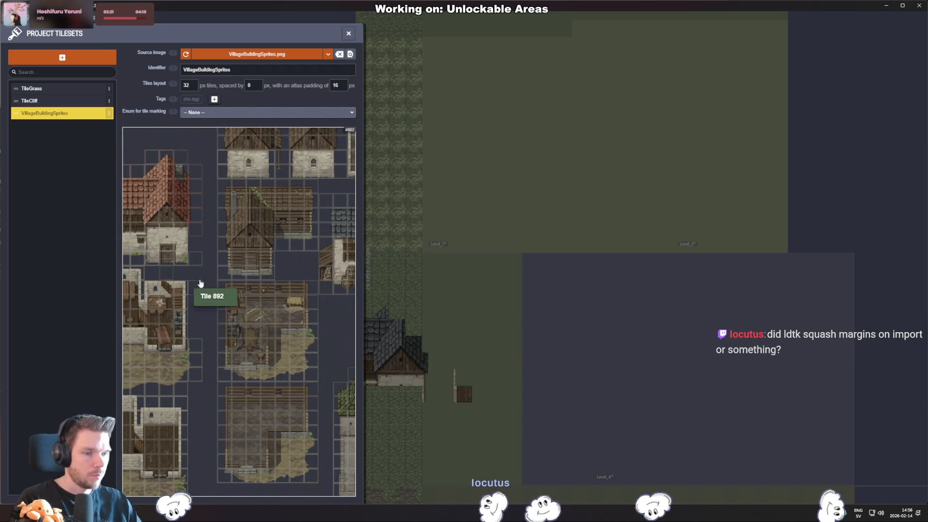
scroll(200, 283, "down", 3)
scroll(290, 299, "up", 3)
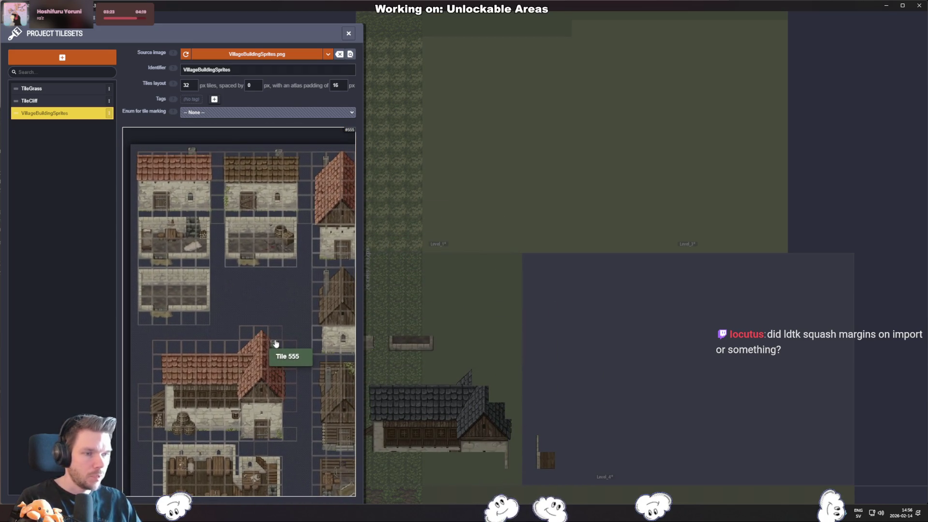
double_click(338, 85)
type("32")
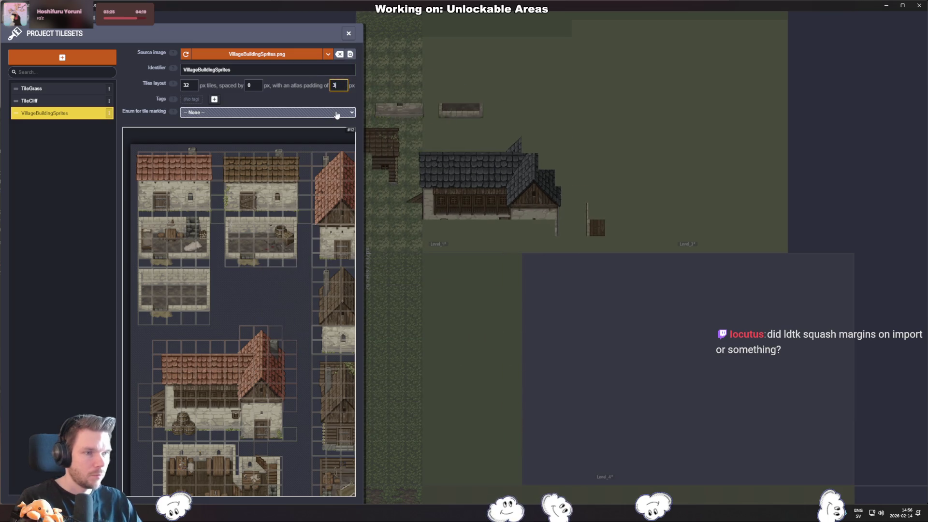
key("Return")
scroll(232, 334, "down", 5)
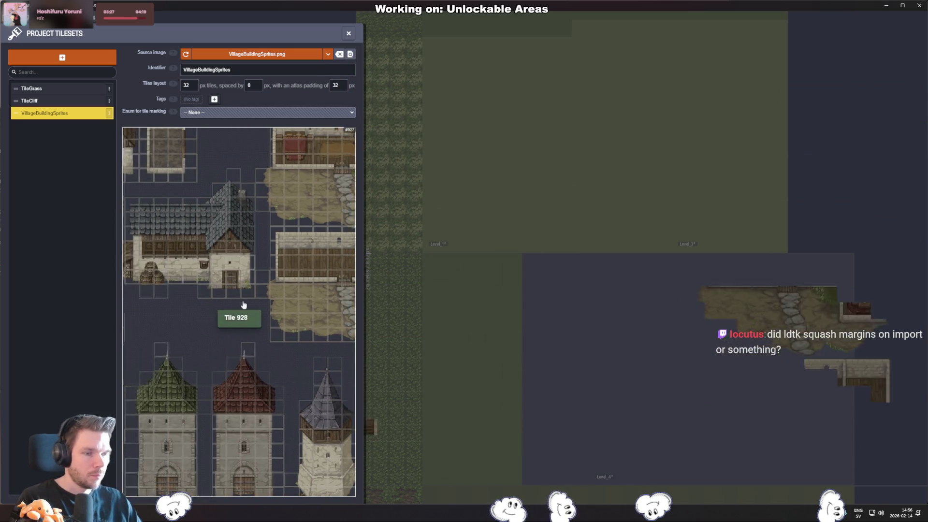
scroll(289, 310, "up", 2)
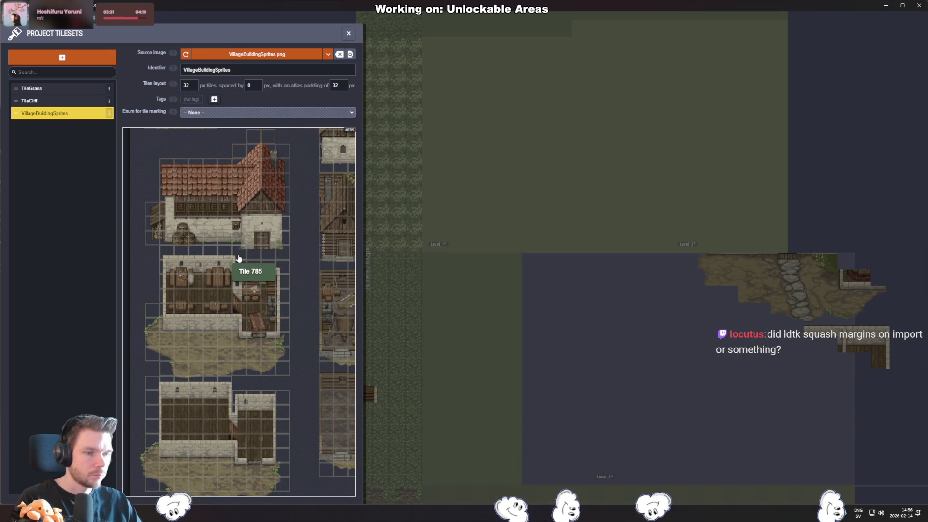
double_click(340, 88)
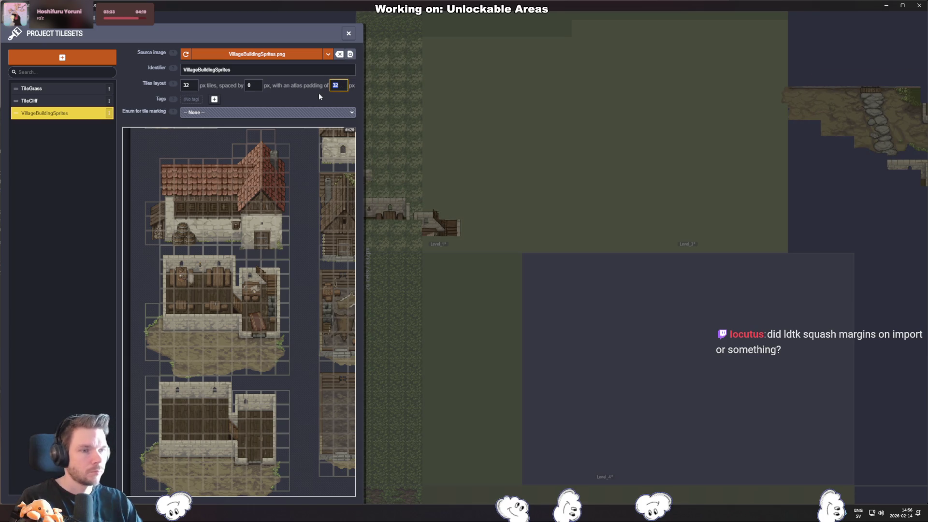
type("0")
key("Return")
scroll(261, 285, "up", 5)
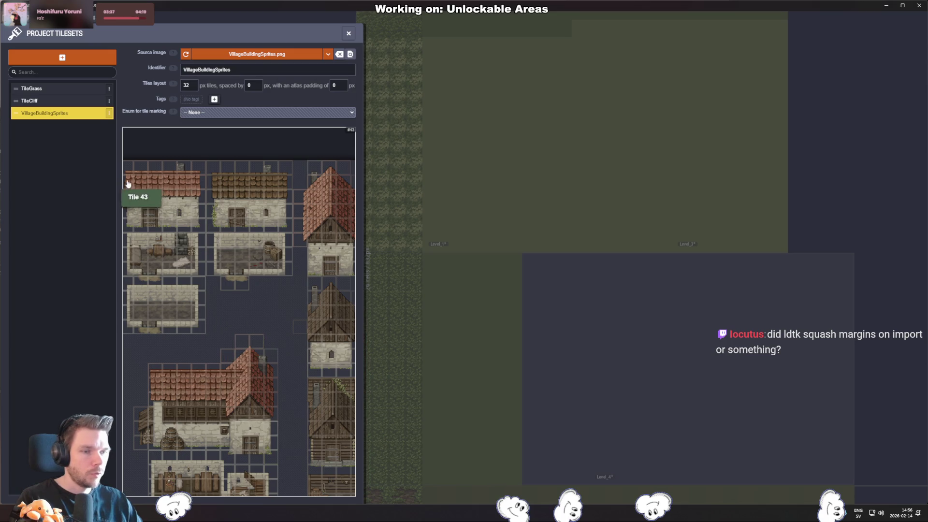
scroll(147, 237, "up", 5)
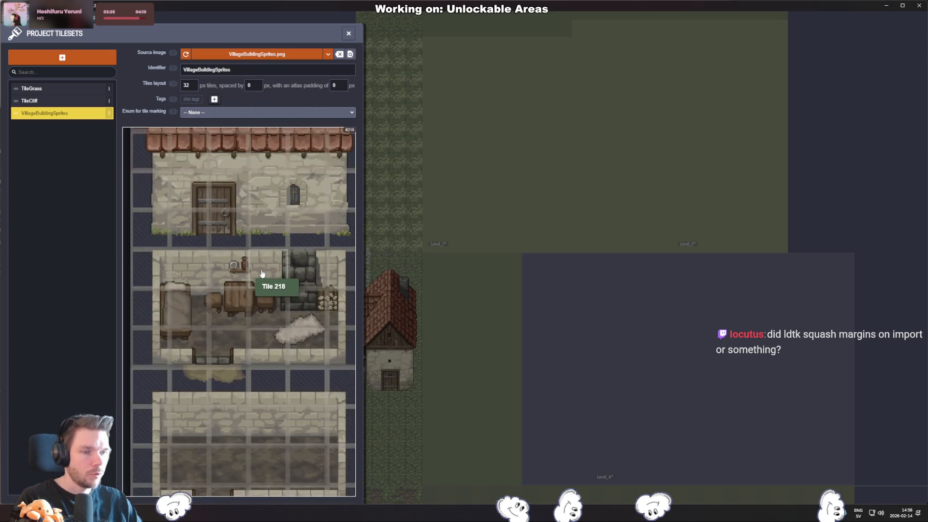
scroll(262, 274, "down", 5)
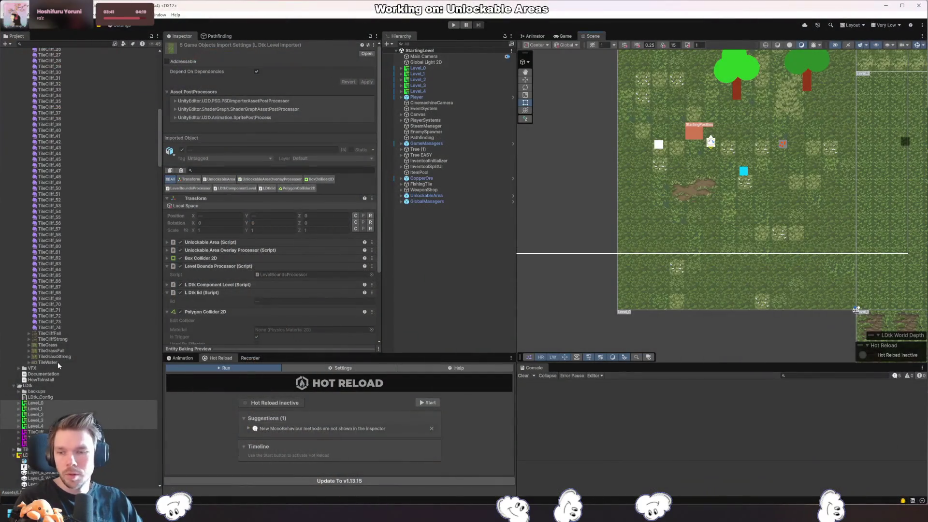
- Select the VillageBuildingSprites texture and enlarge its sprite sheet preview in the Inspector
left_click(130, 281)
key("Left")
key("Left")
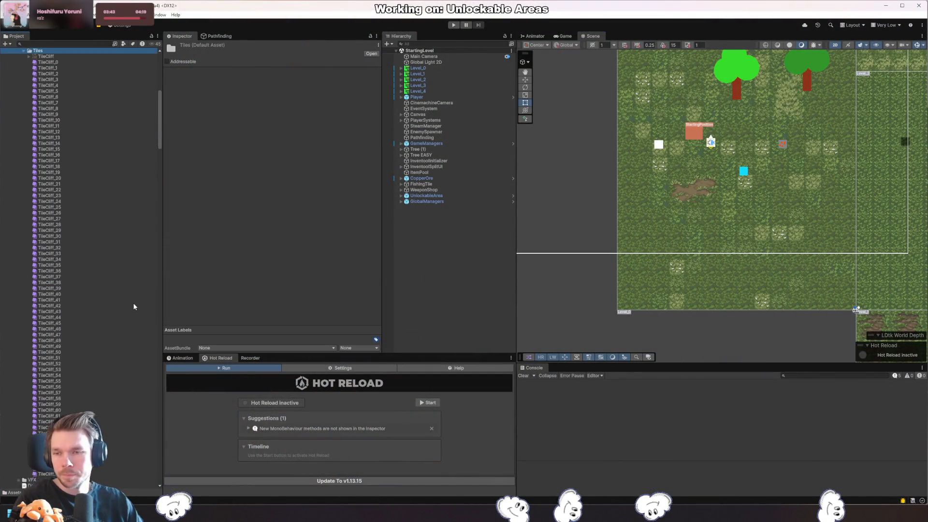
key("Up")
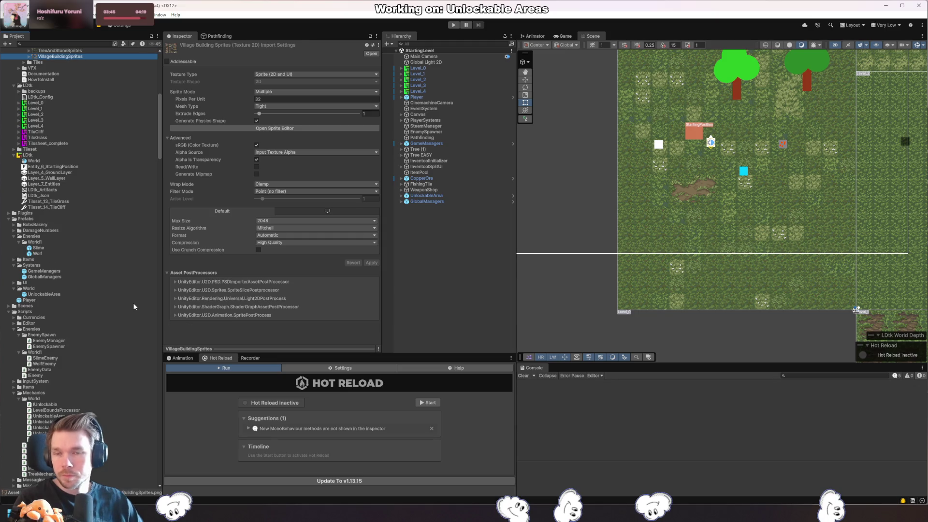
left_click(267, 348)
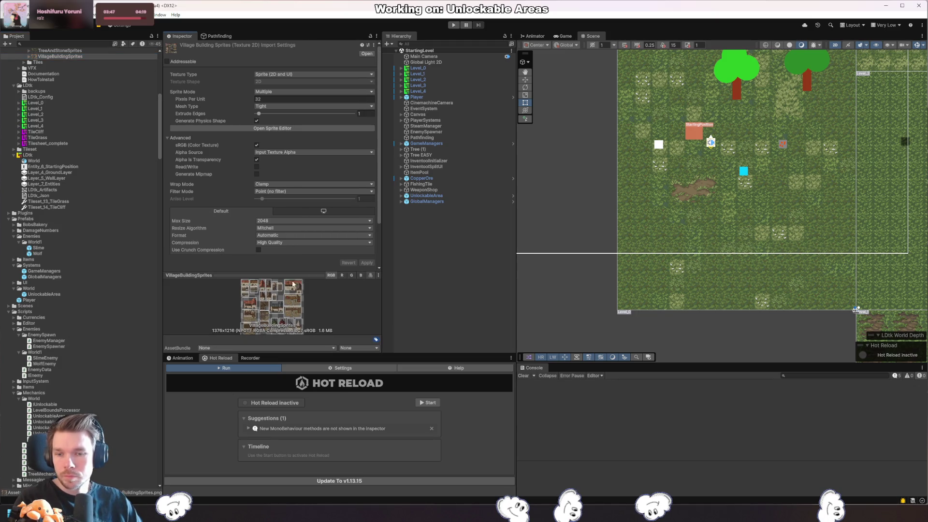
left_click_drag(288, 275, 288, 162)
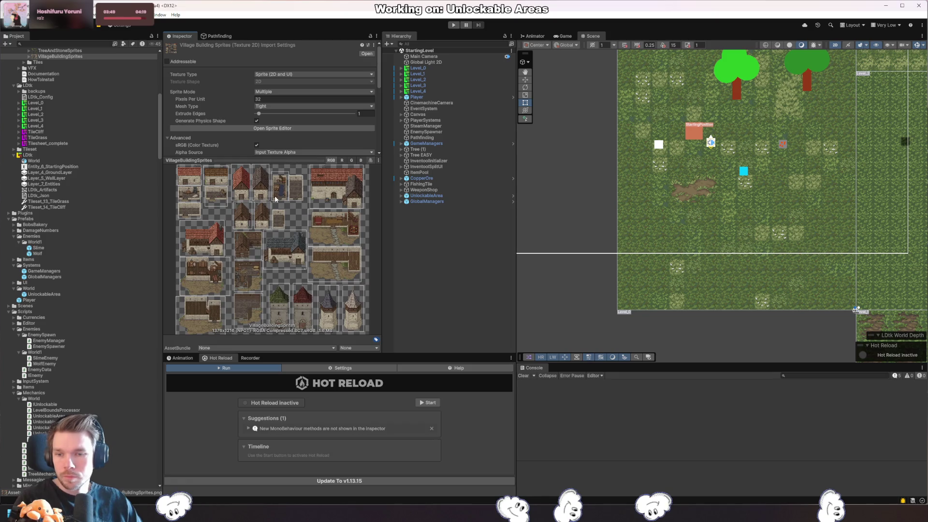
- Open the Sprite Editor and zoom in on the large red-roof house sprite slice
left_click(279, 128)
left_click_drag(566, 180, 605, 99)
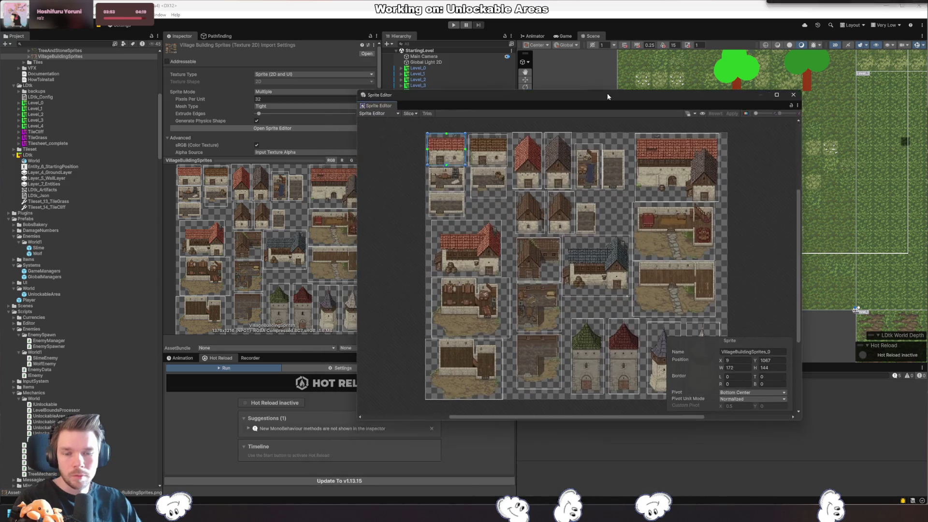
scroll(486, 243, "up", 5)
left_click(485, 243)
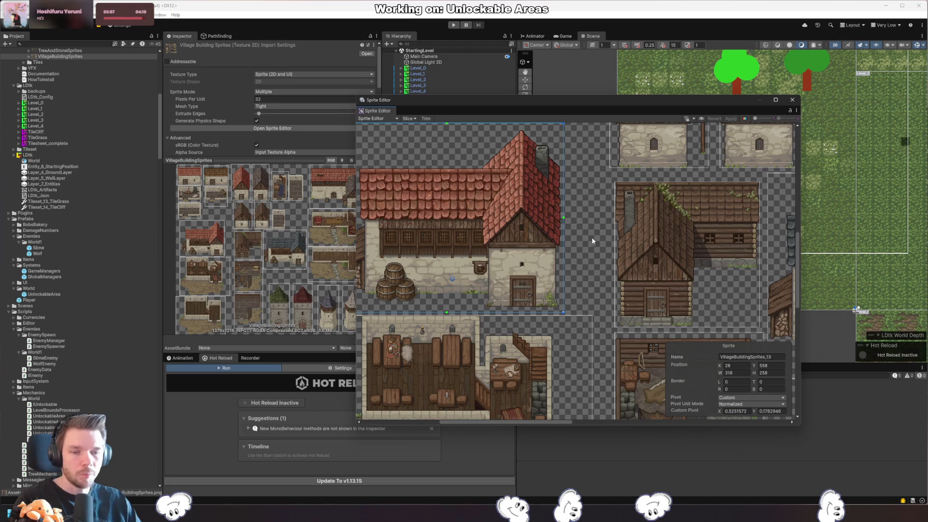
left_click_drag(591, 241, 731, 239)
scroll(720, 261, "up", 1)
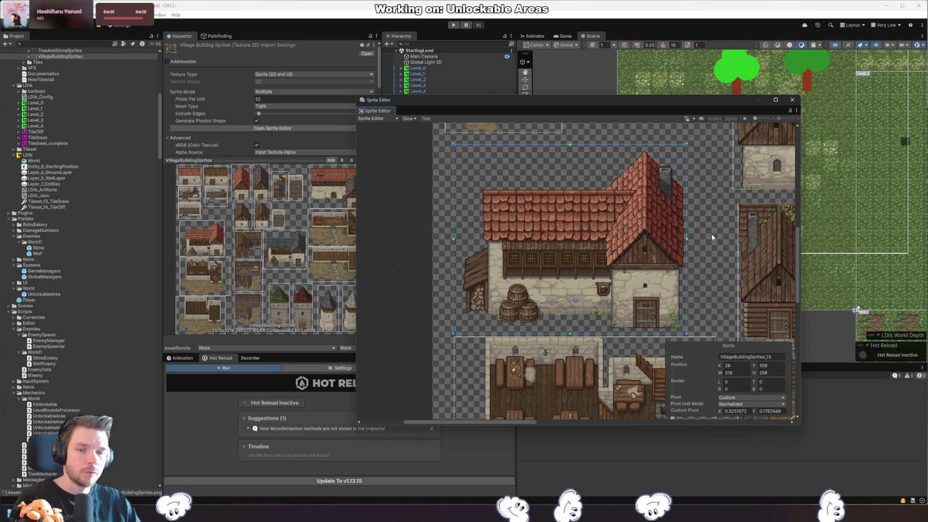
scroll(711, 234, "up", 5)
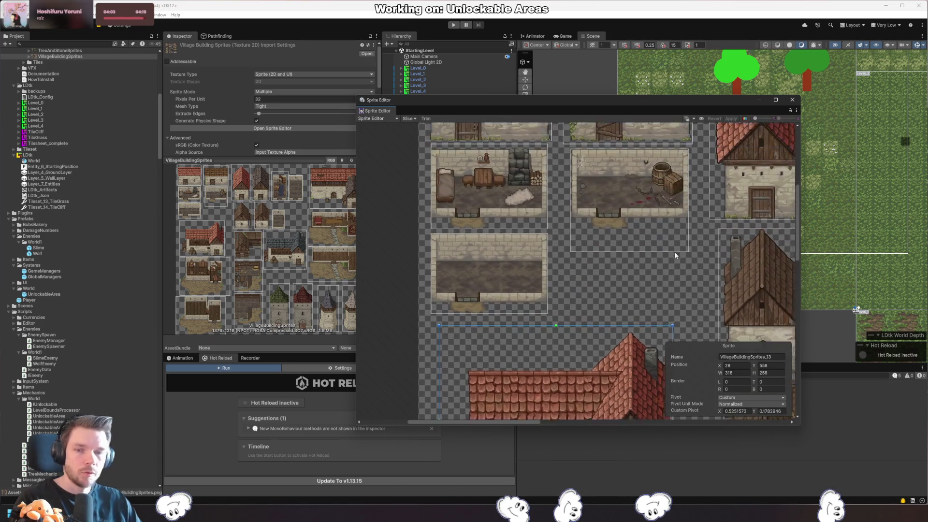
scroll(703, 275, "right", 3)
scroll(613, 263, "up", 3)
- Inspect the small red-roof house slice, then return to LDtk
left_click(633, 232)
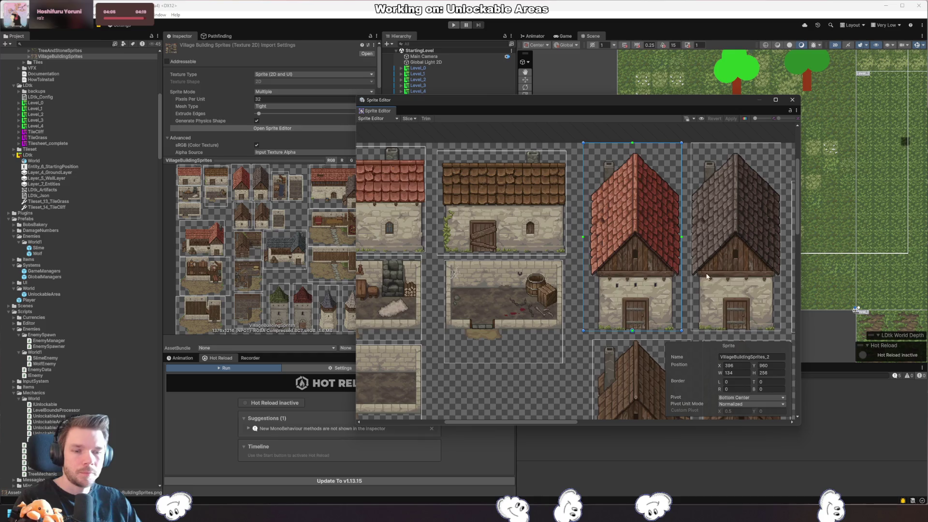
scroll(546, 247, "right", 5)
scroll(546, 246, "right", 5)
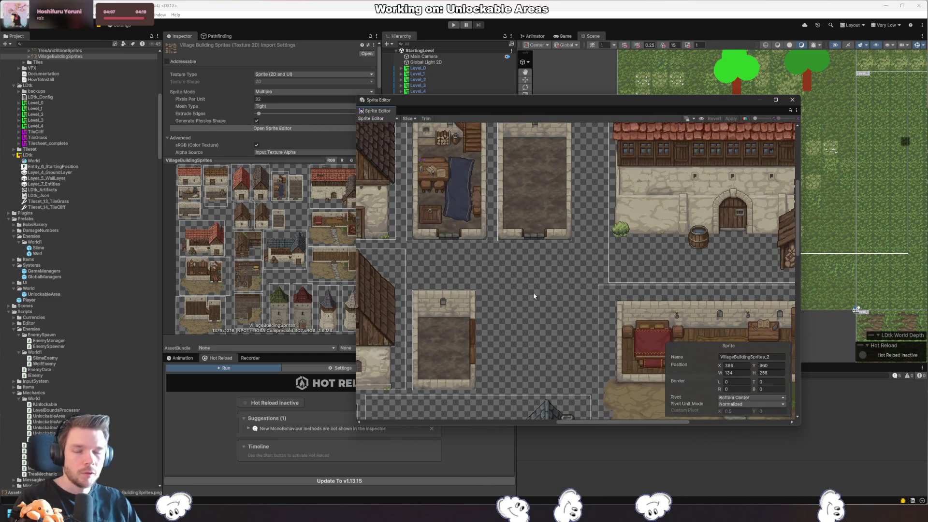
scroll(568, 289, "right", 3)
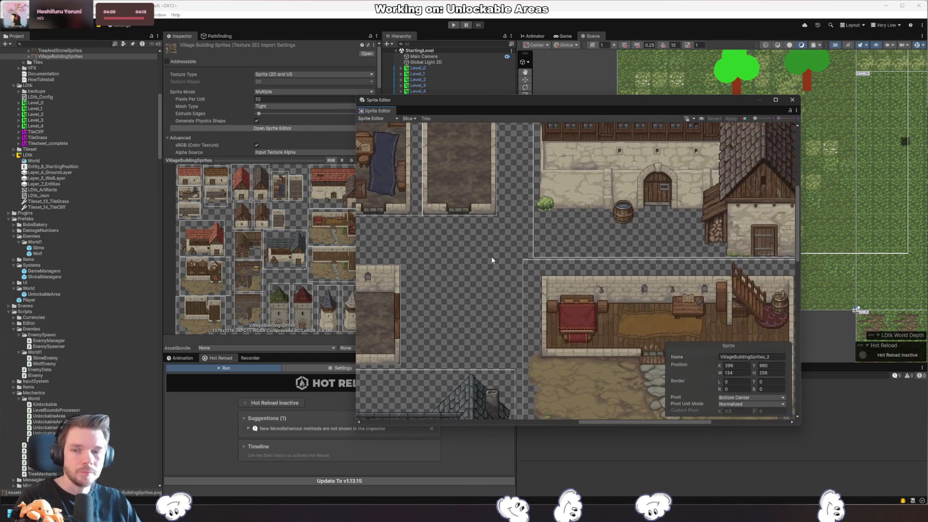
scroll(484, 259, "down", 5)
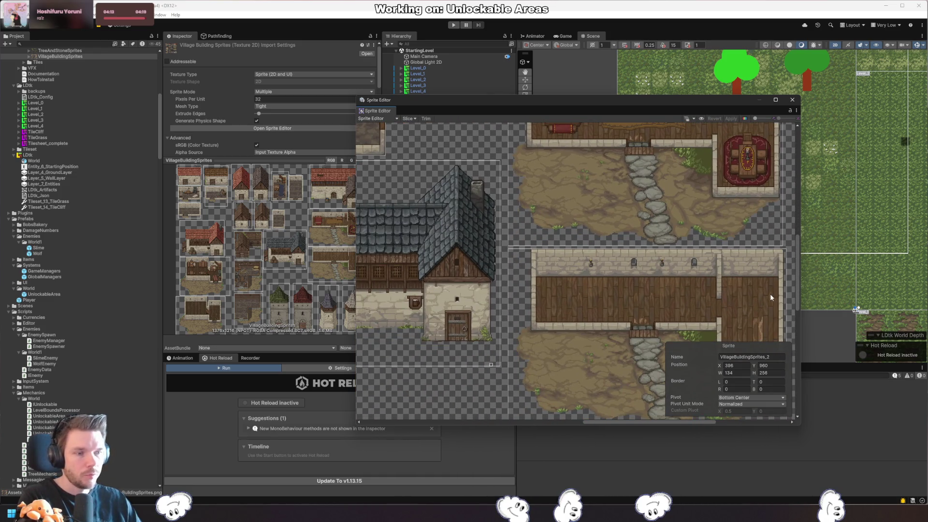
key("alt+Tab")
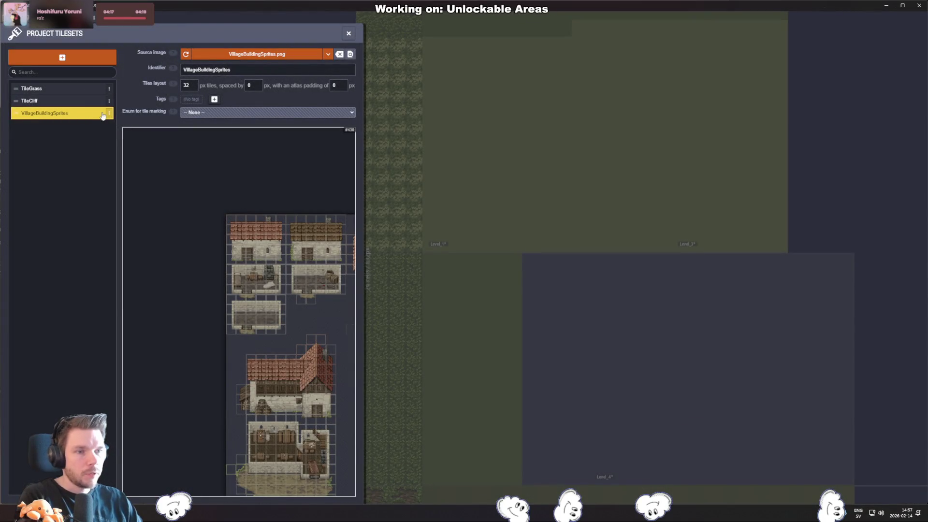
- Delete the VillageBuildingSprites tileset definition from the LDtk project
left_click(108, 114)
left_click(183, 124)
left_click(187, 130)
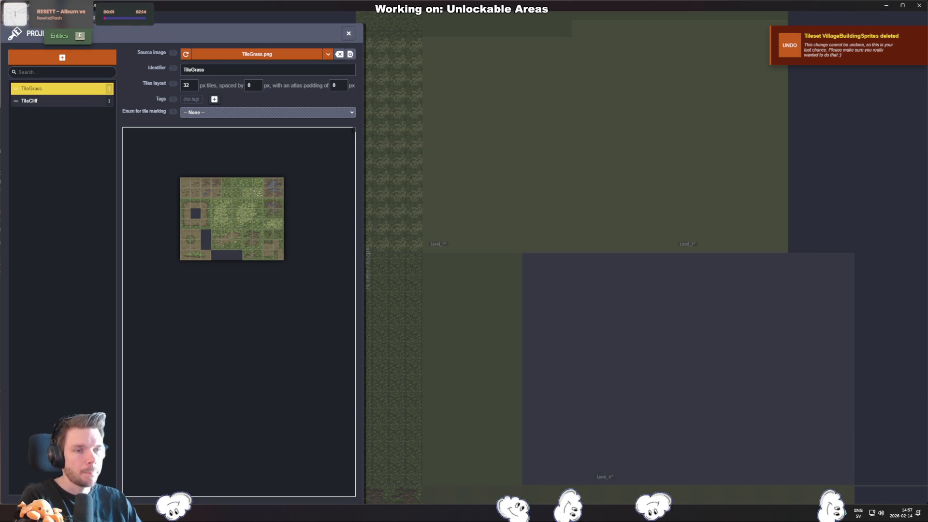
- Add a new 16×16 entity named Entity, then open and cancel the add-layer chooser
key("e")
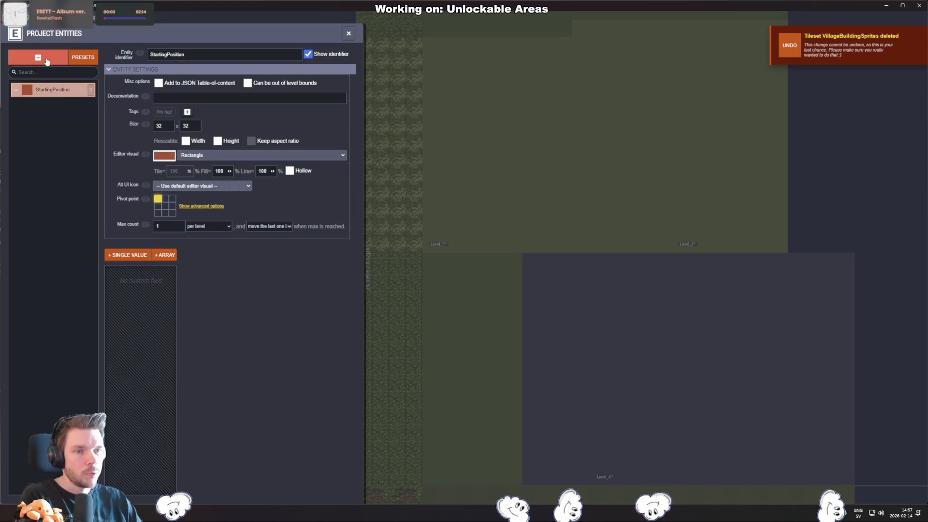
left_click(49, 58)
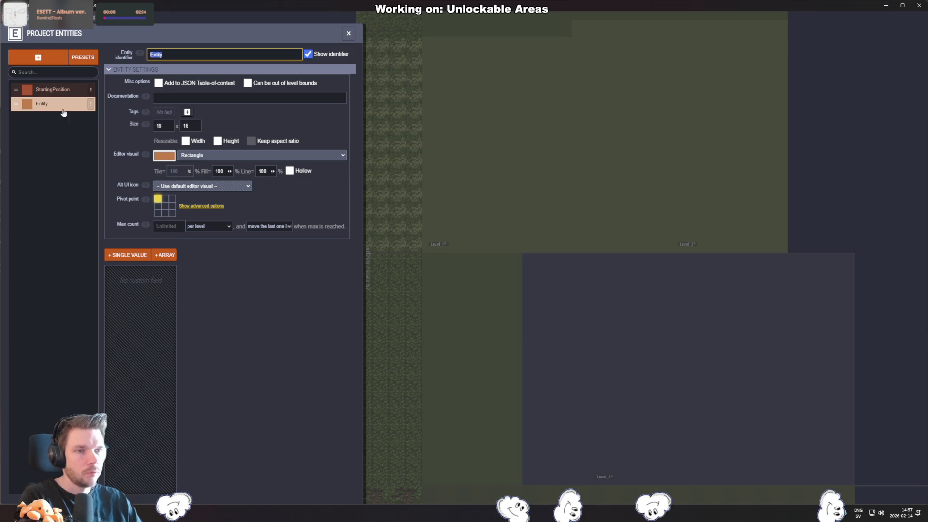
key("l")
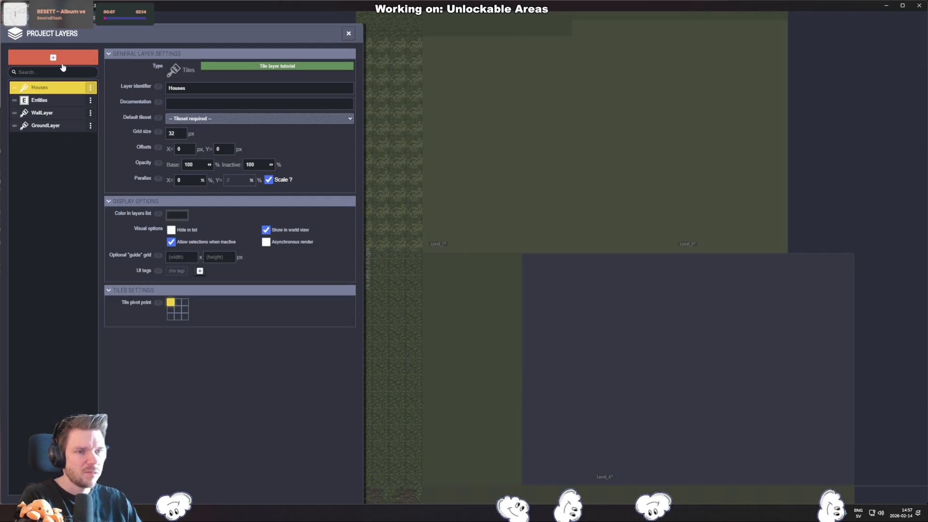
left_click(53, 57)
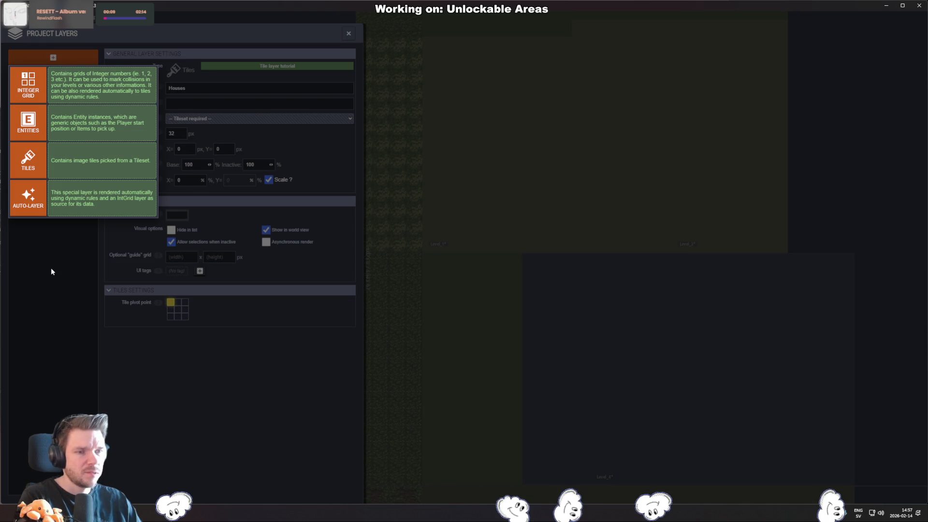
left_click(53, 251)
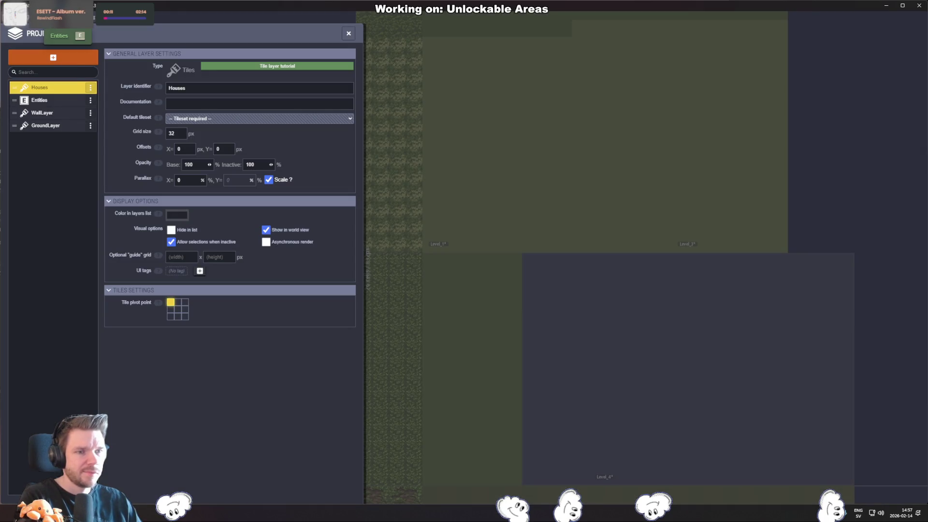
- Check the new Entity's editor visual options, leaving it as Rectangle
key("e")
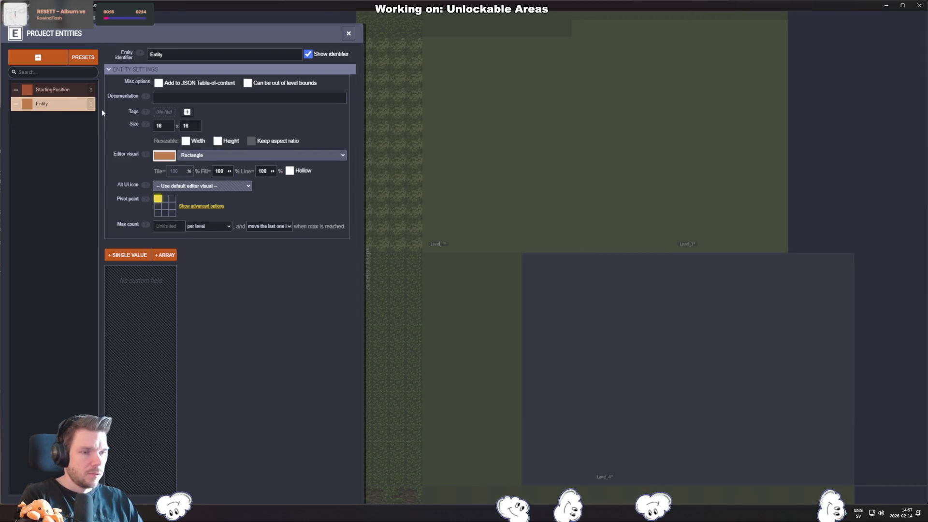
left_click(227, 155)
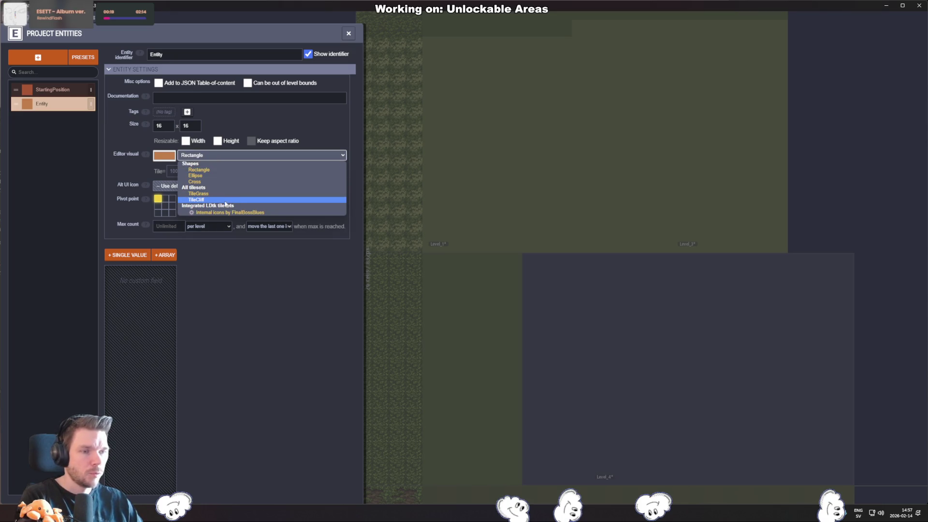
left_click(67, 203)
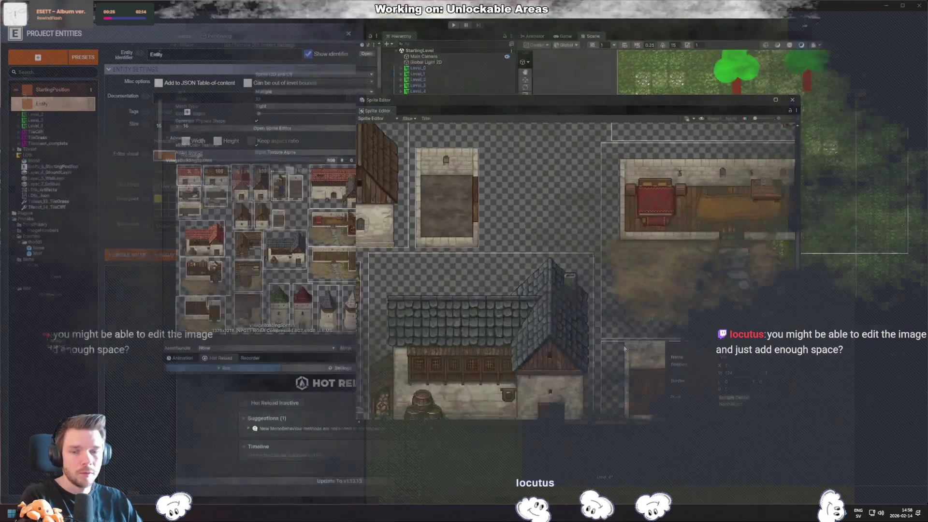
- Pan the sliced sheet, select the log-cabin and stone house sprites, then close the Sprite Editor
left_click_drag(655, 297, 679, 260)
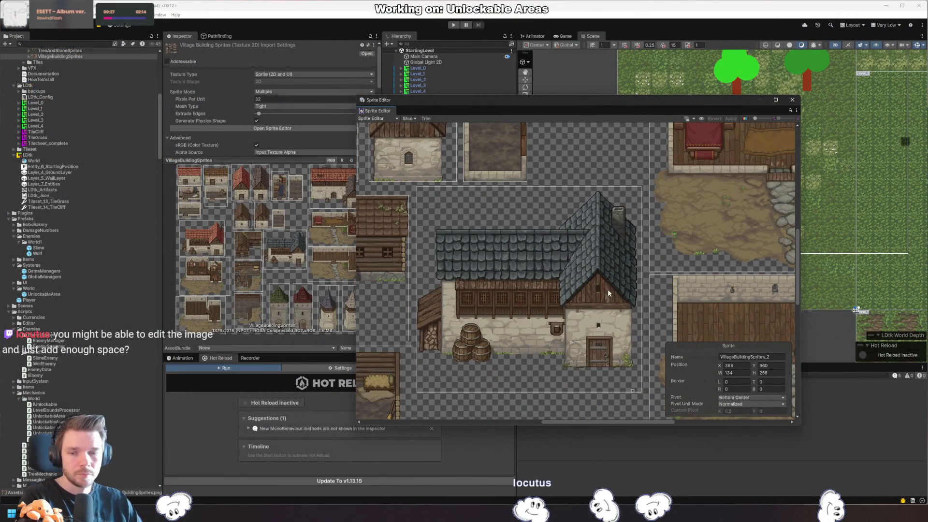
mouse_move(607, 289)
left_mouse_down()
mouse_move(634, 206)
mouse_move(670, 196)
left_mouse_up()
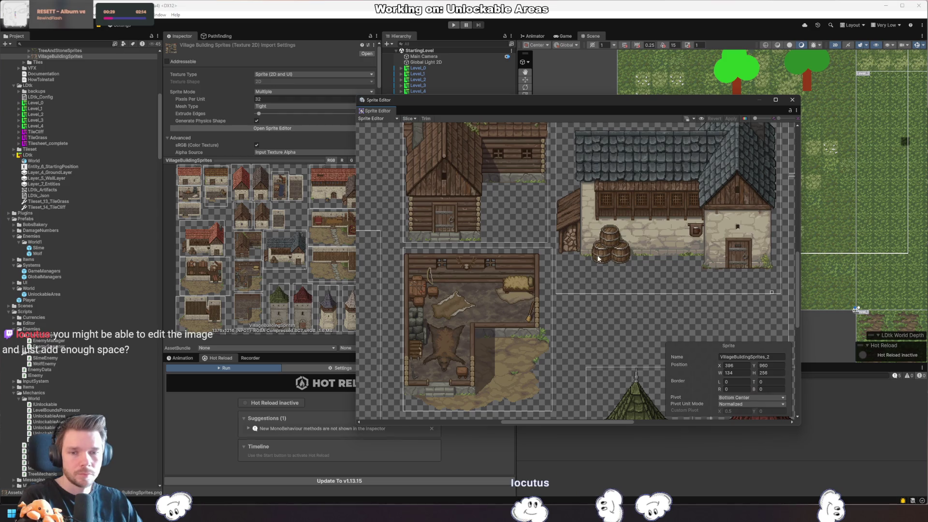
left_click_drag(547, 254, 611, 309)
left_click(587, 273)
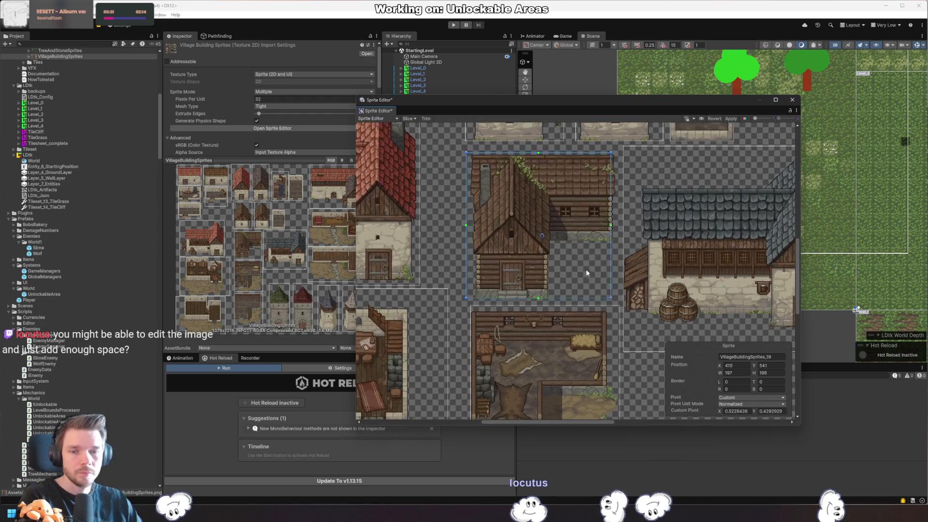
left_click(622, 216)
left_click_drag(584, 233, 687, 298)
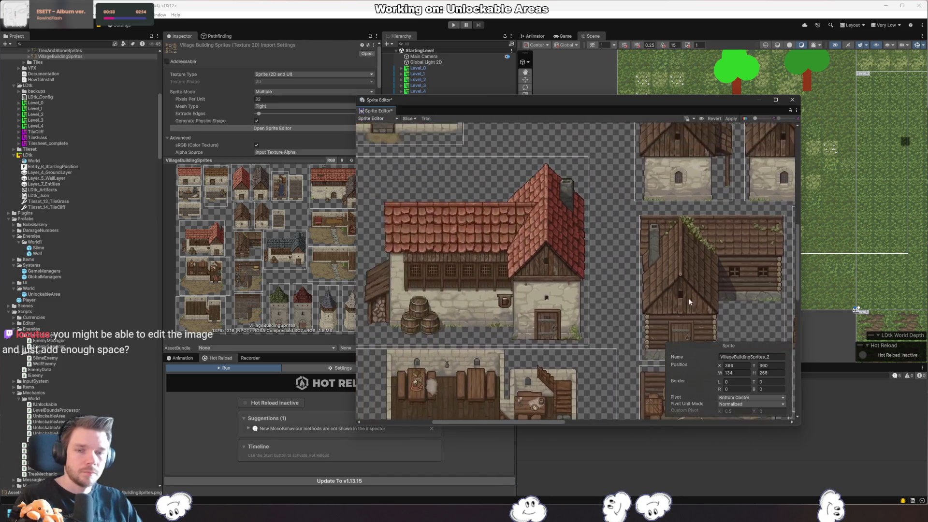
scroll(625, 327, "down", 10)
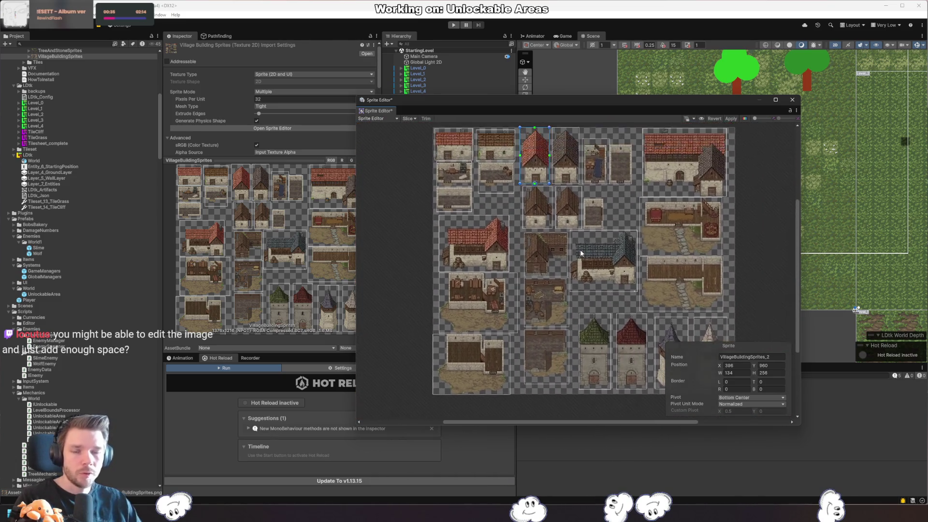
left_click_drag(580, 251, 576, 304)
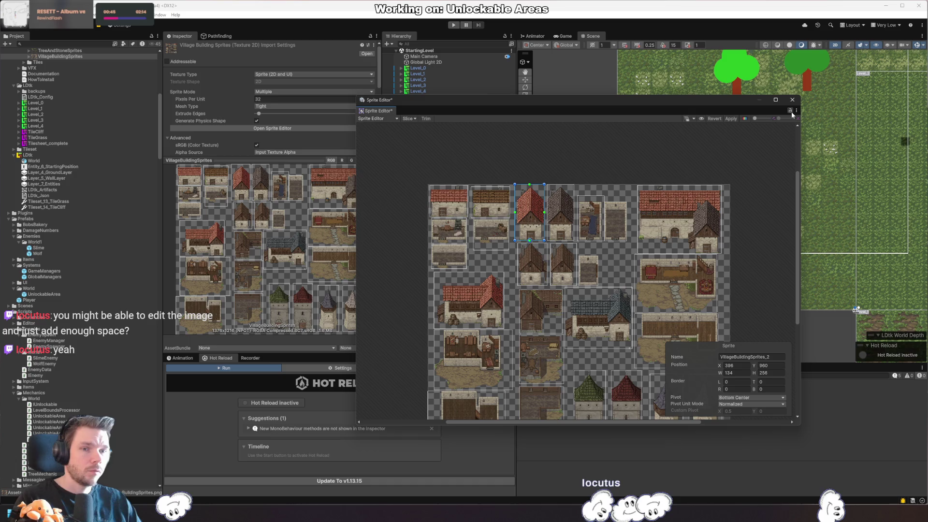
left_click(792, 99)
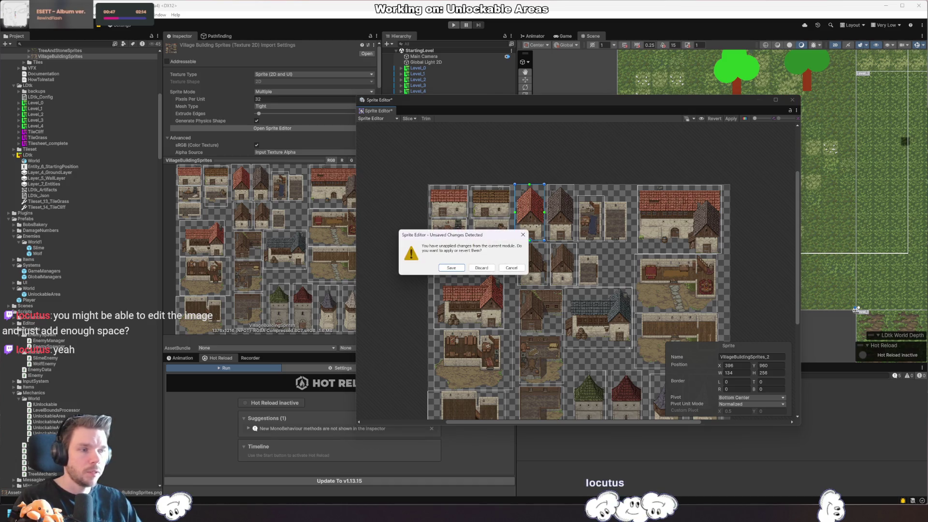
- Discard the sprite edits and browse the ForestPixelLand > Prefabs > Objects prefab list
left_click(482, 268)
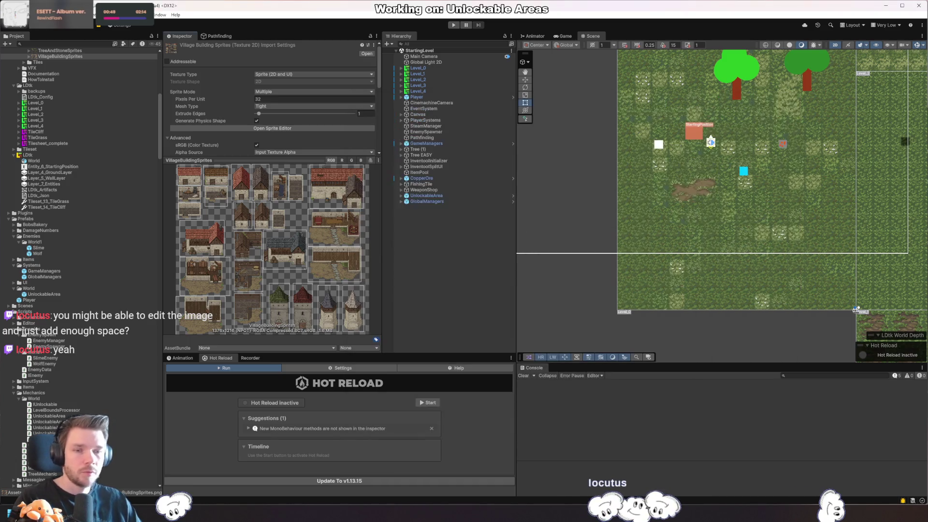
scroll(61, 196, "up", 8)
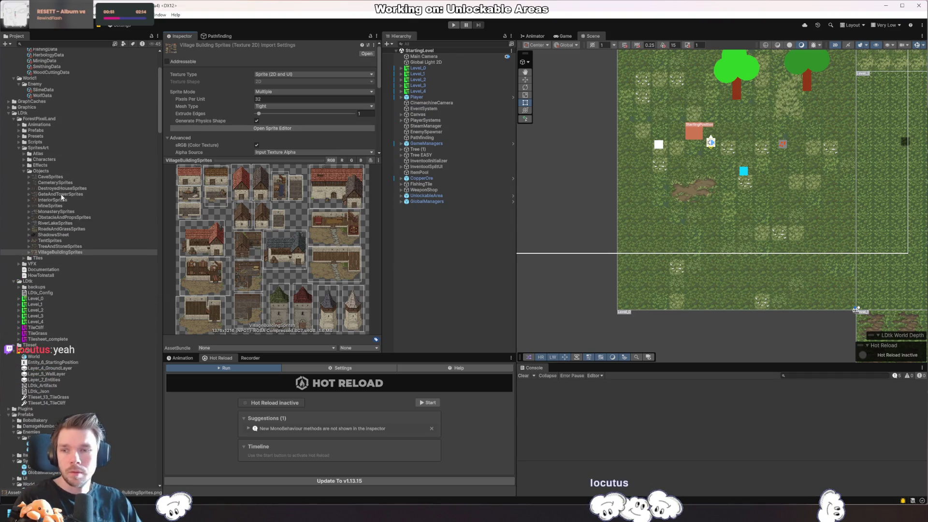
left_click(19, 130)
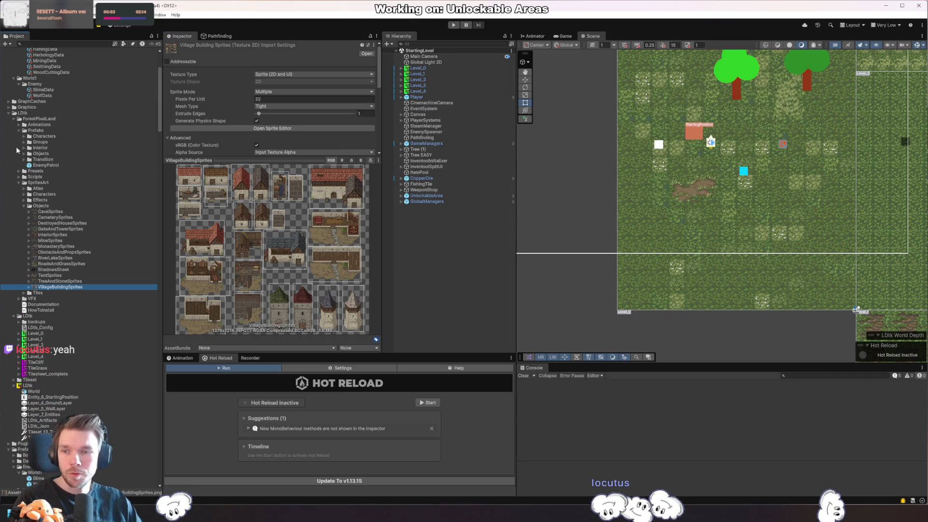
left_click(23, 154)
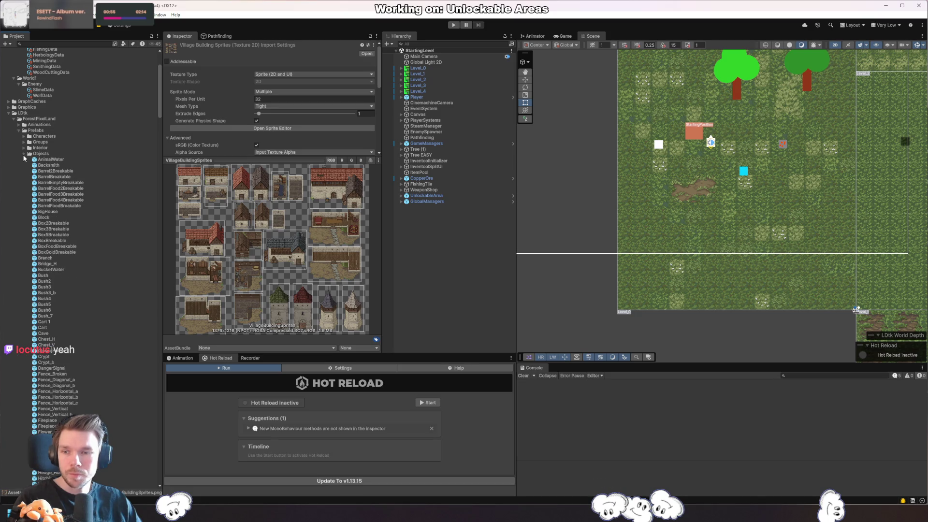
scroll(57, 198, "down", 20)
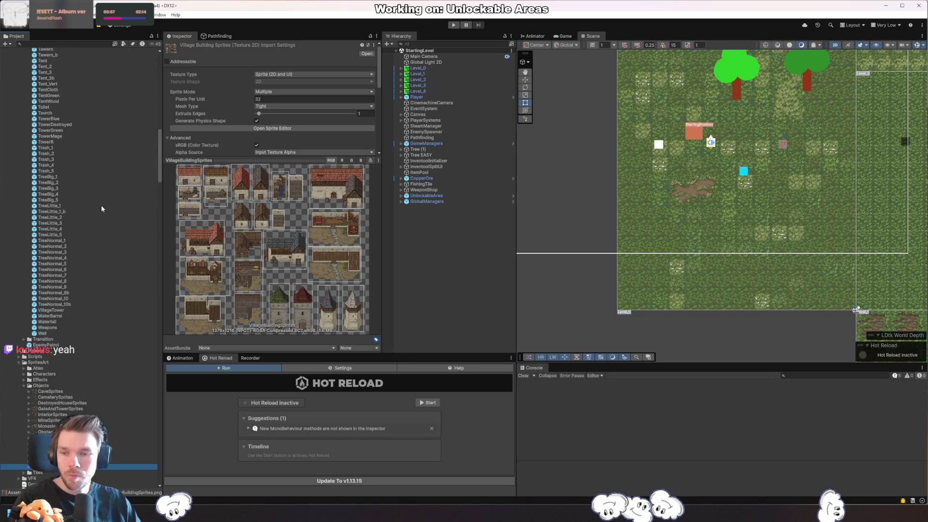
scroll(101, 209, "up", 20)
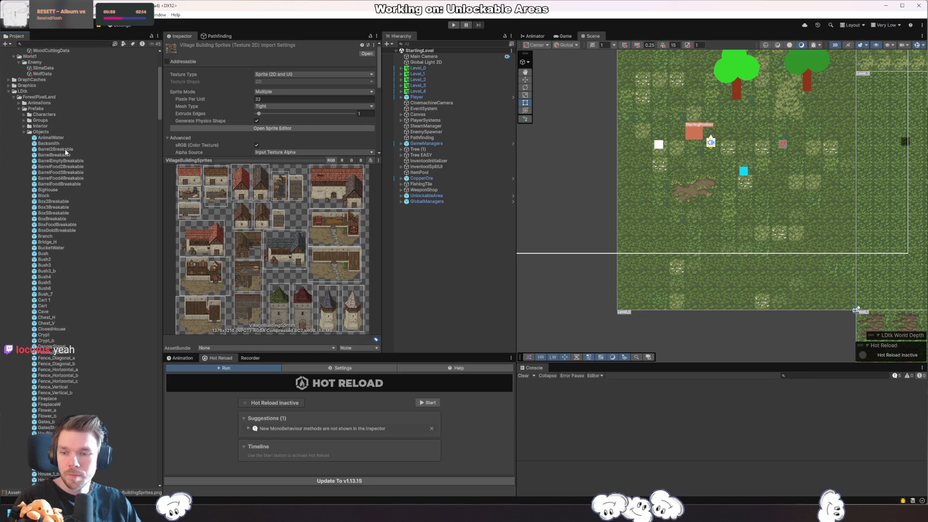
scroll(68, 162, "down", 5)
- Place the House_1 prefab into the StartingLevel scene and frame it in view
mouse_move(46, 381)
left_mouse_down()
mouse_move(540, 299)
mouse_move(744, 213)
left_mouse_up()
key("f")
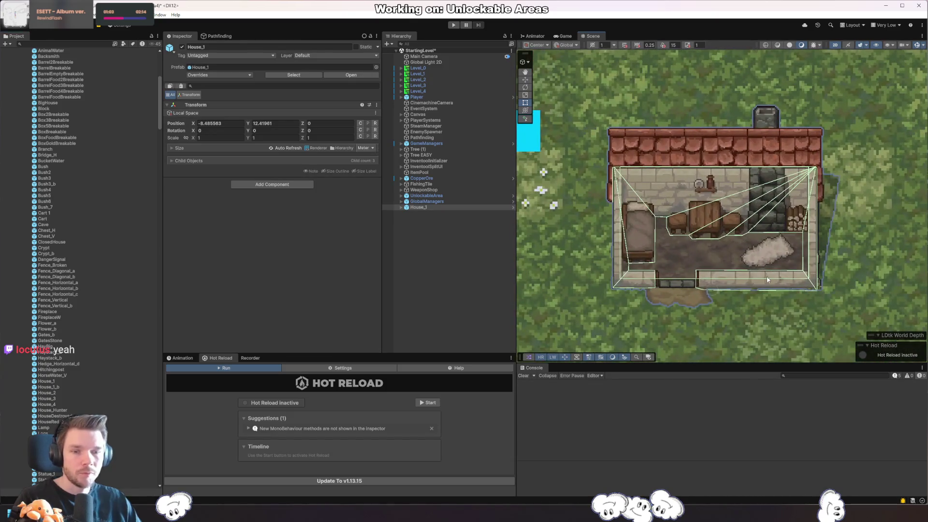
scroll(721, 296, "down", 2)
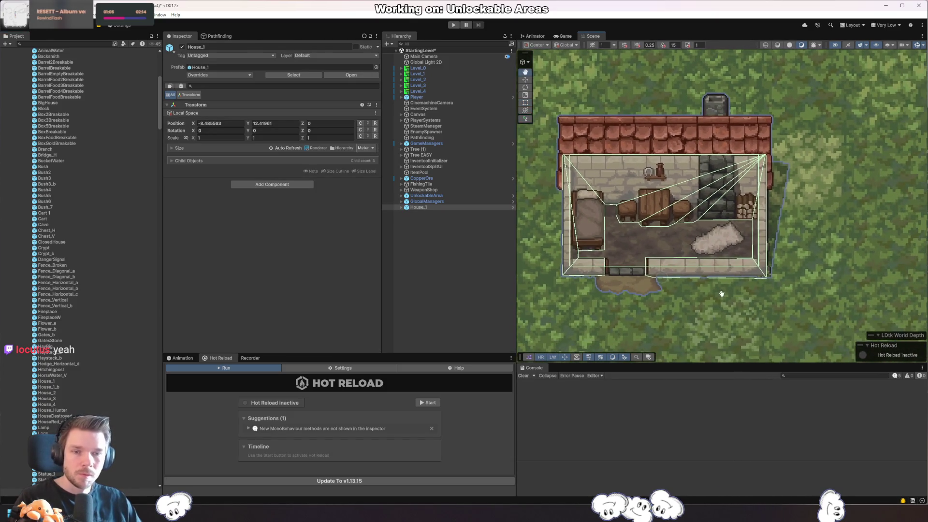
scroll(722, 296, "down", 2)
- Select House_1's Facade child and open its Sorting Layer options
left_click(721, 197)
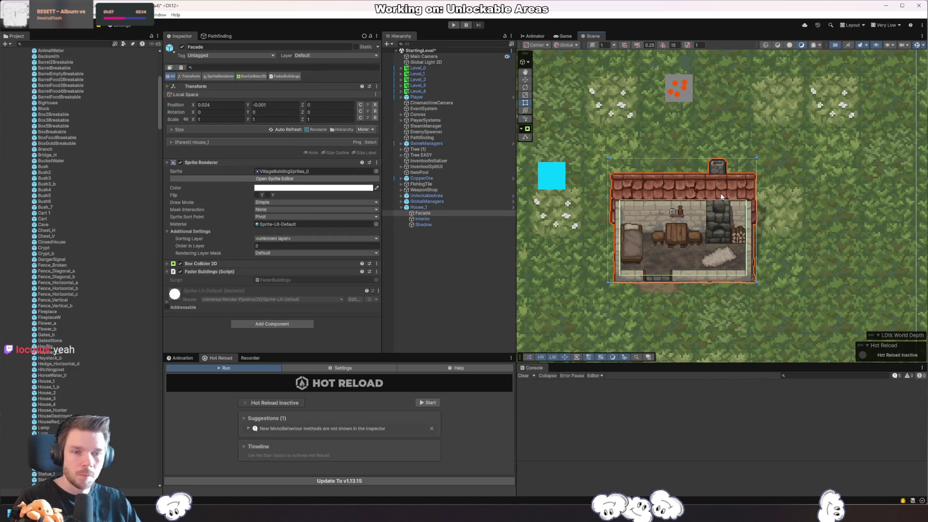
left_click(686, 185)
left_click(680, 195)
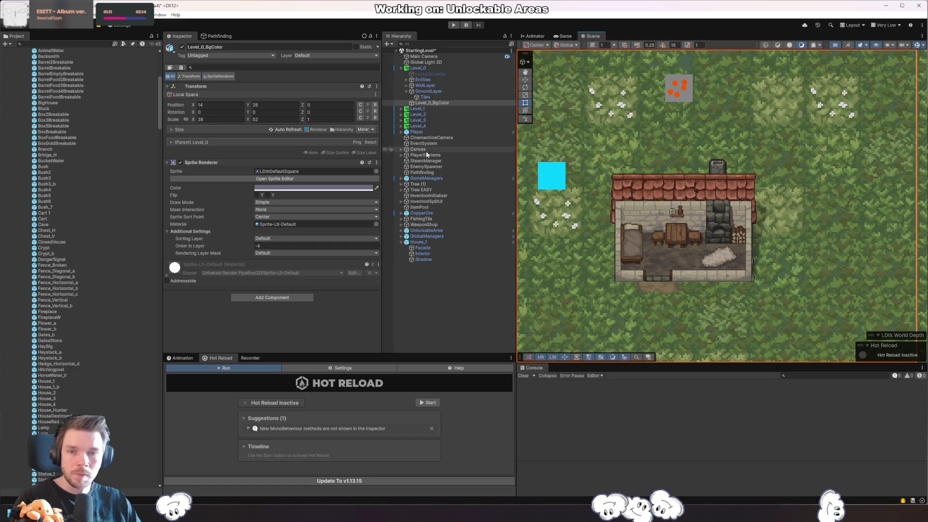
left_click(433, 242)
key("Down")
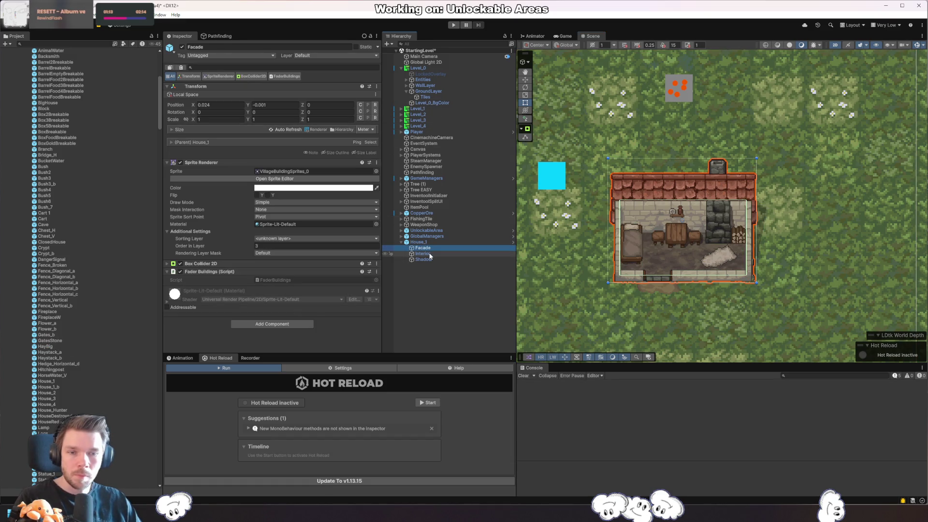
left_click(302, 238)
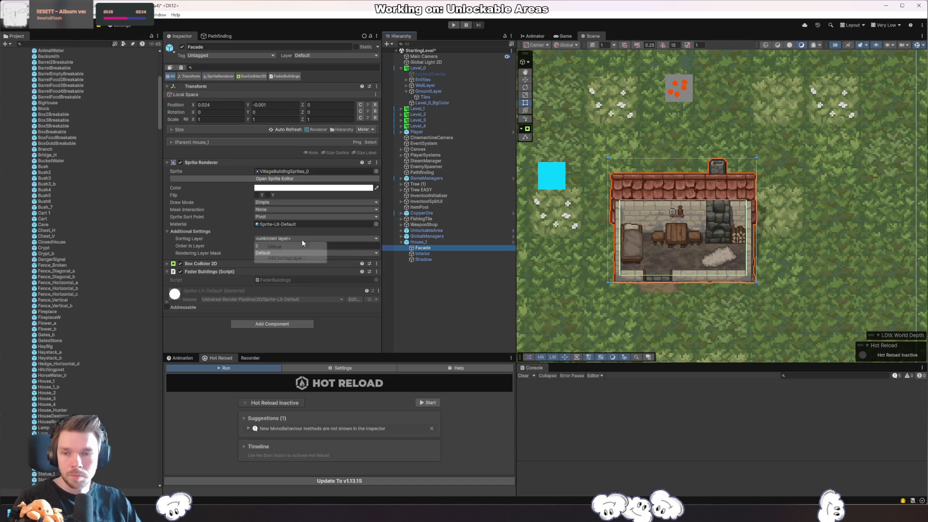
- Add sorting layers Ground and GroundDecal, plus a third layer named InFront
left_click(303, 259)
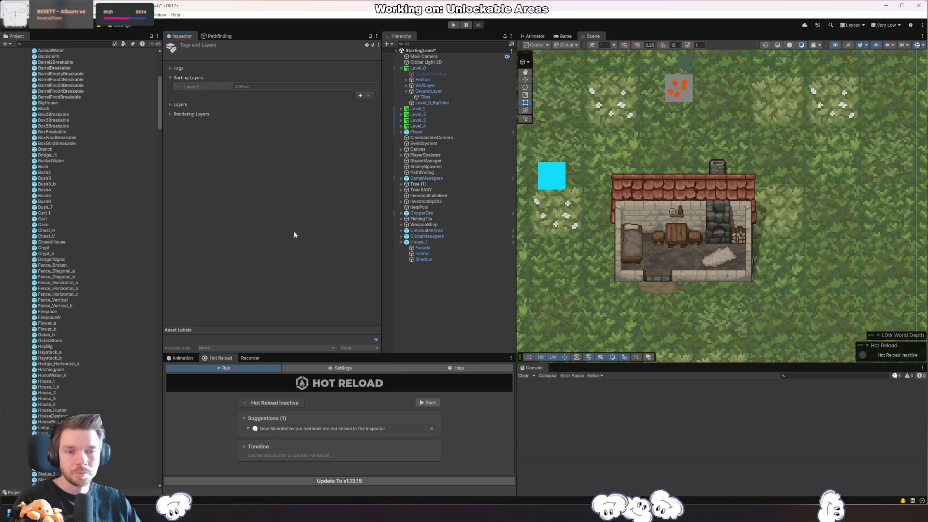
left_click(359, 95)
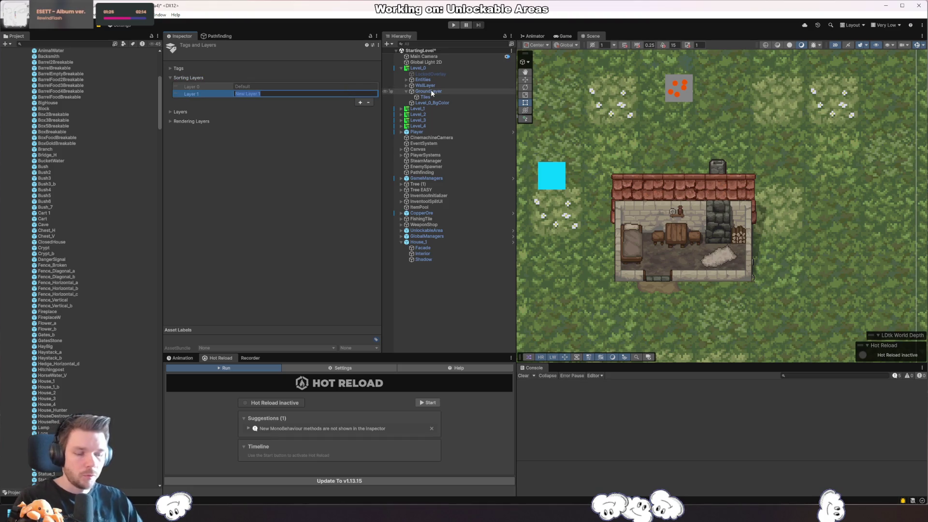
type("Ground")
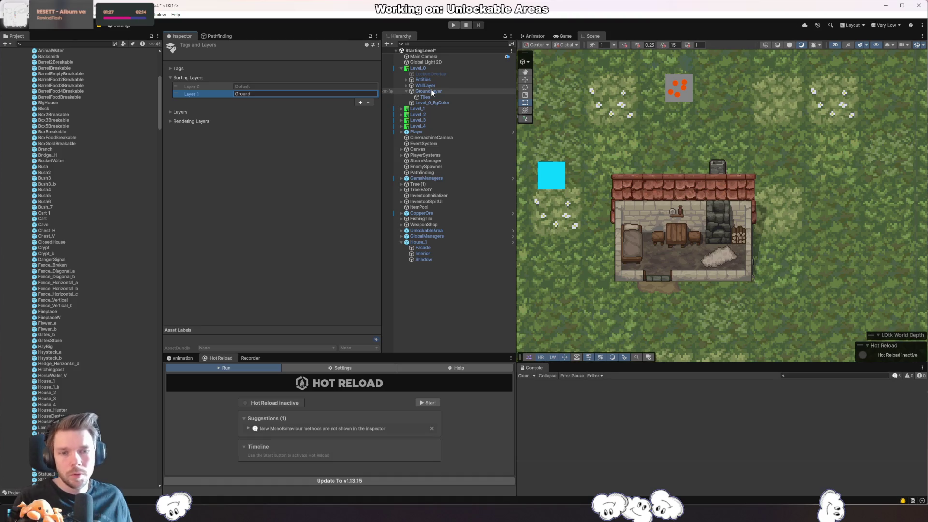
left_click(360, 102)
left_click(344, 100)
type("GroundDecal")
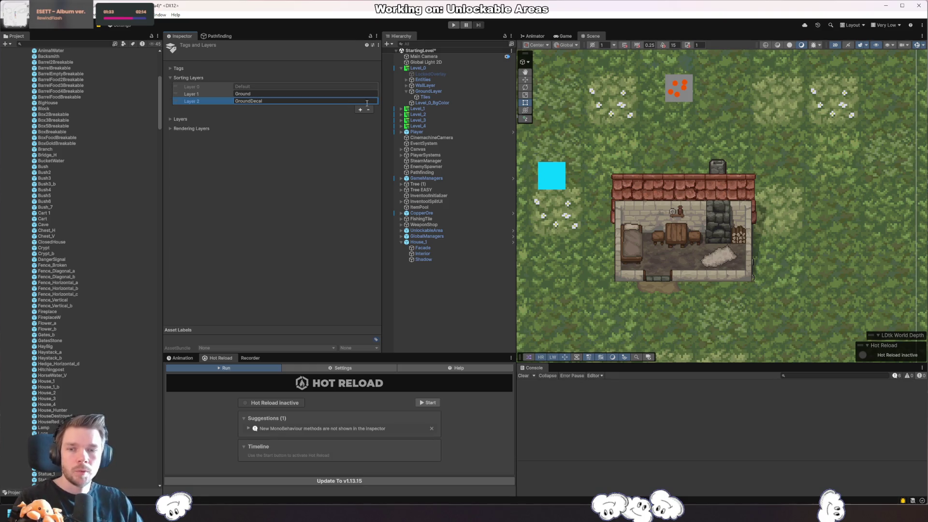
left_click(360, 110)
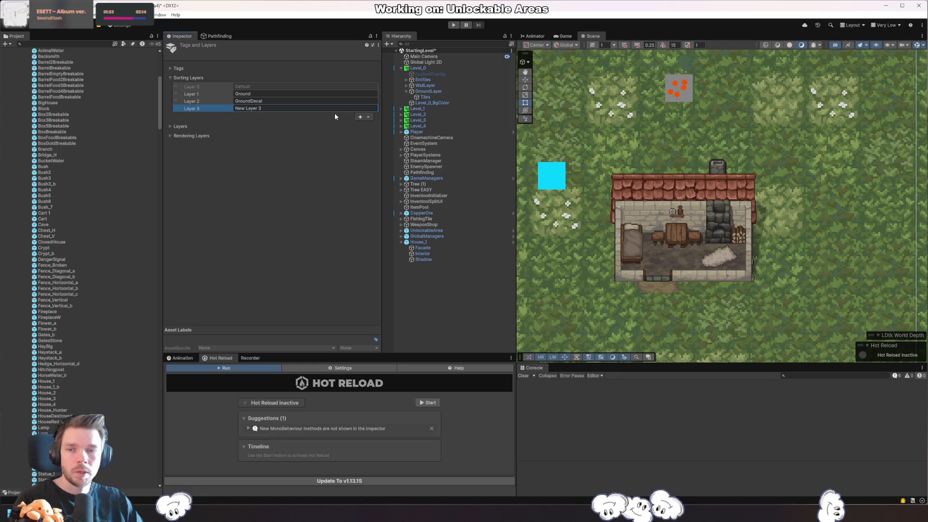
type("InFront")
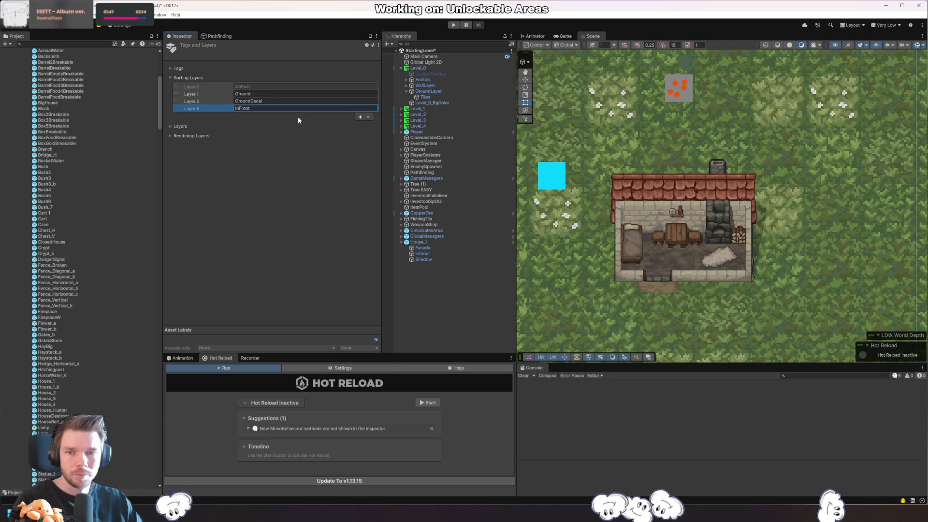
- Rename sorting layer 3 to PlayerInFront
left_click(277, 107)
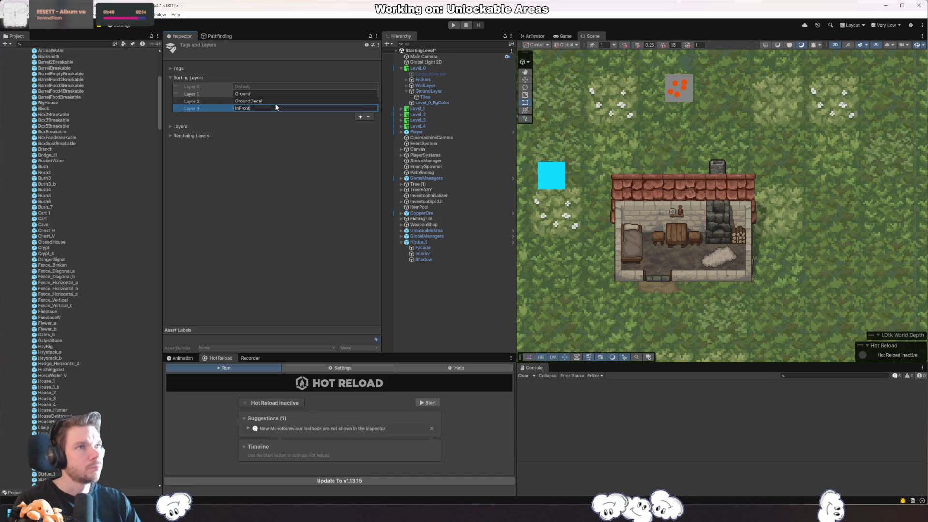
key("BackSpace")
key("BackSpace")
key("BackSpace")
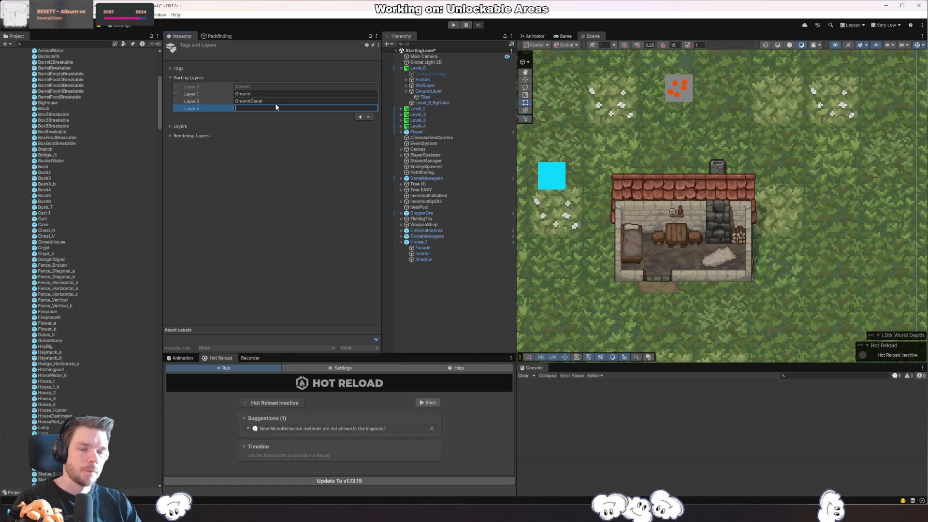
type("Player")
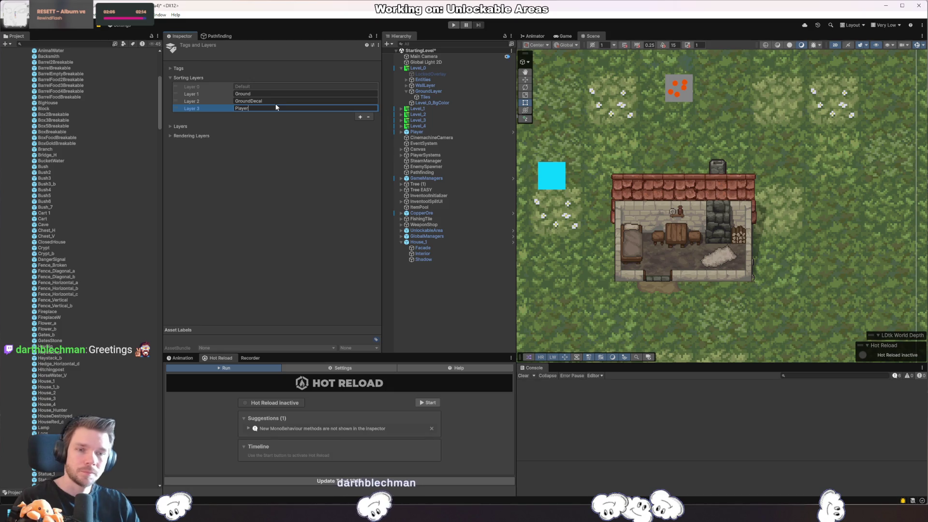
type("InFront")
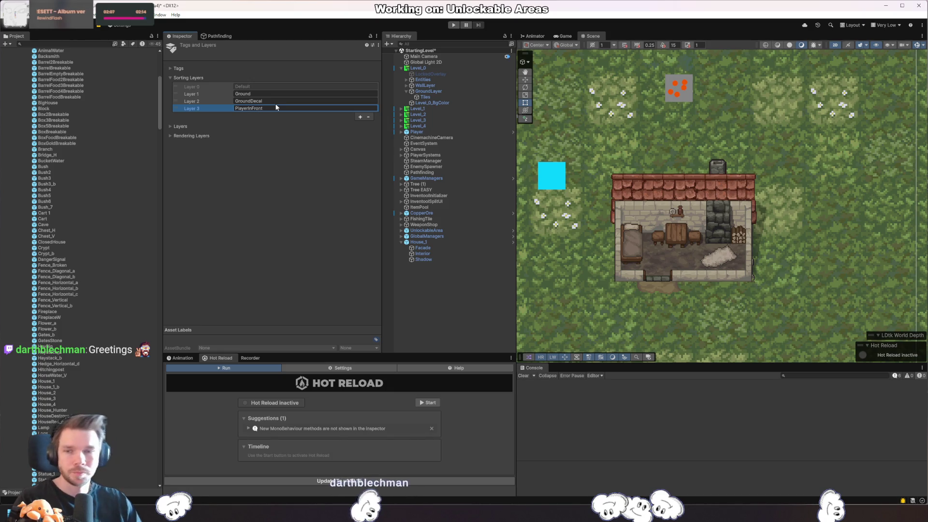
- Add sorting layers Collision, Player, PlayerBehind and Decal, then reselect the house's Facade
left_click(360, 117)
type("Co")
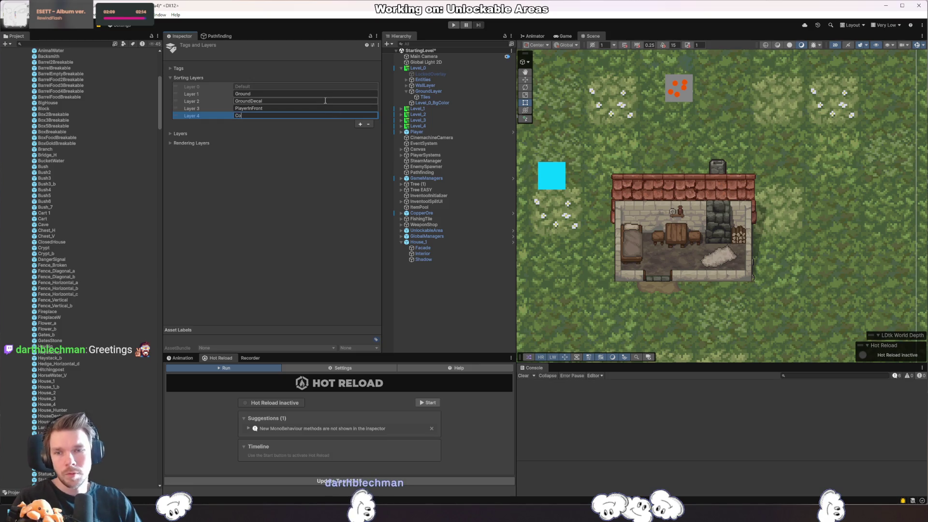
type("llision")
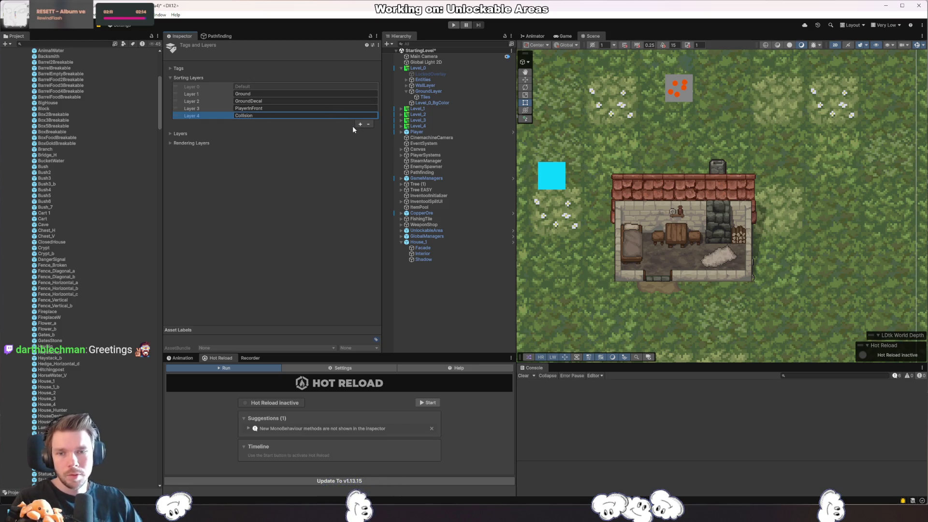
left_click(360, 124)
left_click(360, 123)
type("Player")
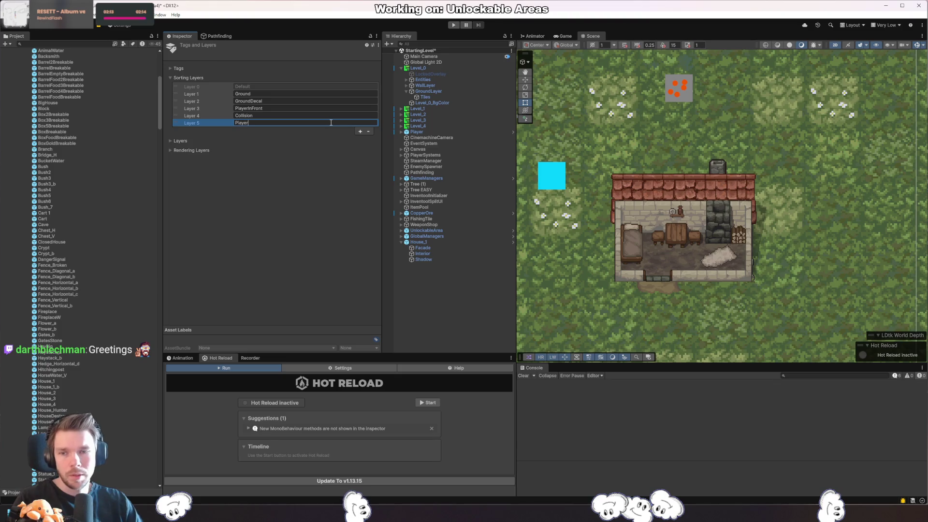
left_click(360, 131)
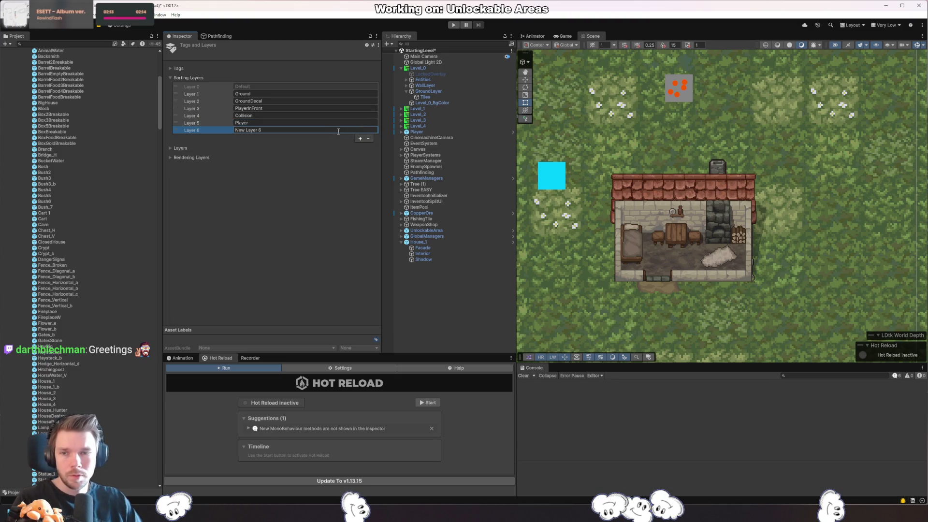
type("PlayerBehind")
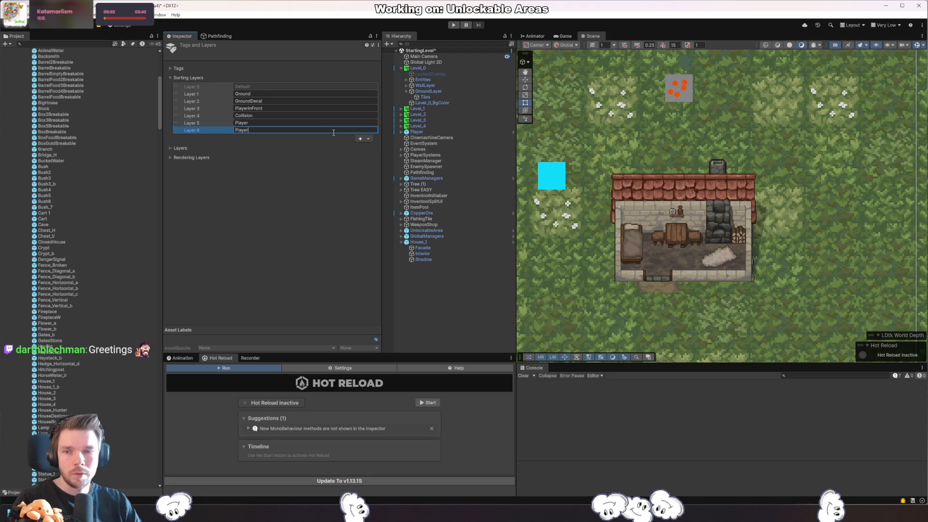
left_click(360, 139)
type("Decal")
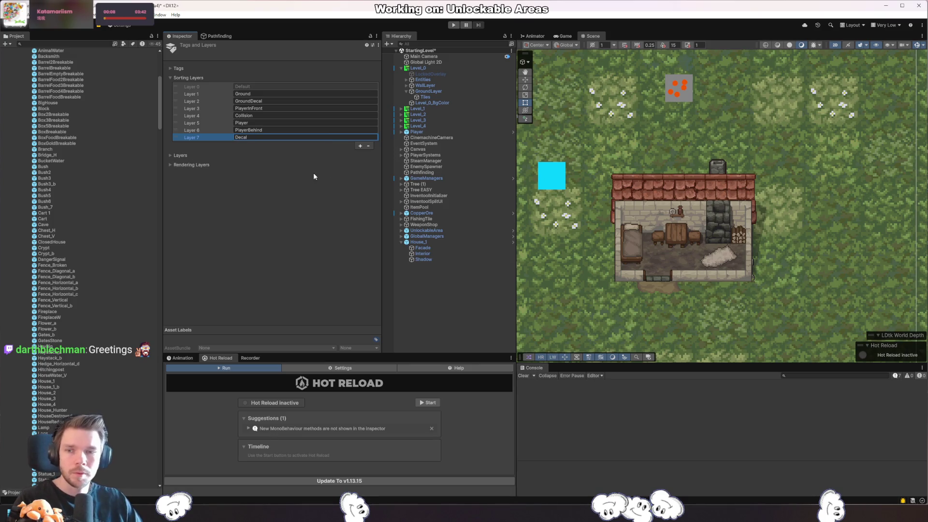
left_click(479, 248)
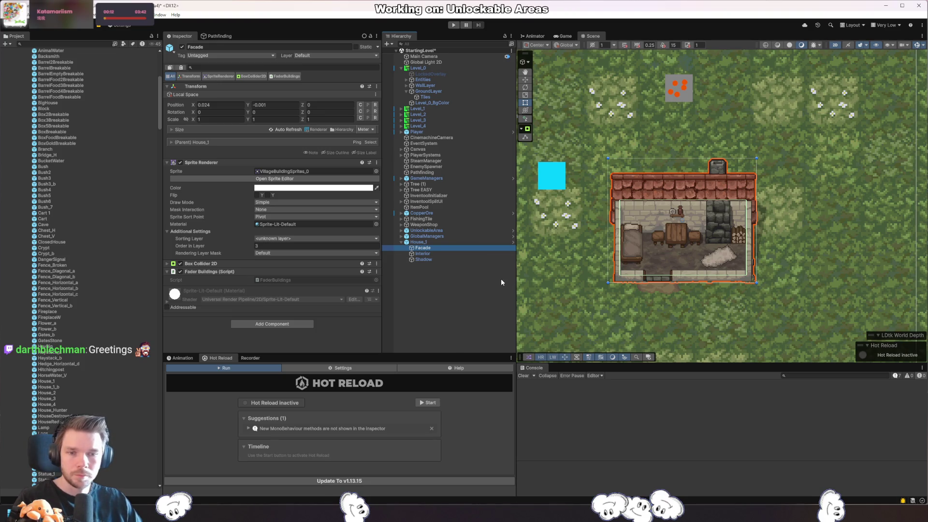
- Put the house Interior's Sprite Renderer on the PlayerInFront sorting layer
left_click(182, 47)
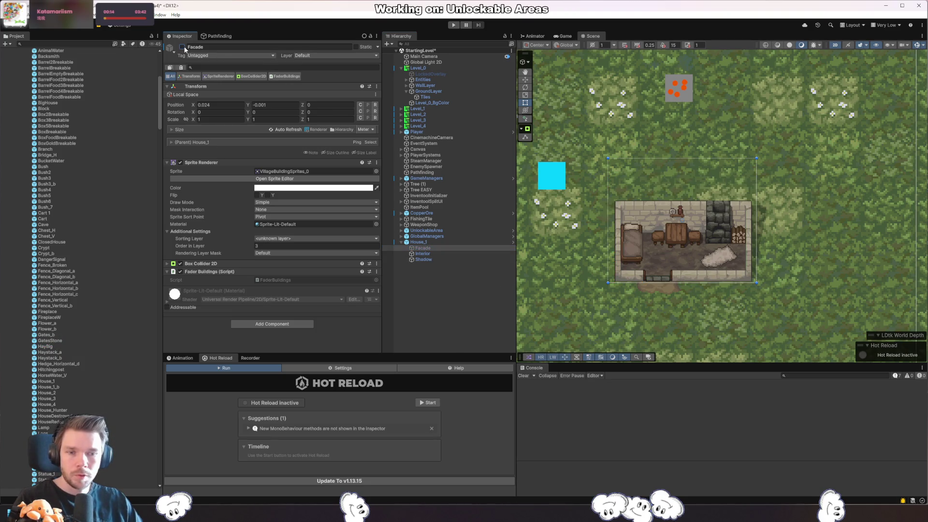
left_click(182, 47)
left_click(457, 254)
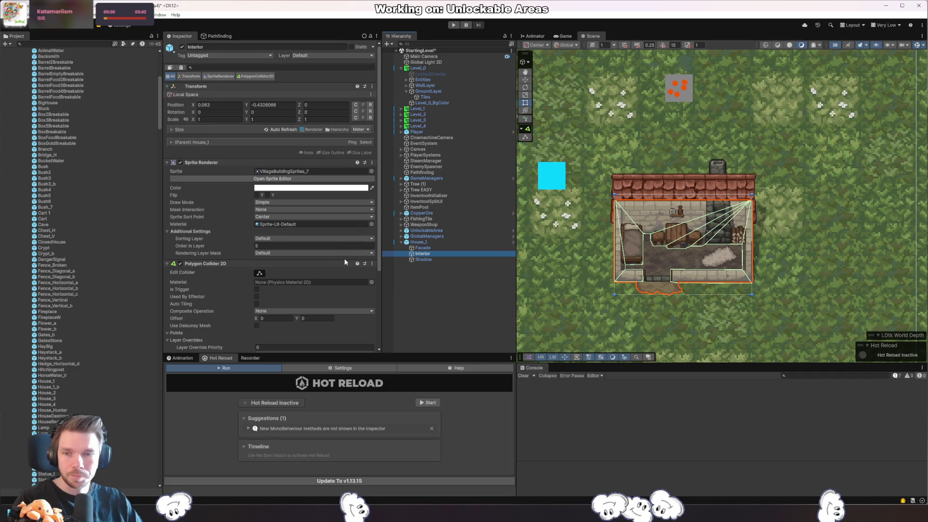
scroll(344, 261, "down", 4)
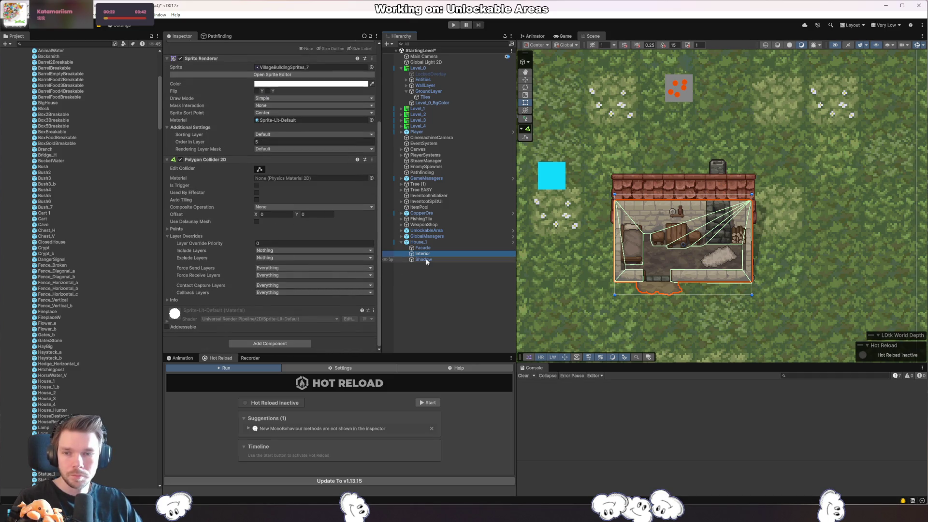
left_click(282, 135)
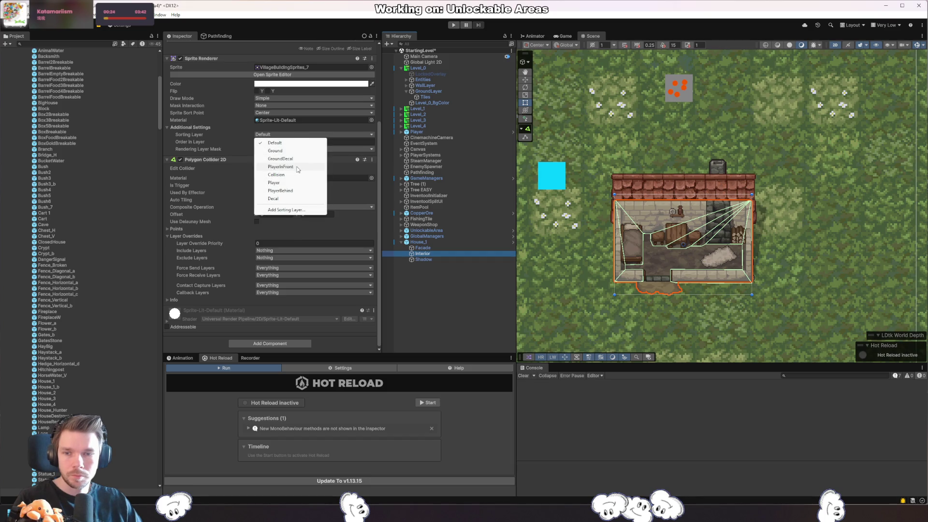
left_click(280, 166)
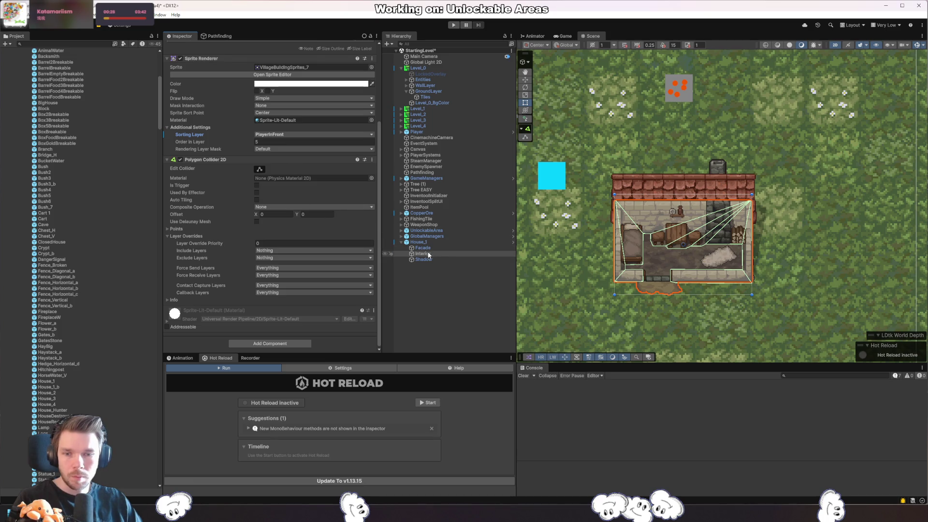
- Move the Facade onto the Collision sorting layer with order in layer 3
left_click(434, 249)
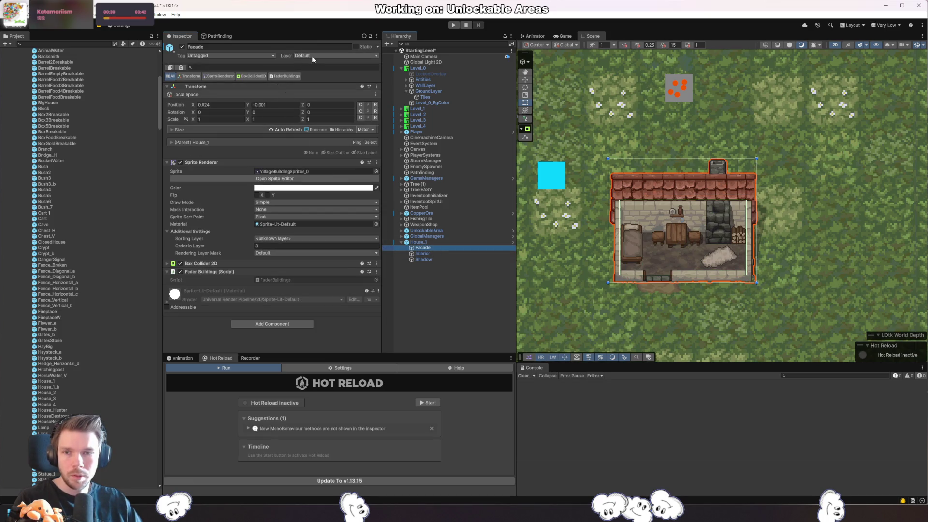
left_click(312, 56)
left_click(301, 237)
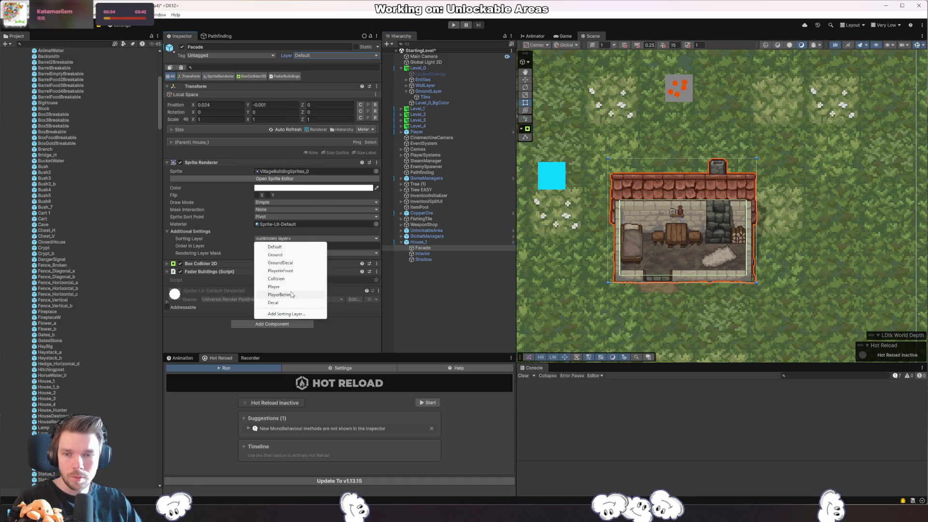
left_click(294, 271)
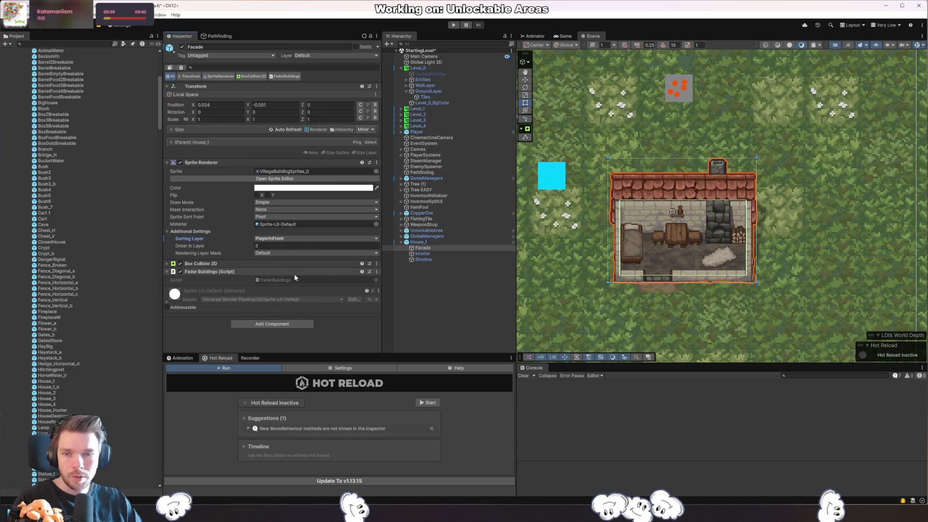
left_click(311, 246)
left_click(431, 247)
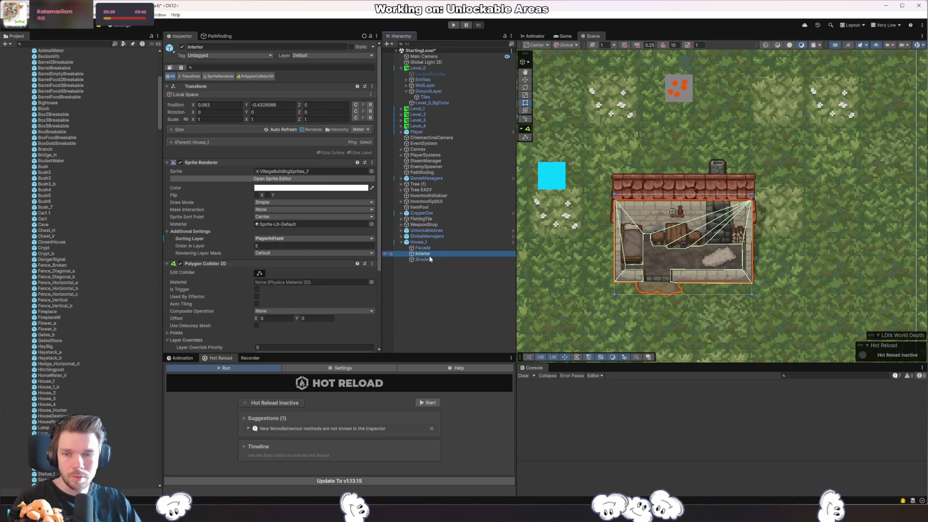
left_click(335, 238)
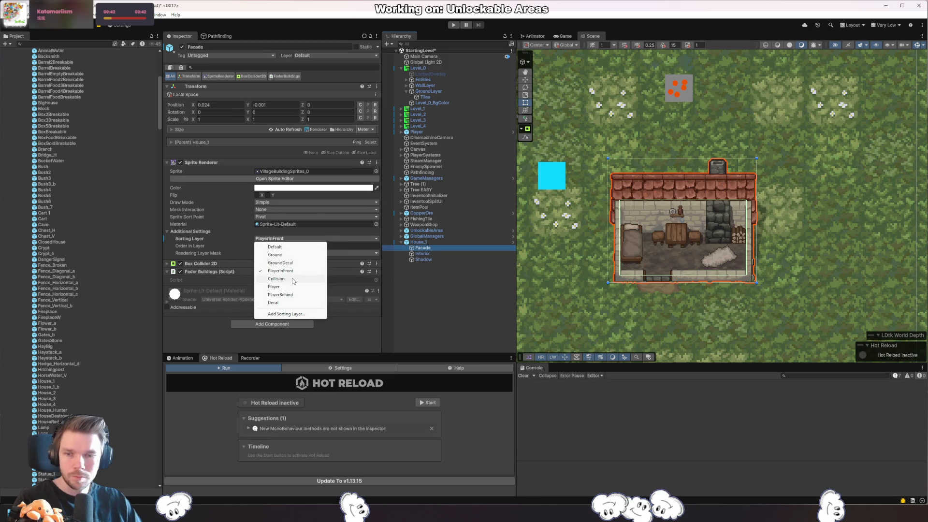
left_click(291, 279)
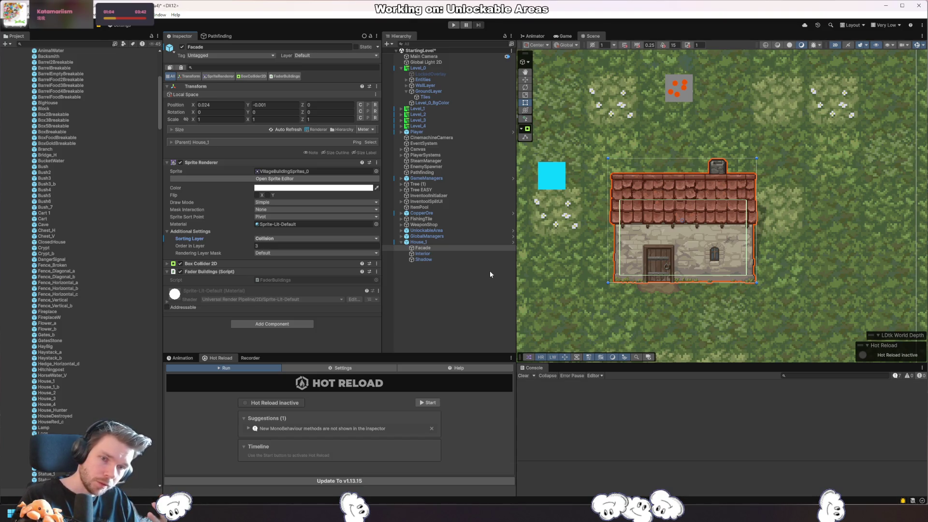
left_click(182, 47)
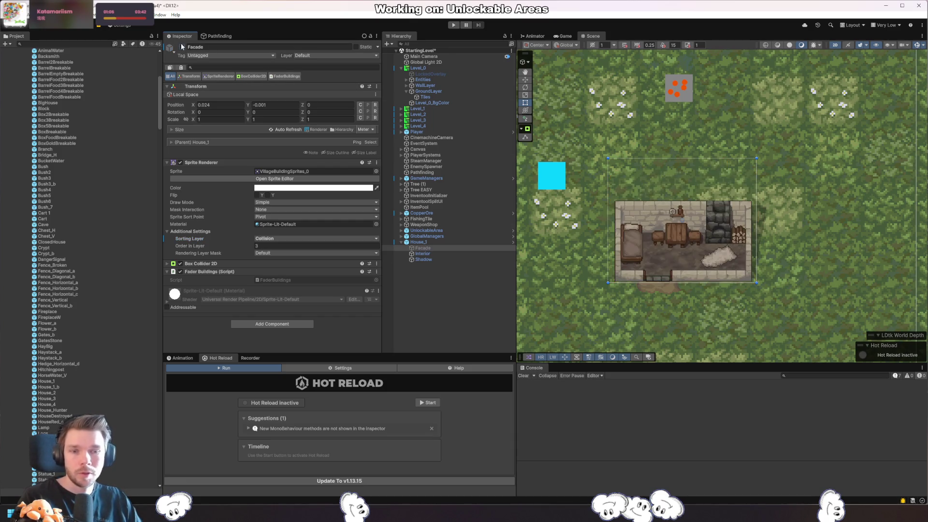
left_click(182, 47)
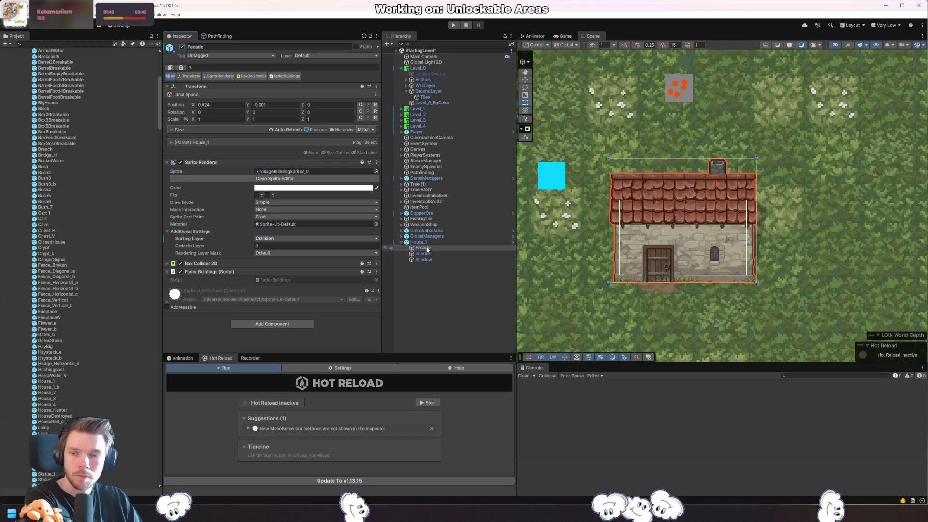
- Read through the FaderBuildings script in Rider, close it and return to Unity
double_click(309, 279)
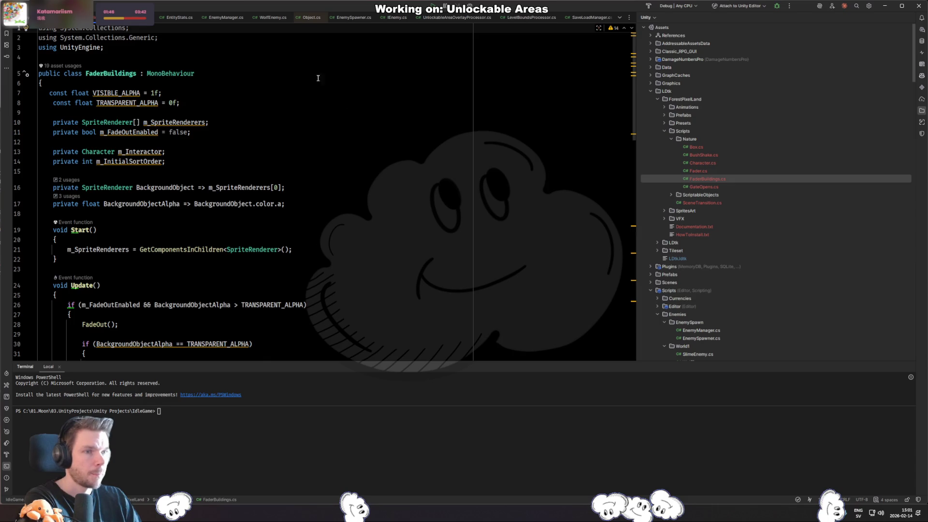
scroll(286, 264, "down", 10)
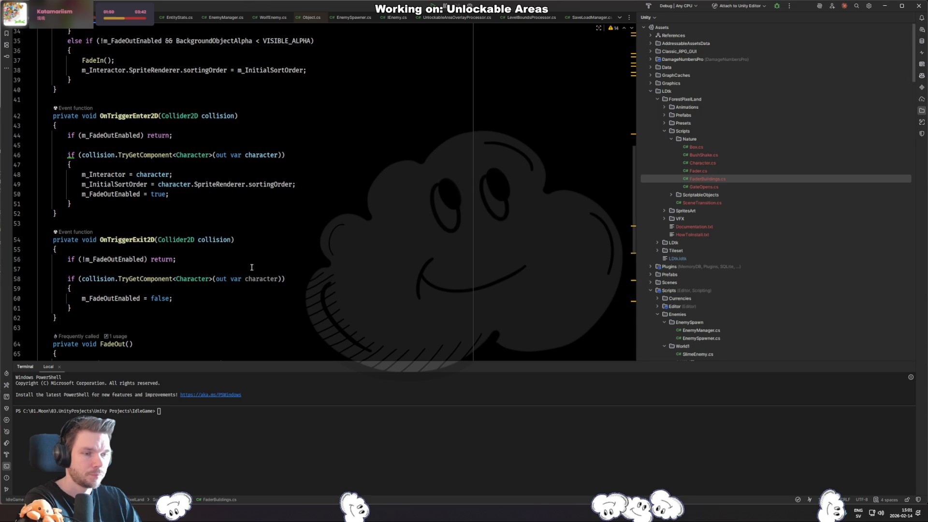
scroll(249, 265, "up", 8)
scroll(247, 257, "up", 3)
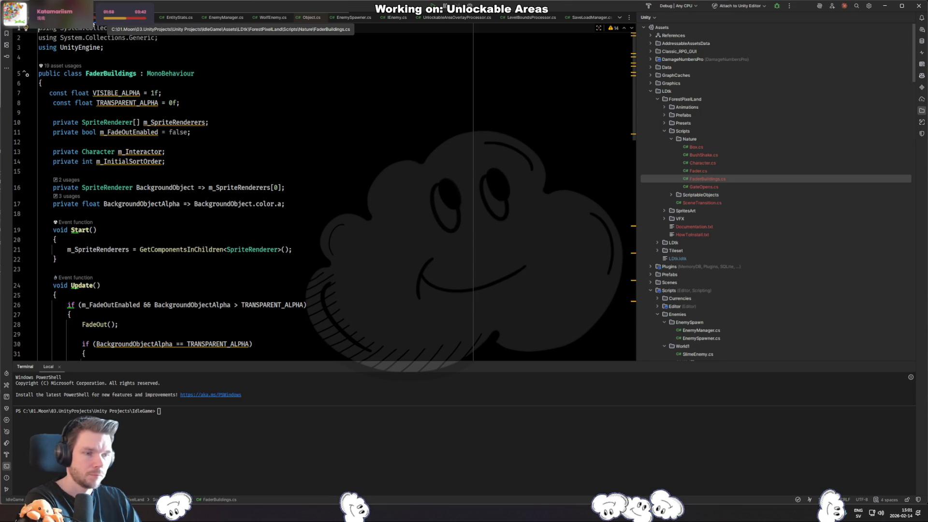
middle_click(95, 23)
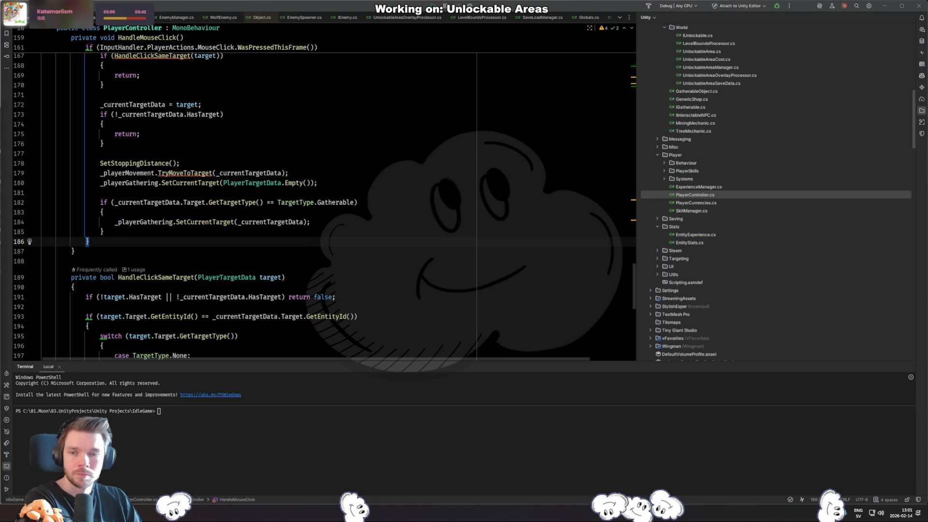
key("alt+Tab")
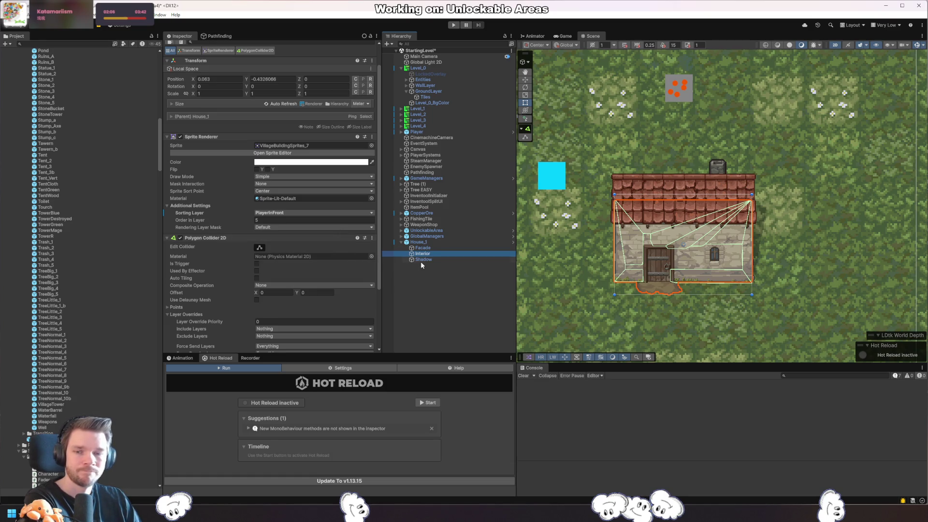
left_click(431, 247)
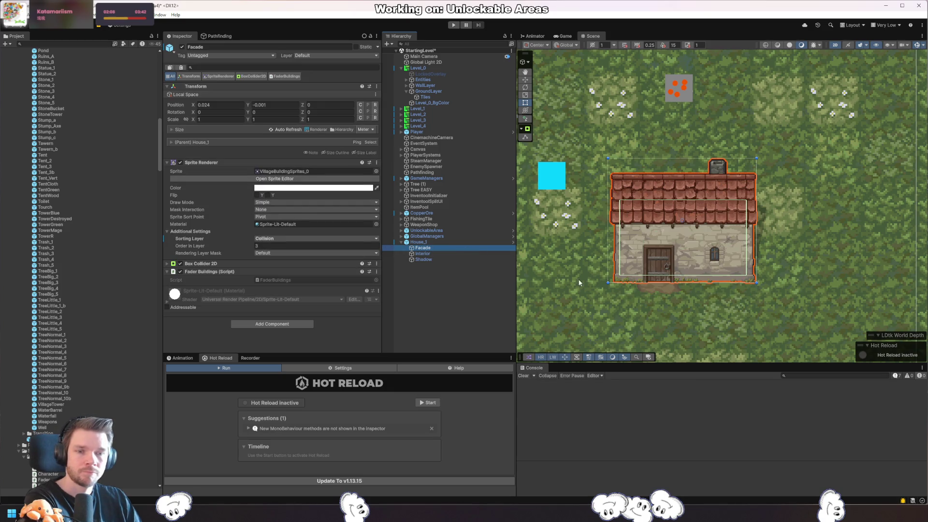
left_click(454, 259)
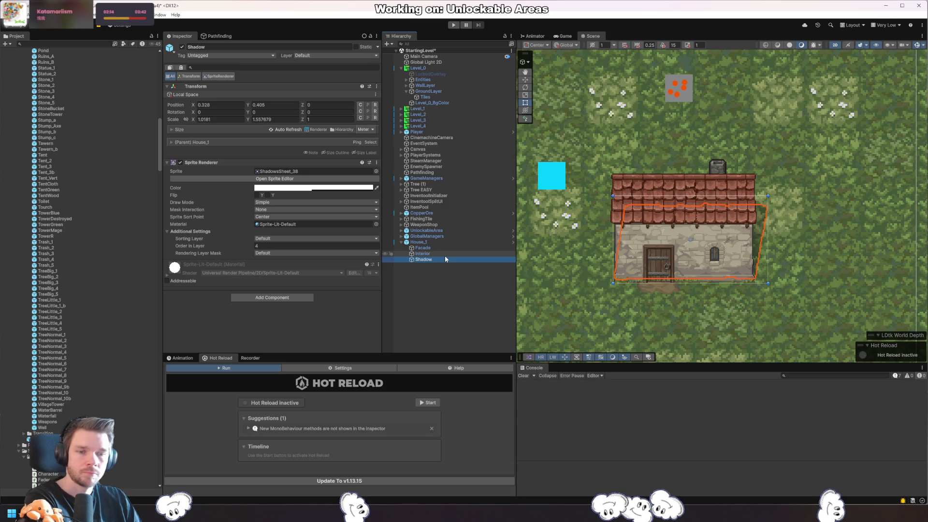
mouse_move(838, 274)
left_mouse_down()
mouse_move(683, 216)
mouse_move(779, 228)
left_mouse_up()
key("w")
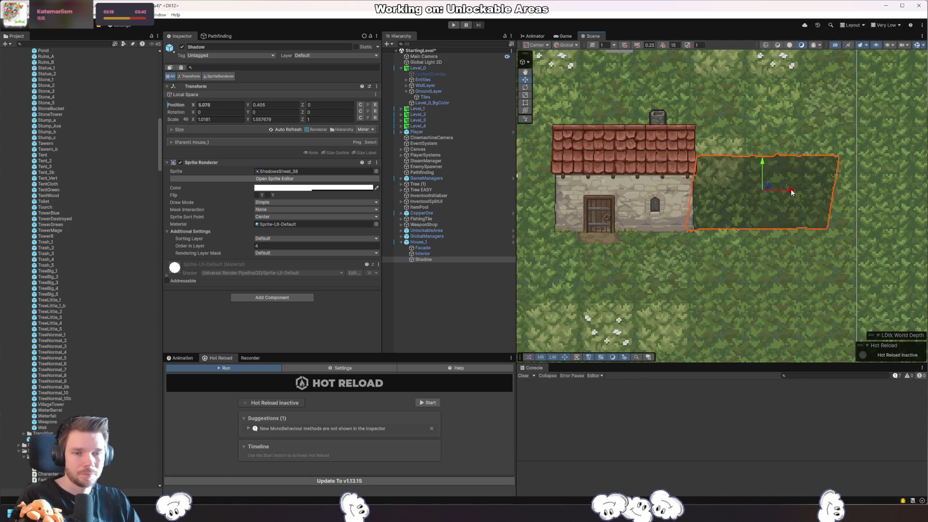
left_click_drag(729, 248, 854, 295)
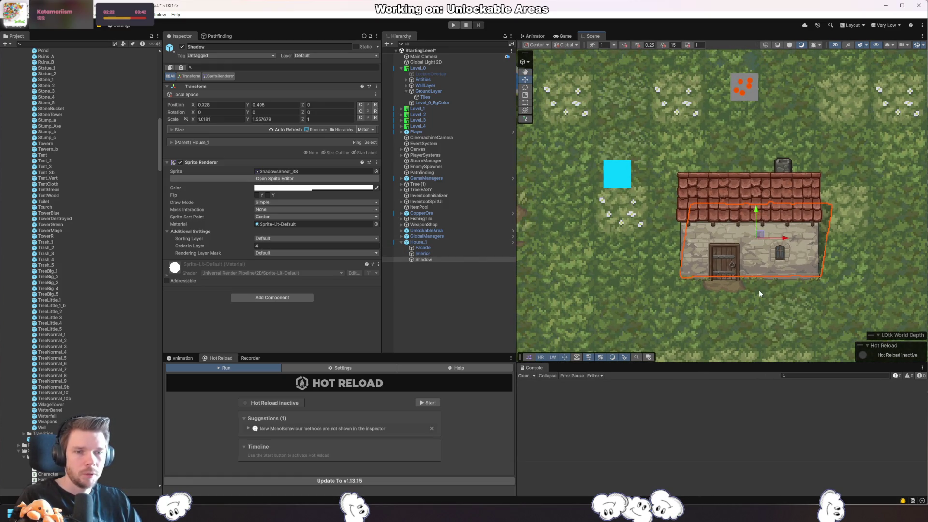
left_click(448, 252)
left_click(438, 242)
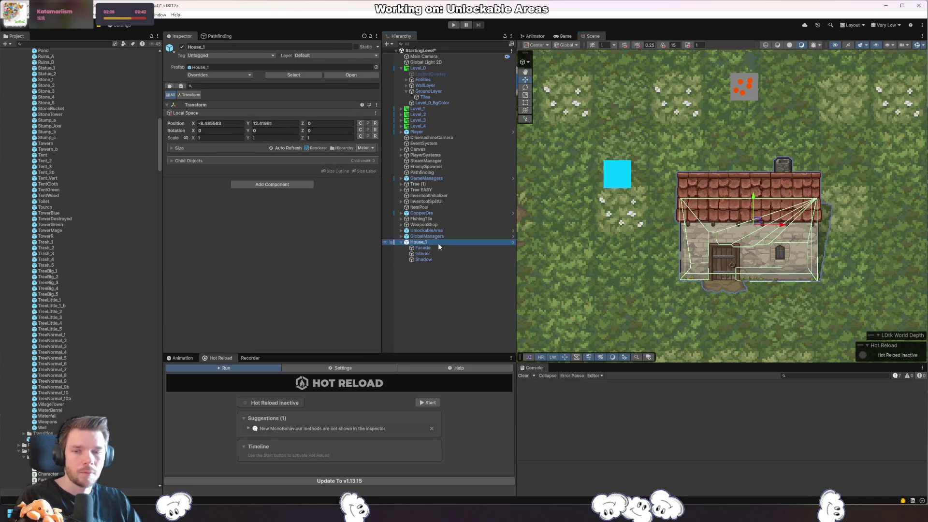
- Delete House_1, add the House_2 prefab and move it down beside the cyan square
key("Delete")
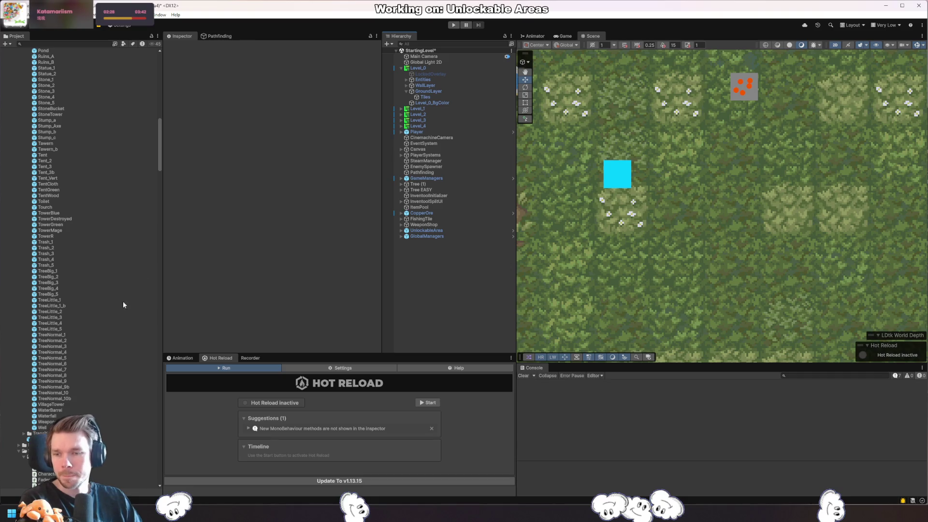
scroll(77, 352, "up", 10)
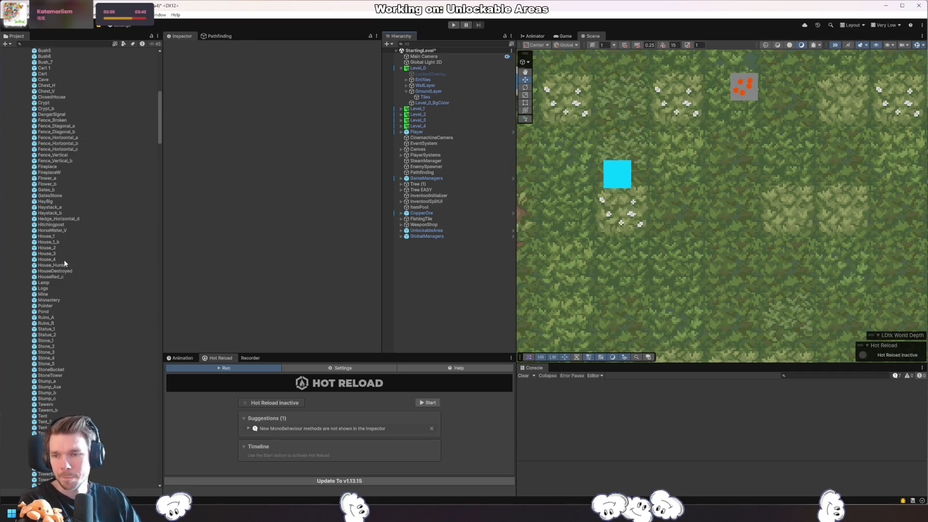
left_click_drag(63, 248, 439, 277)
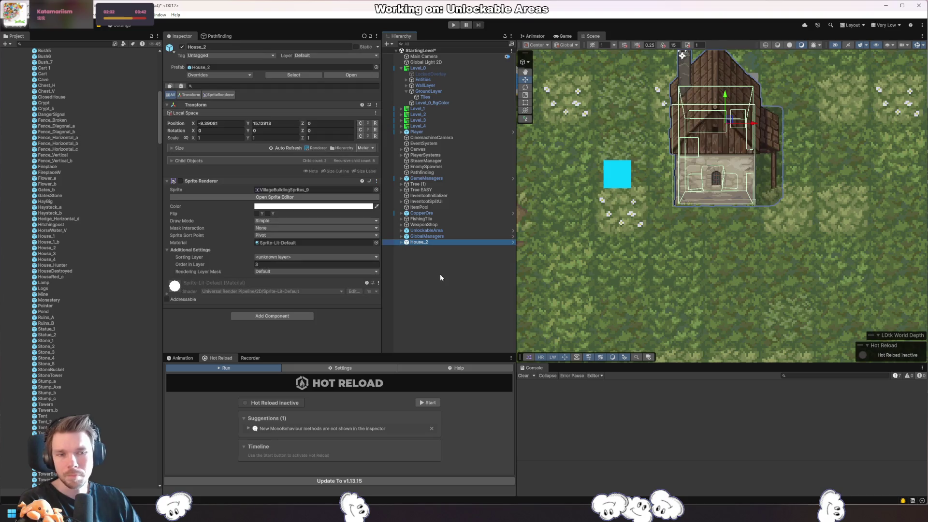
left_click_drag(747, 224, 749, 249)
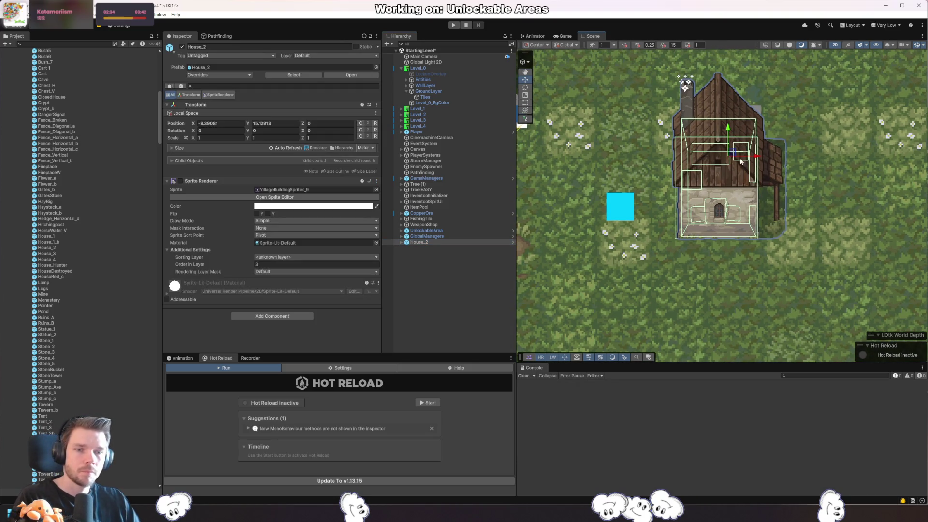
left_click_drag(741, 162, 733, 244)
left_click_drag(794, 321, 778, 273)
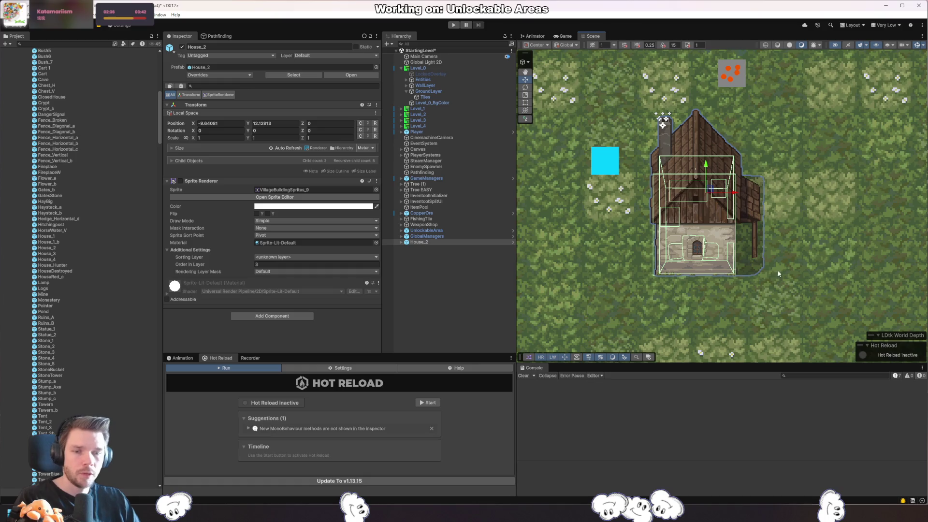
double_click(397, 242)
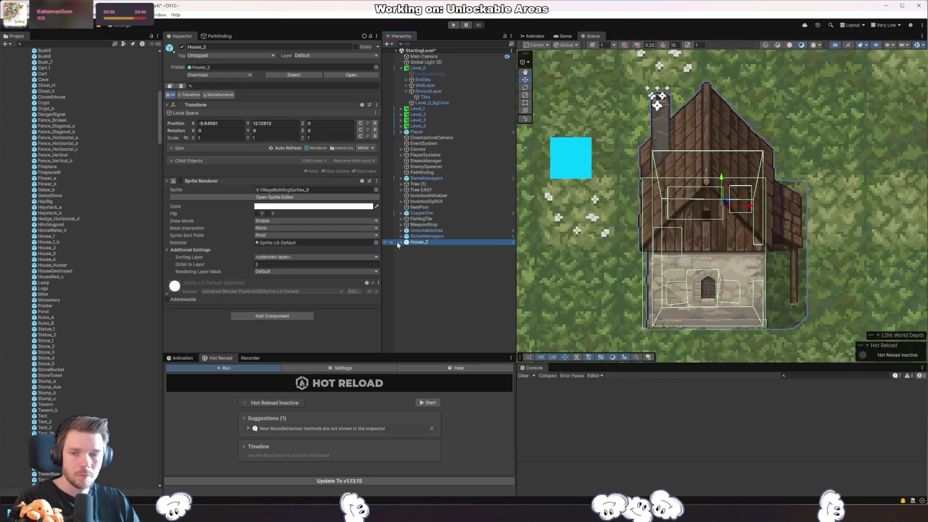
- Expand House_2 to inspect its Facade, Interior and shadow sprite, then Level_0's GroundLayer
left_click(400, 241)
left_click(445, 253)
left_click(448, 247)
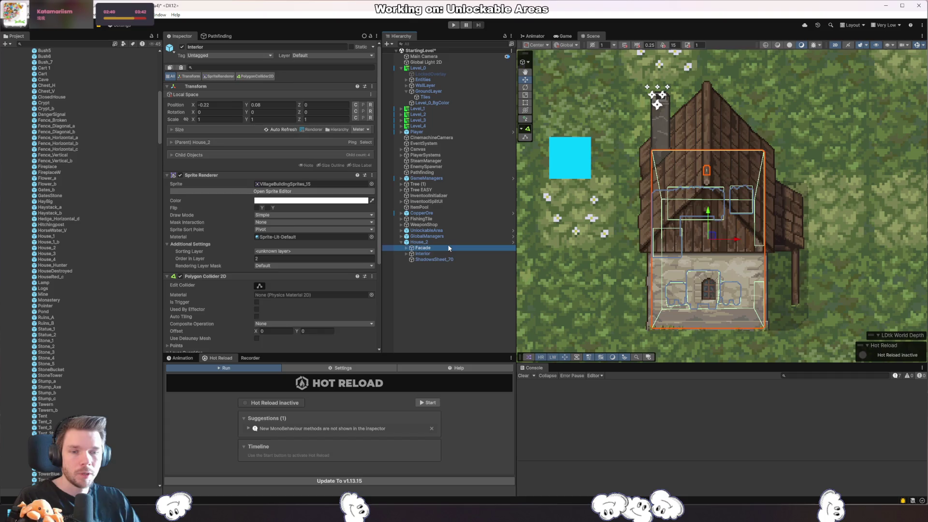
left_click(442, 253)
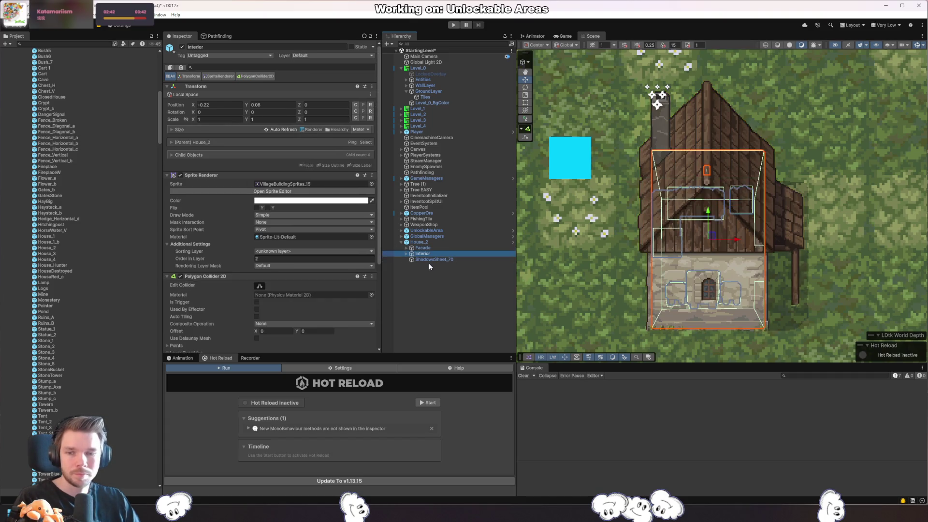
left_click(434, 260)
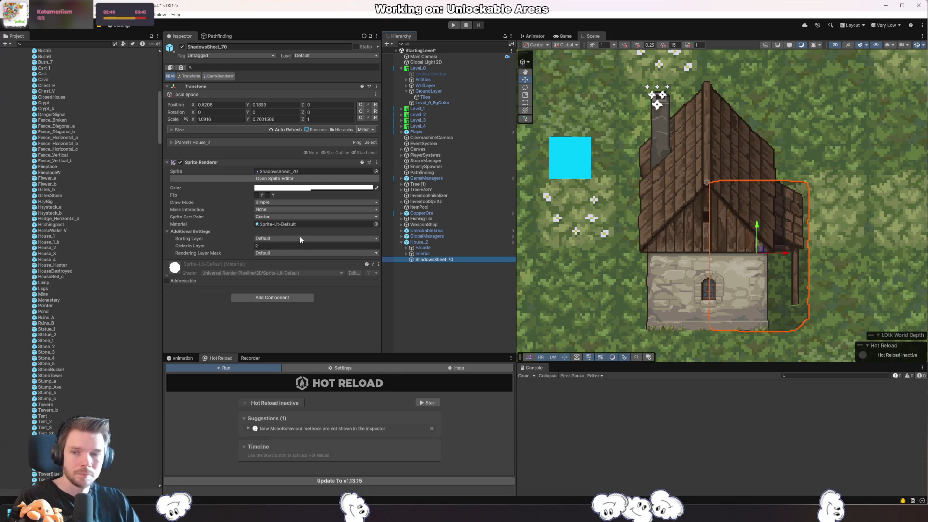
left_click(462, 109)
left_click(460, 90)
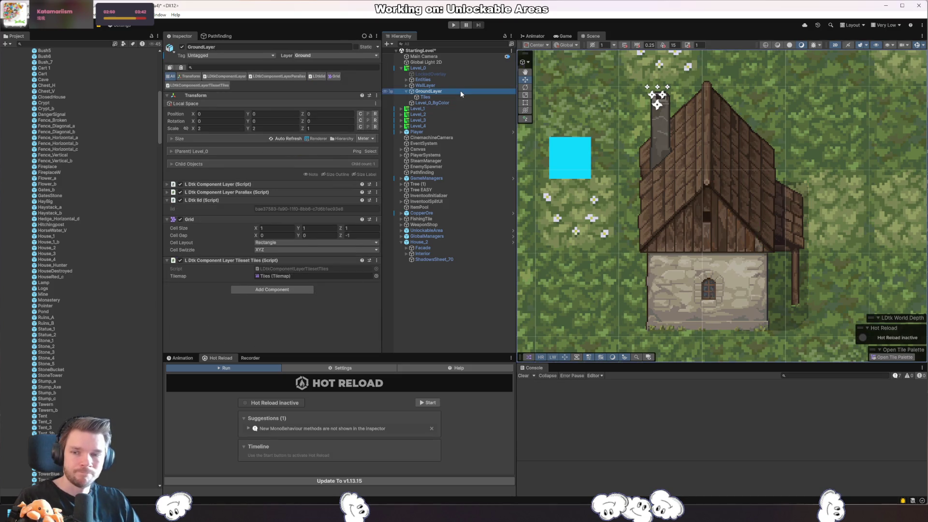
left_click(142, 202)
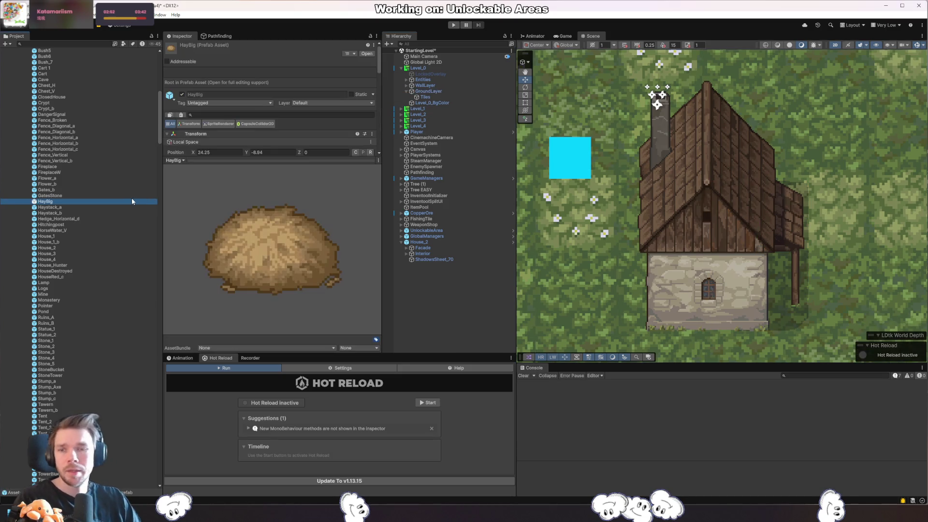
key("Left")
key("Left")
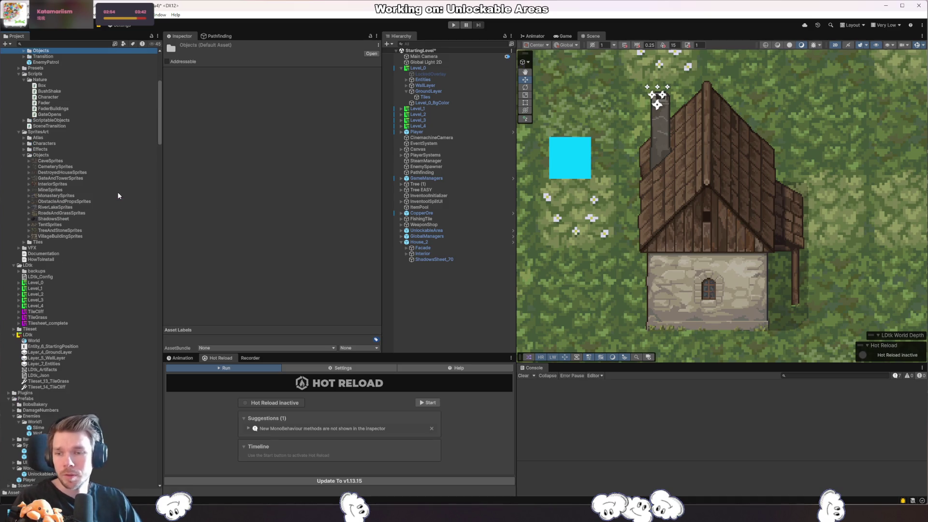
left_click(29, 334)
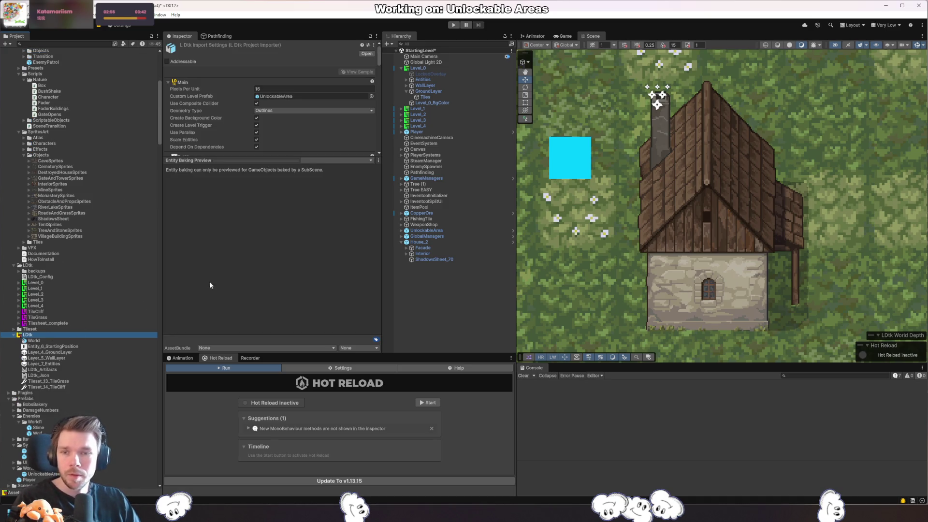
left_click(272, 159)
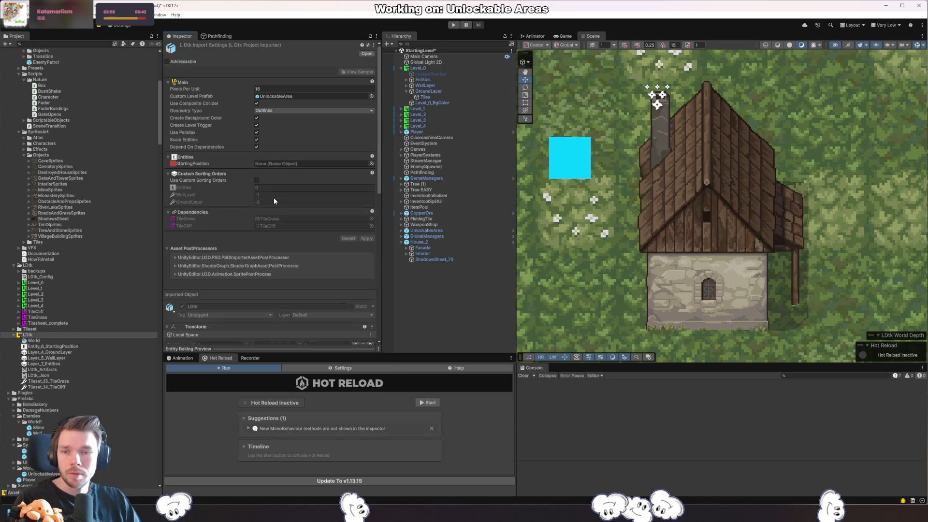
left_click(51, 318)
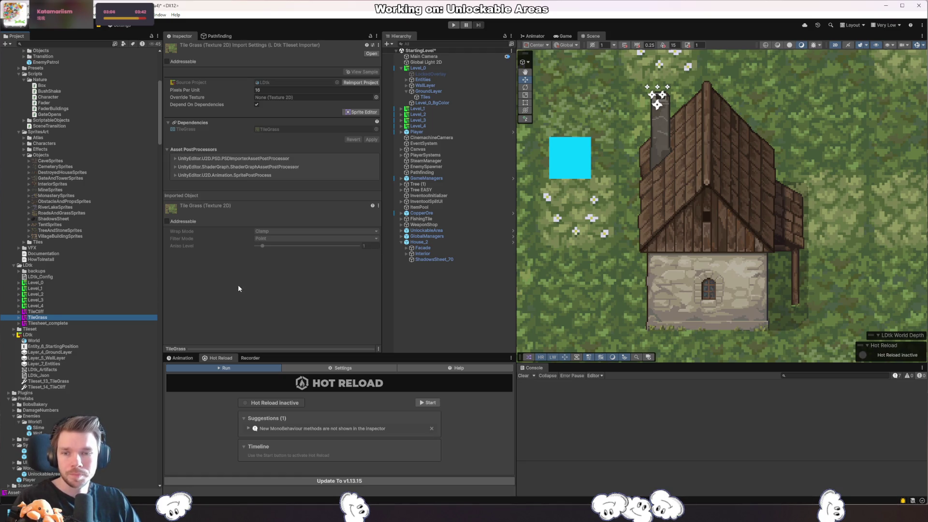
left_click(50, 311)
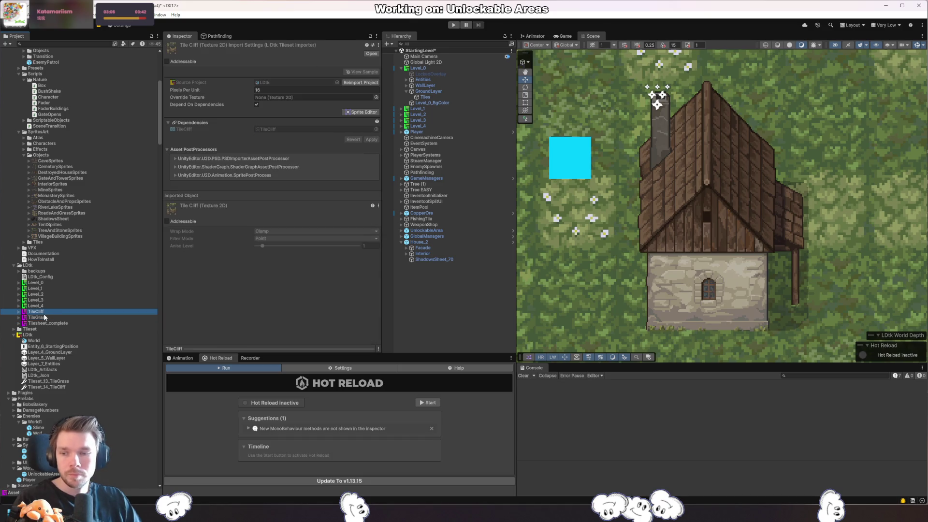
left_click(66, 320)
left_click(58, 312)
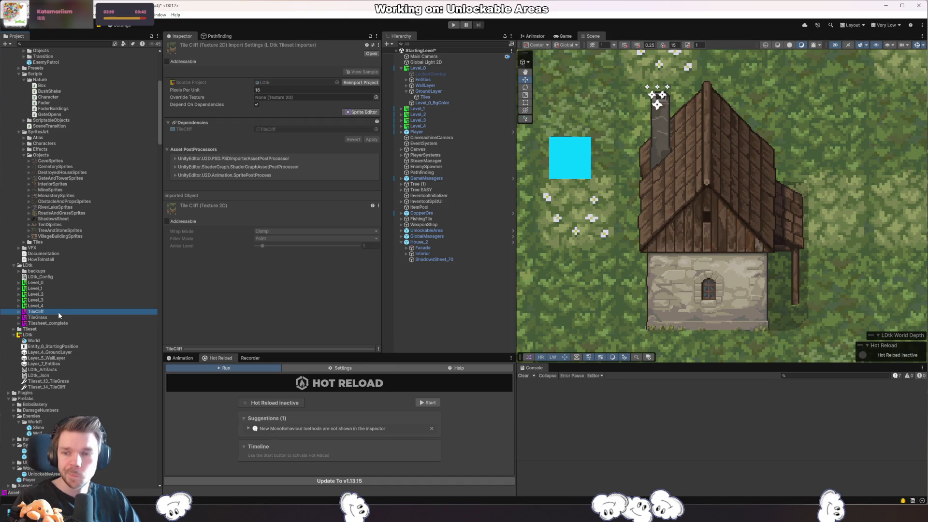
left_click(40, 277)
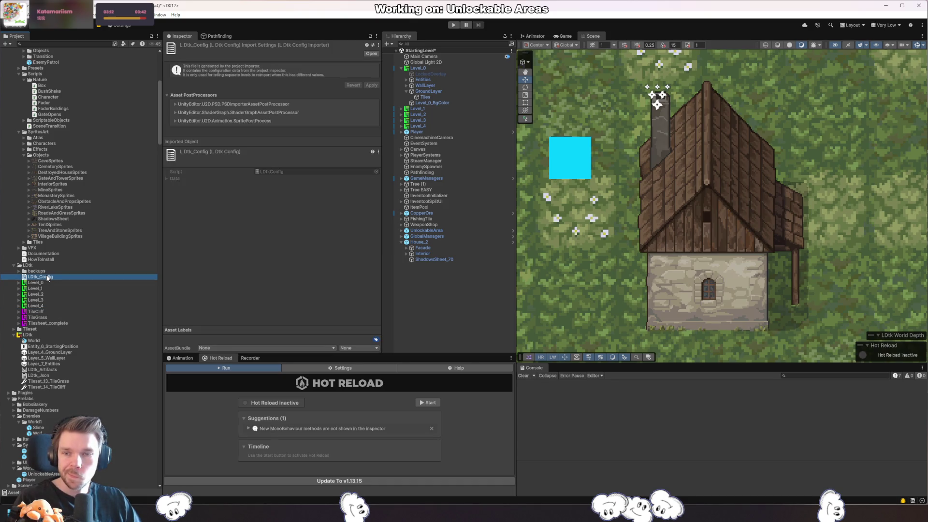
left_click(174, 179)
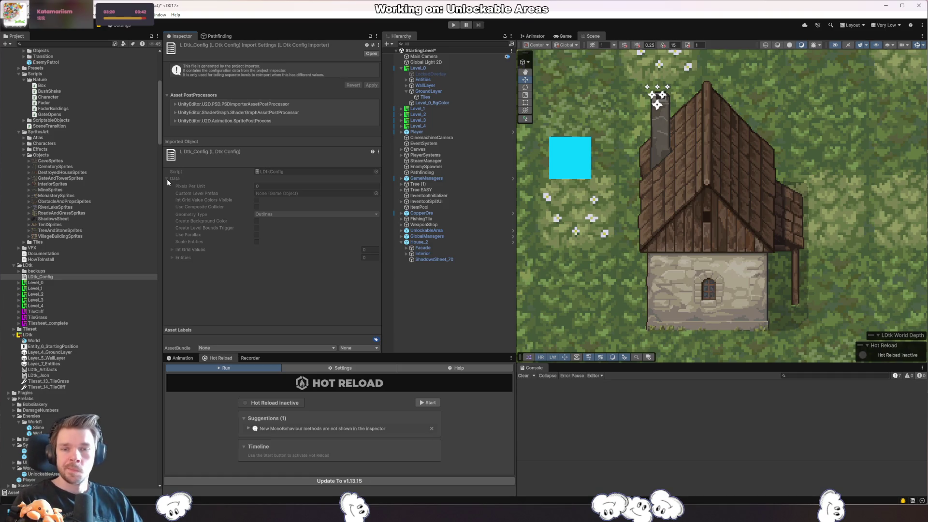
left_click(166, 178)
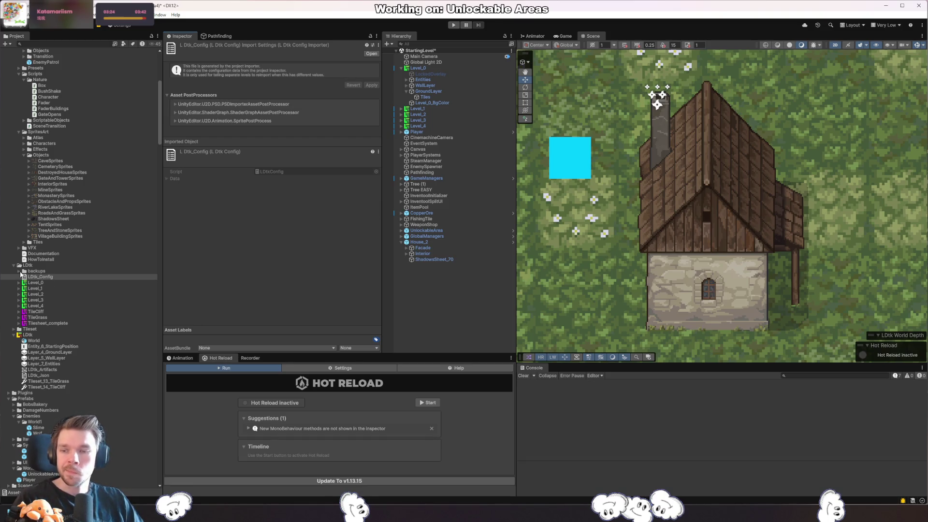
left_click(100, 329)
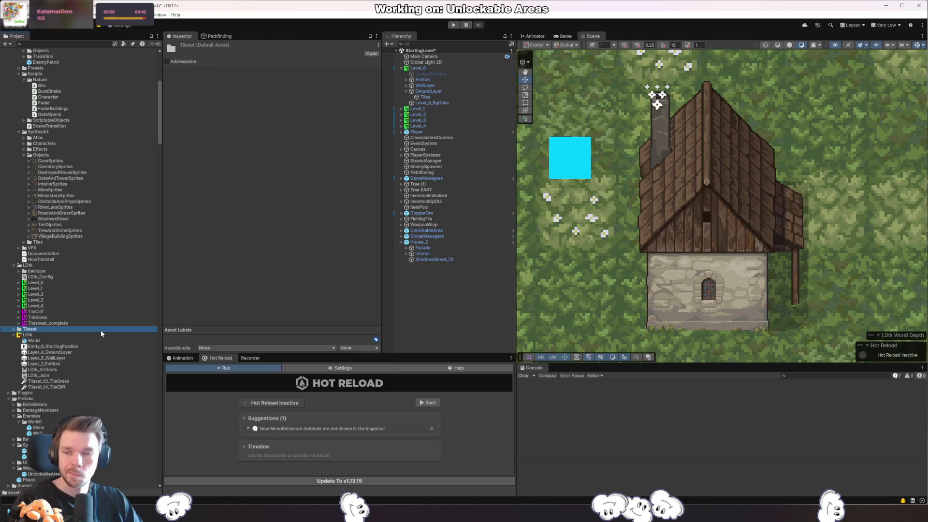
key("ctrl+a")
left_click(72, 323)
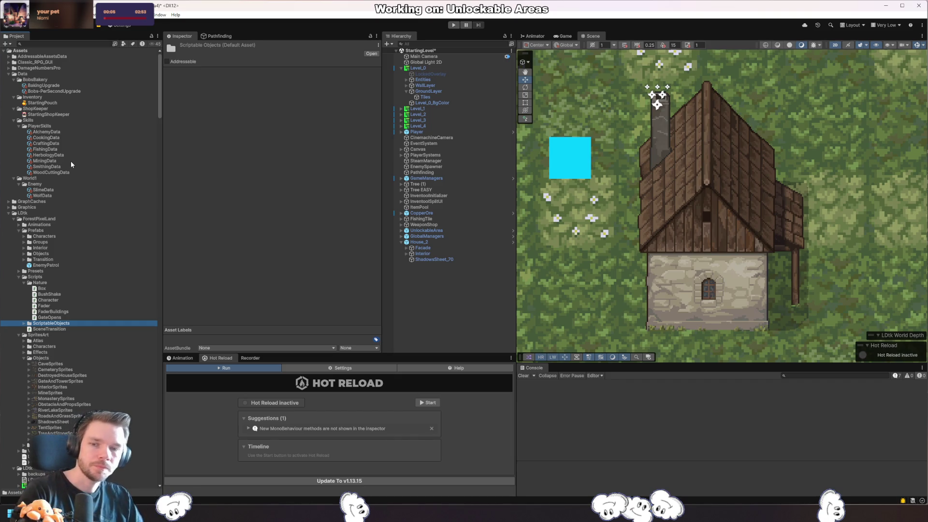
left_click(744, 244)
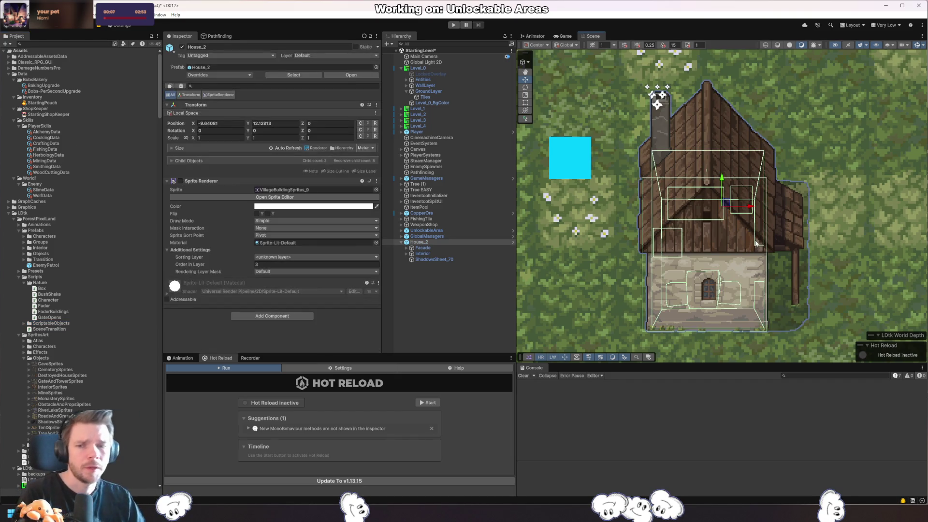
left_click(433, 253)
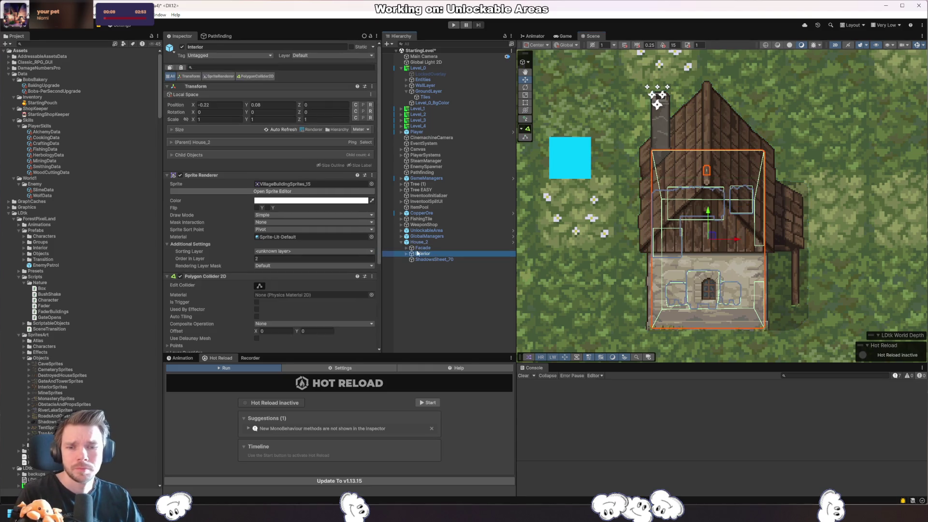
left_click(407, 247)
left_click(404, 249)
left_click(404, 261)
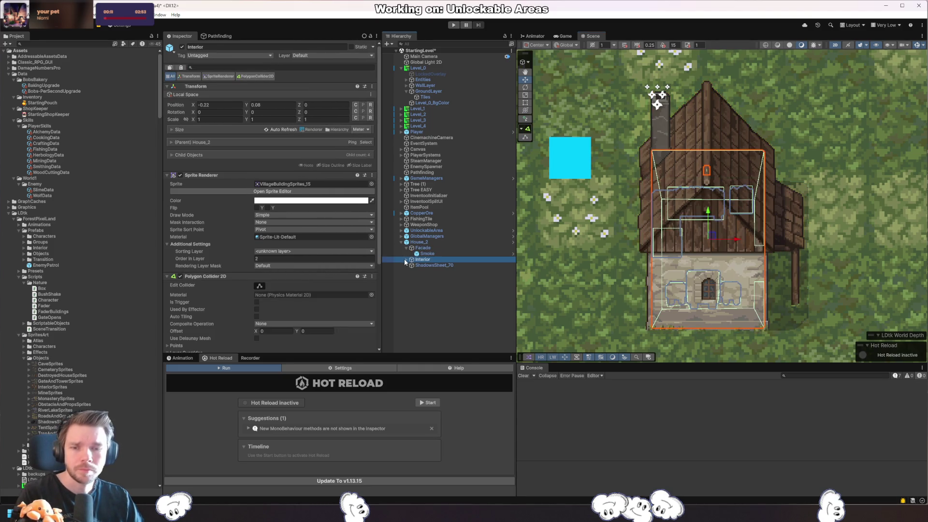
left_click(405, 259)
left_click(437, 265)
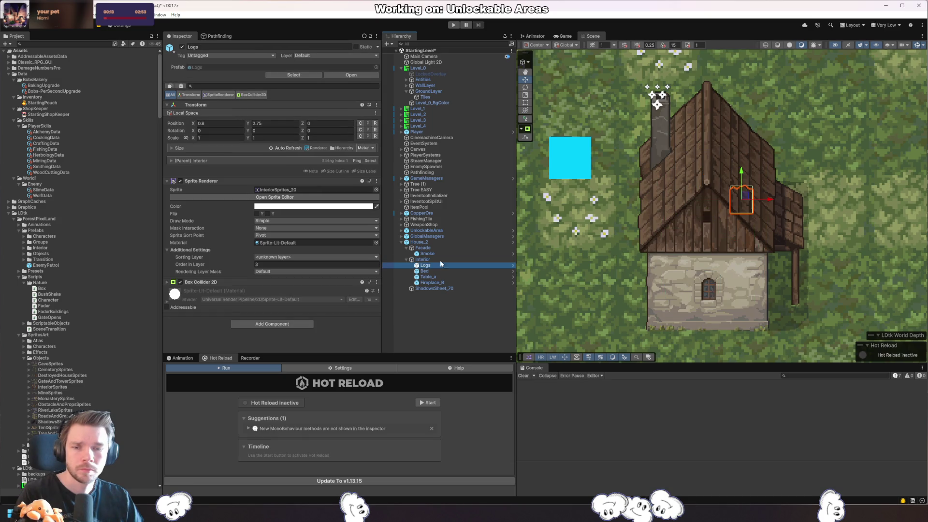
left_click(445, 247)
left_click(181, 47)
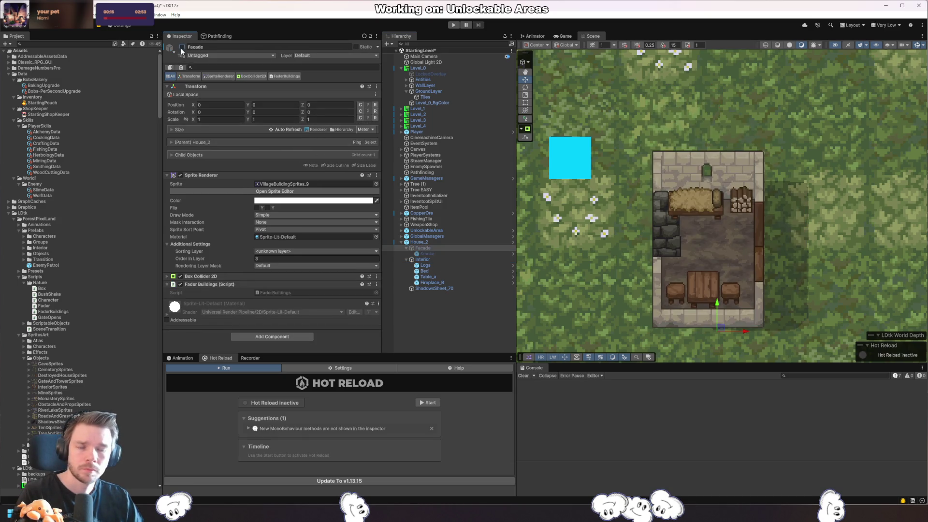
left_click(182, 47)
scroll(770, 224, "down", 6)
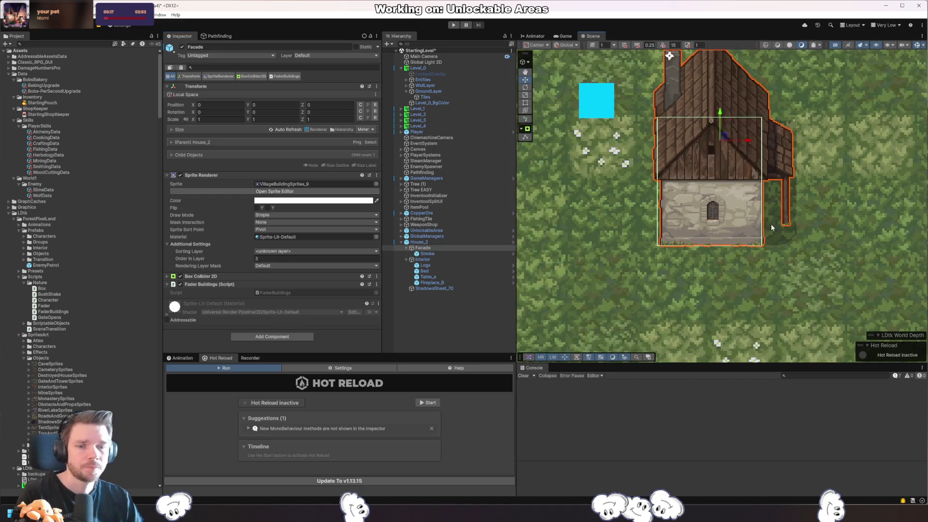
scroll(774, 261, "down", 5)
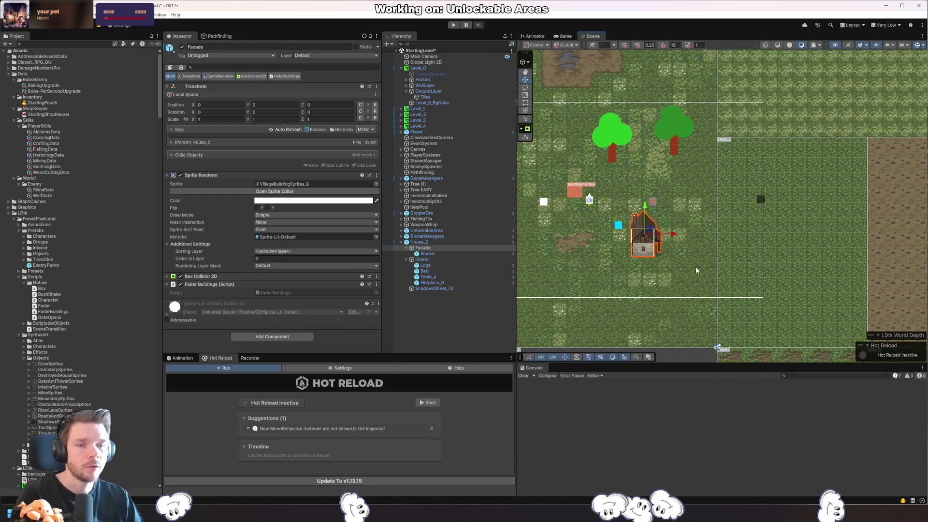
- Slide House_2 right along X to the edge of the starting area
left_click(419, 242)
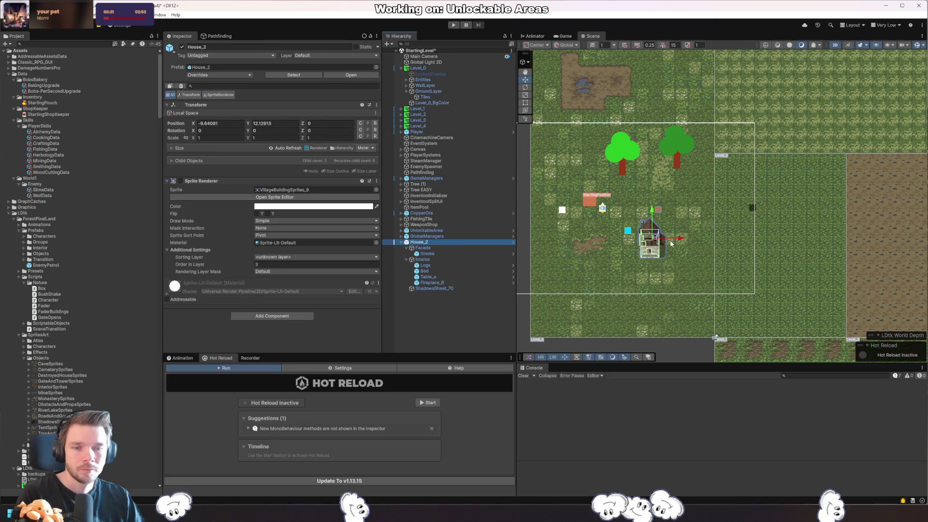
left_click_drag(679, 237, 800, 237)
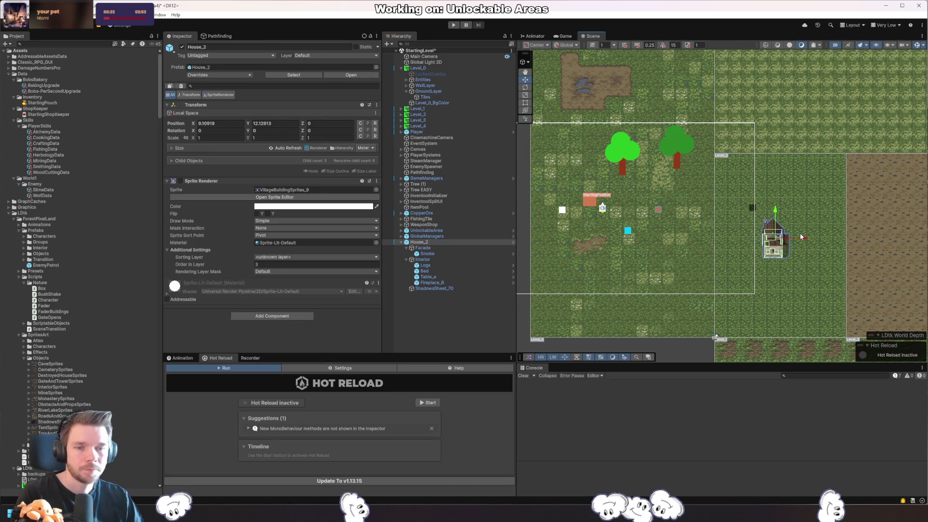
left_click_drag(696, 181, 724, 175)
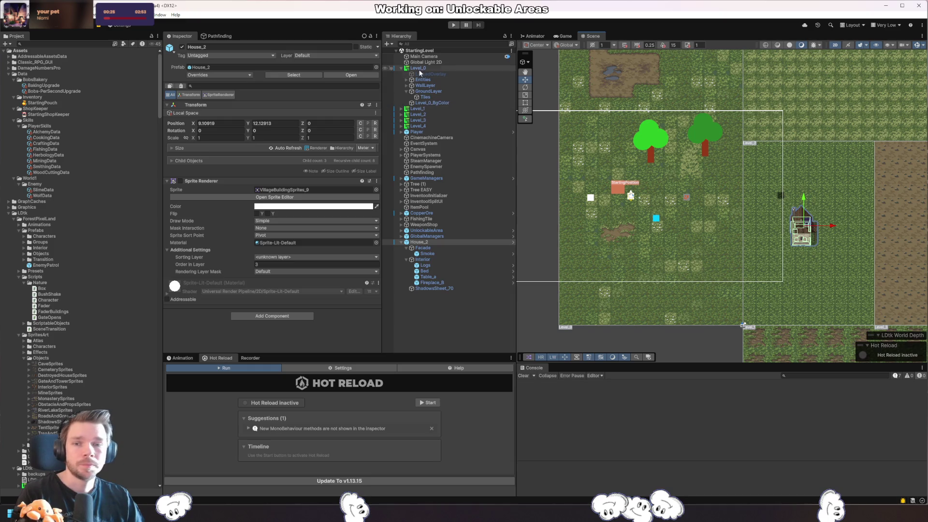
- Compare Unlockable Area costs on Level_0 (none), Level_1 (1 Currency) and Level_2 (2)
left_click(596, 107)
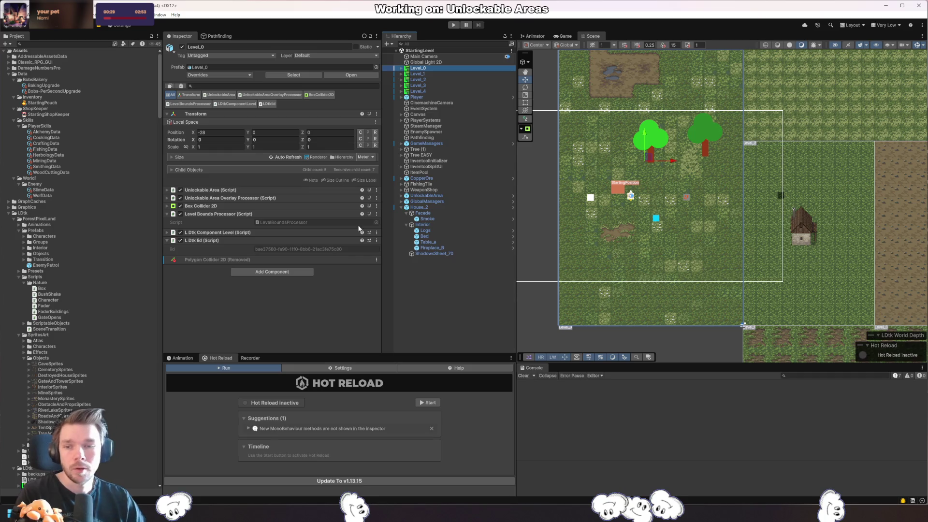
left_click(251, 189)
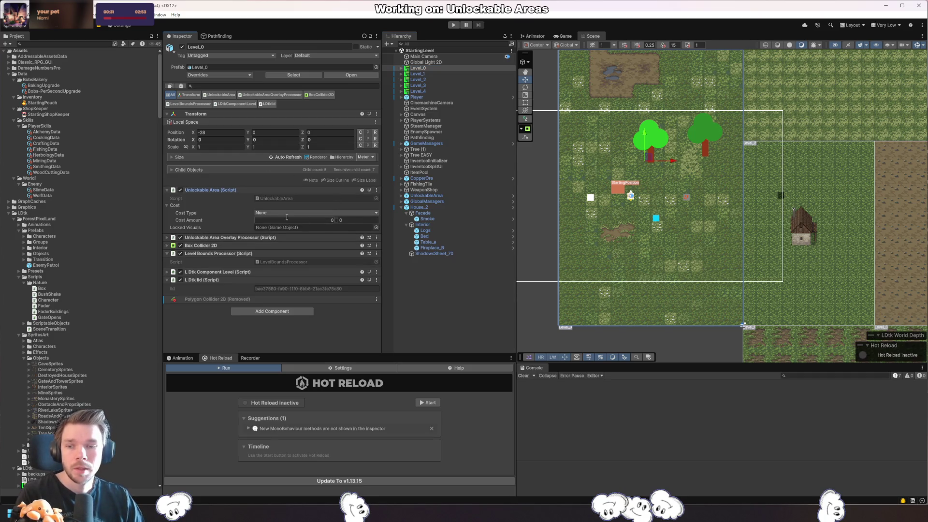
left_click(445, 79)
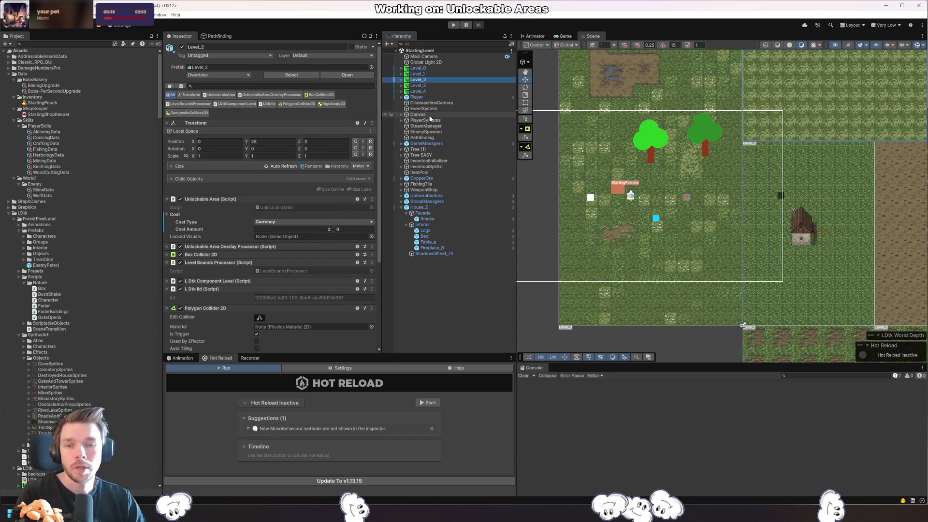
key("Up")
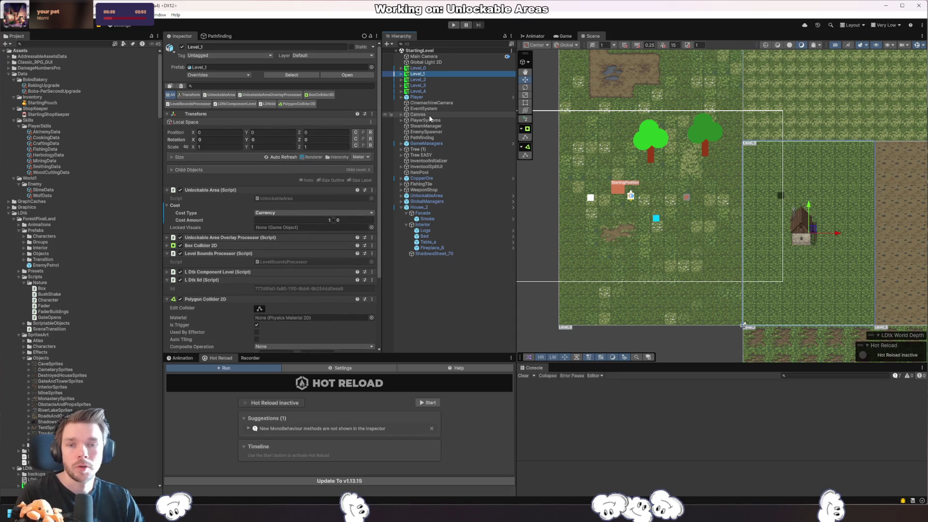
key("Up")
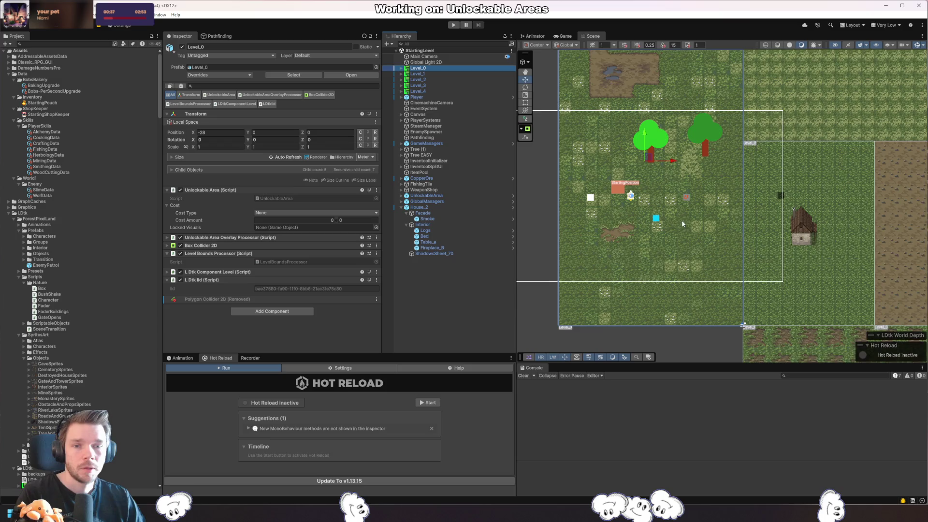
left_click_drag(681, 220, 632, 200)
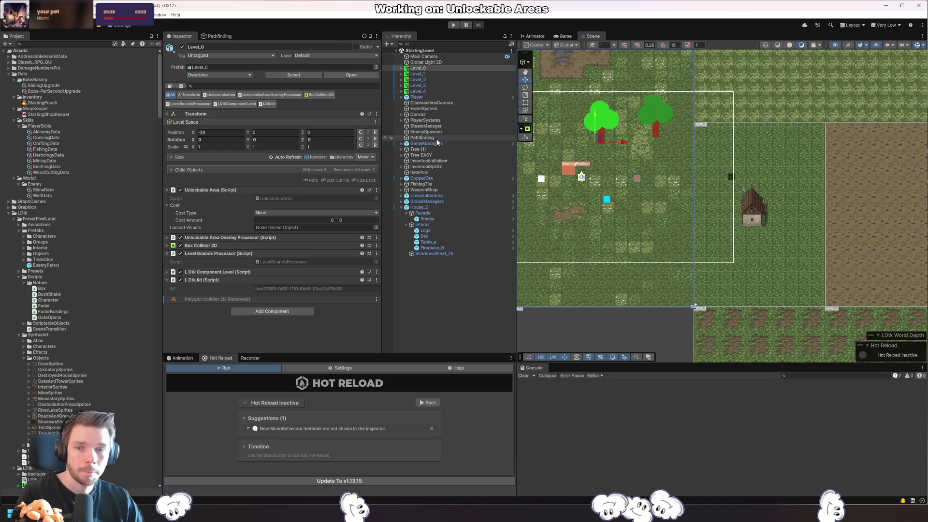
- Generate the Pathfinding graph cache under Save & Load, then load the graphs from it
left_click(423, 137)
scroll(306, 263, "down", 10)
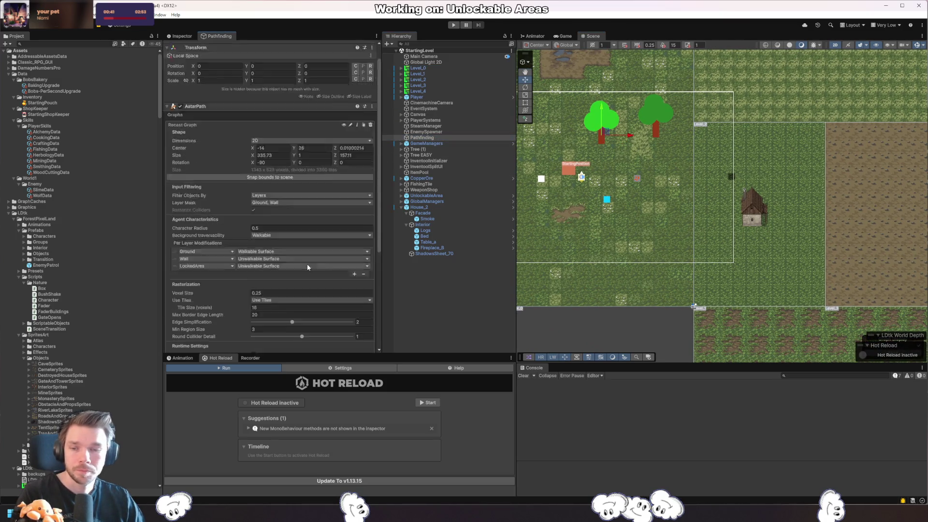
left_click(222, 301)
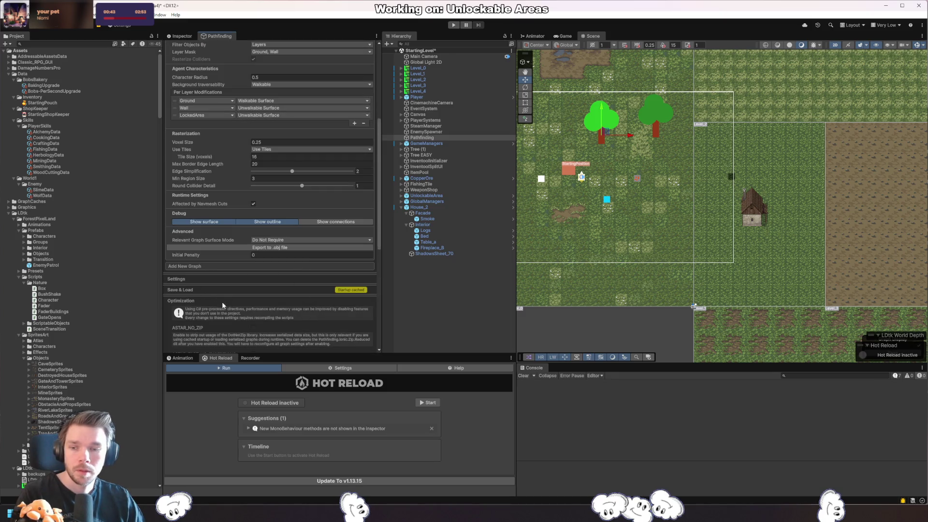
left_click(211, 301)
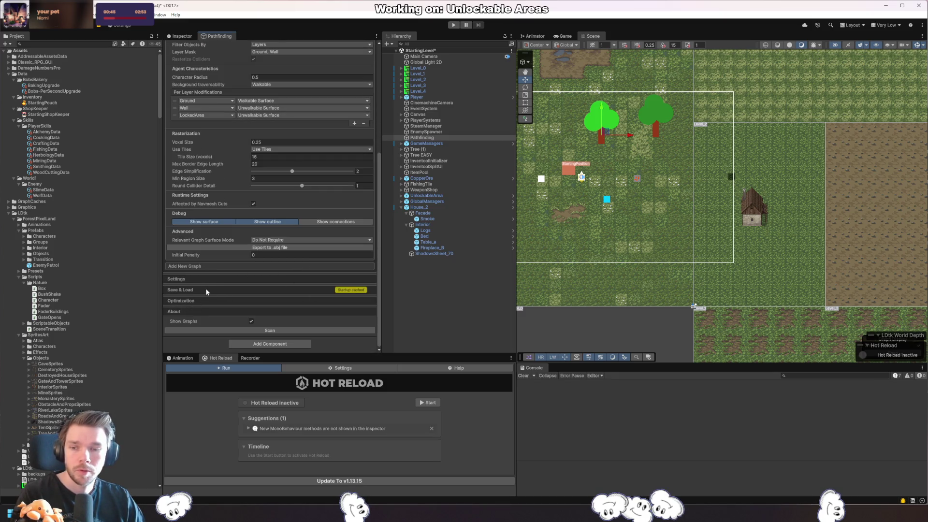
left_click(206, 290)
scroll(234, 294, "down", 3)
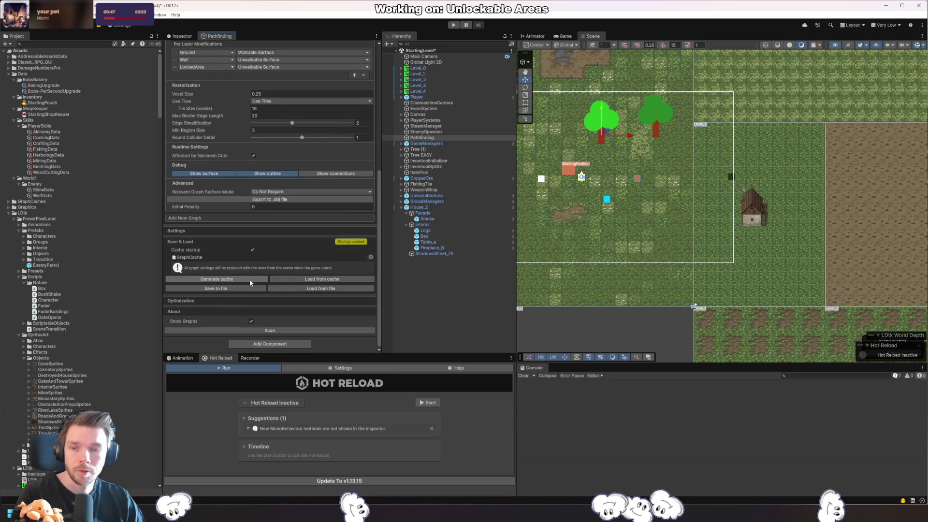
left_click(245, 278)
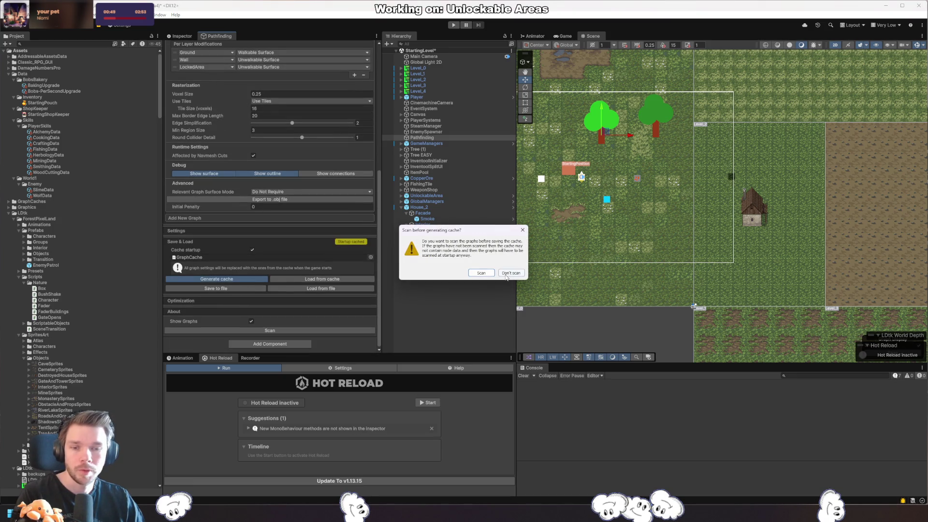
left_click(482, 273)
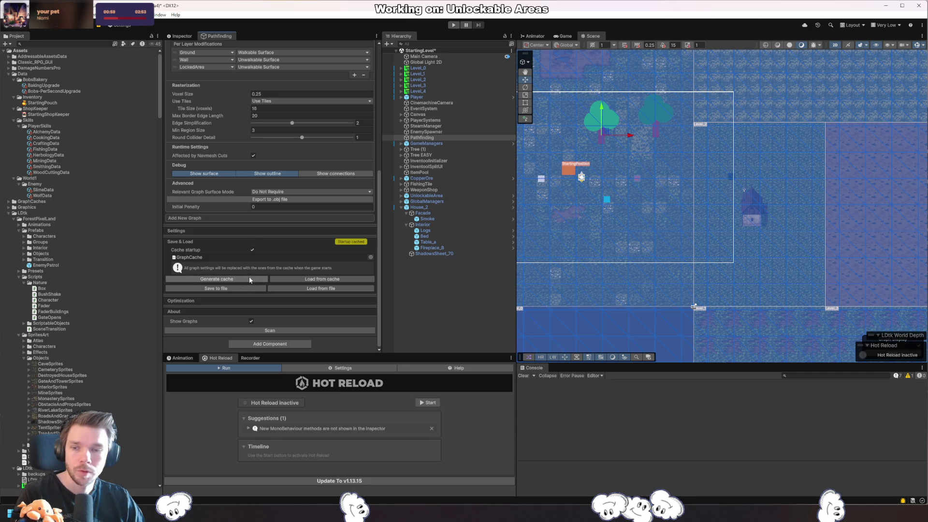
left_click(321, 279)
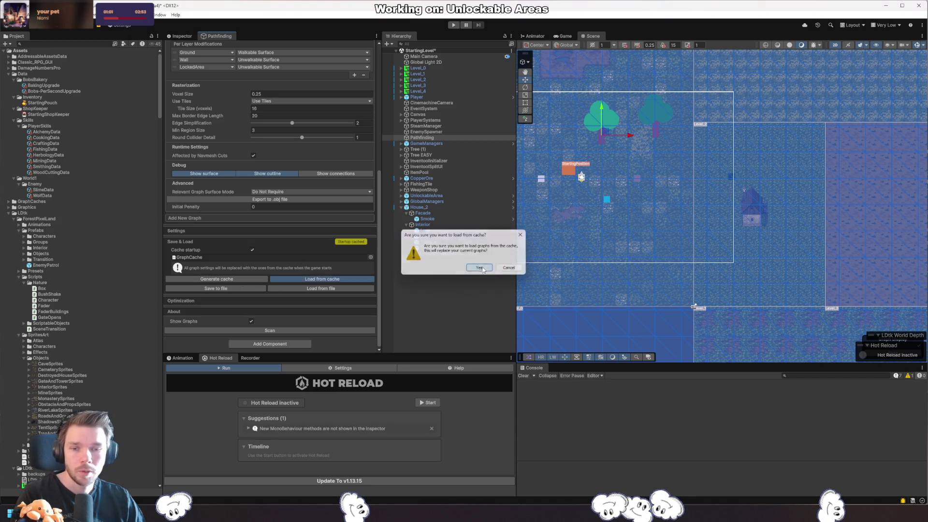
left_click(481, 266)
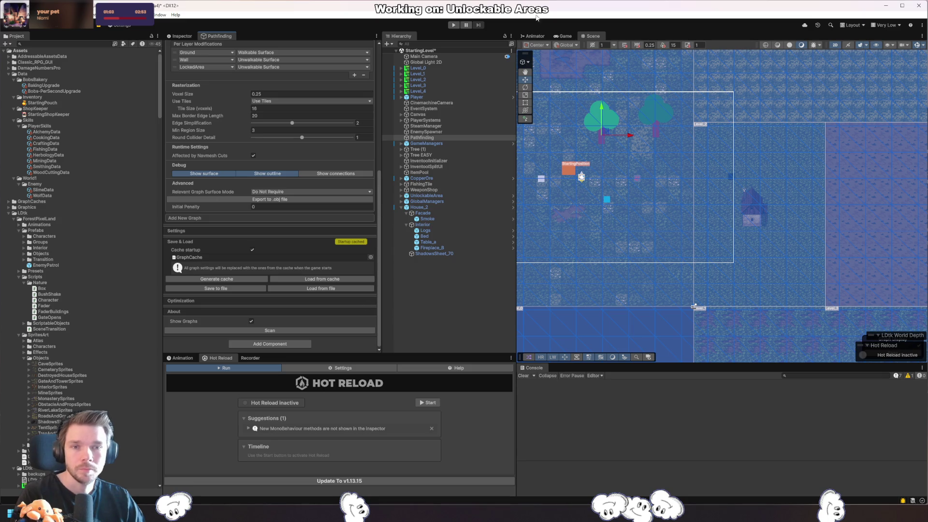
- Play StartingLevel, walk the player right, then zoom out in the Scene view to survey the map
left_click(453, 25)
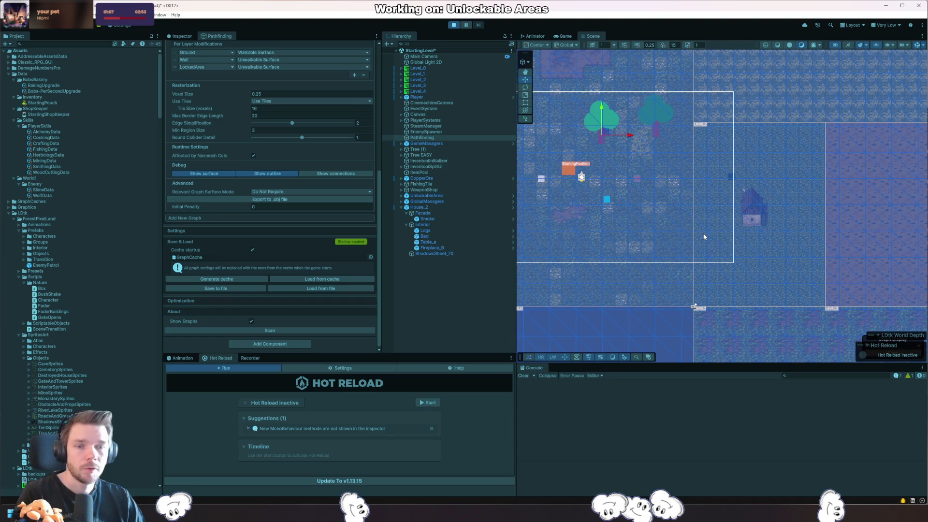
left_click(799, 231)
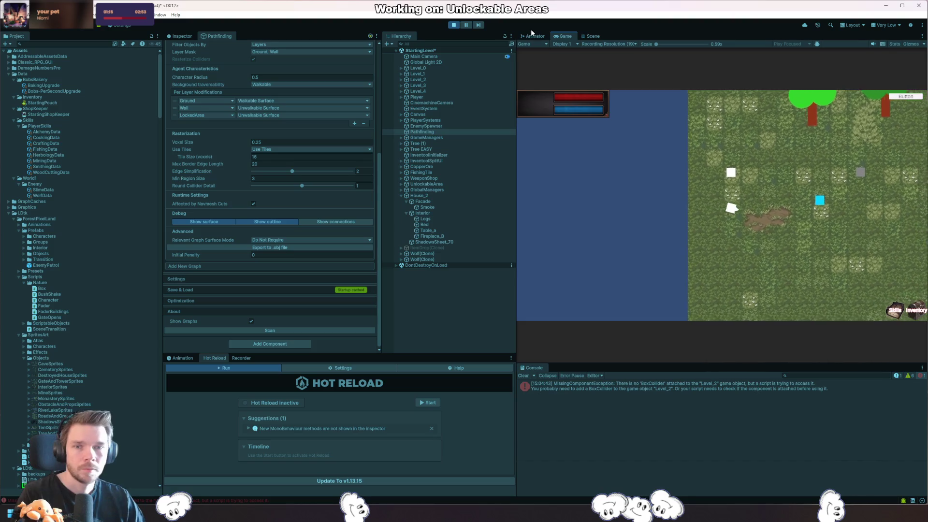
left_click(592, 36)
scroll(768, 186, "down", 6)
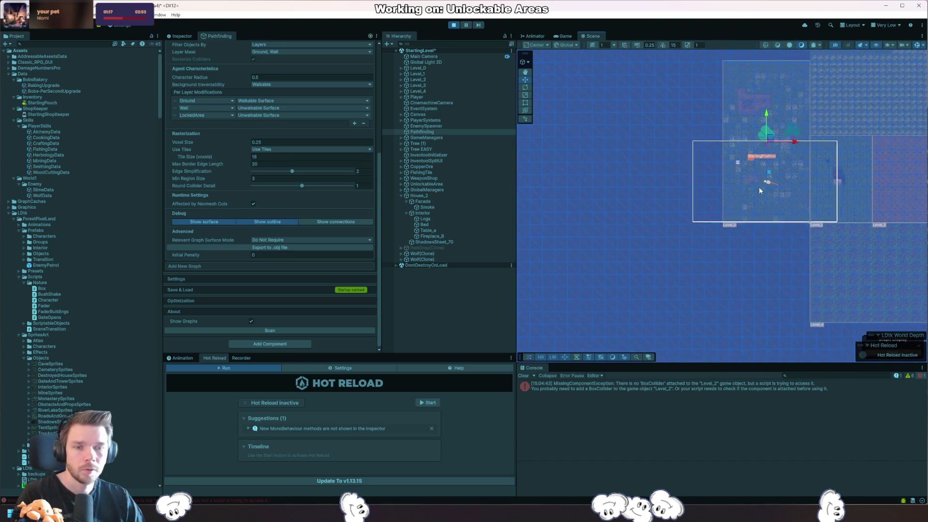
left_click_drag(775, 240, 785, 238)
left_click(592, 202)
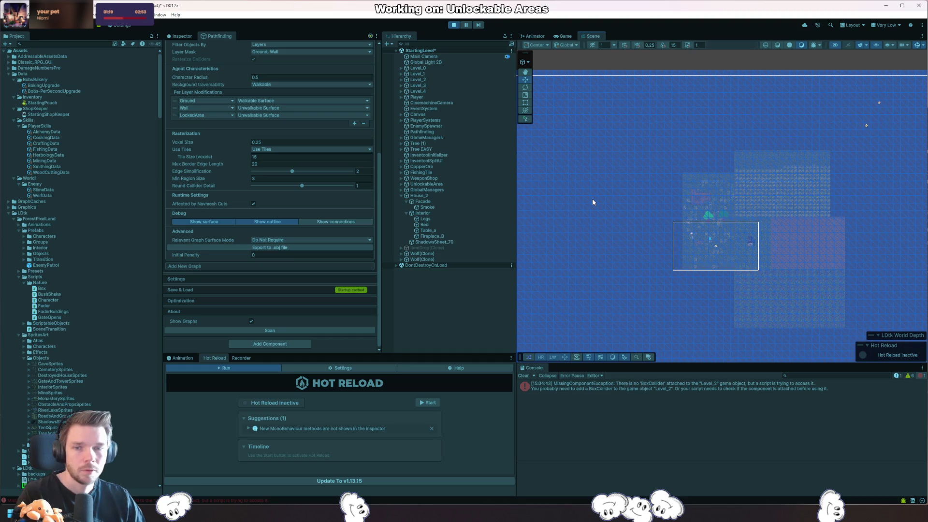
left_click_drag(654, 154, 762, 118)
scroll(760, 149, "down", 3)
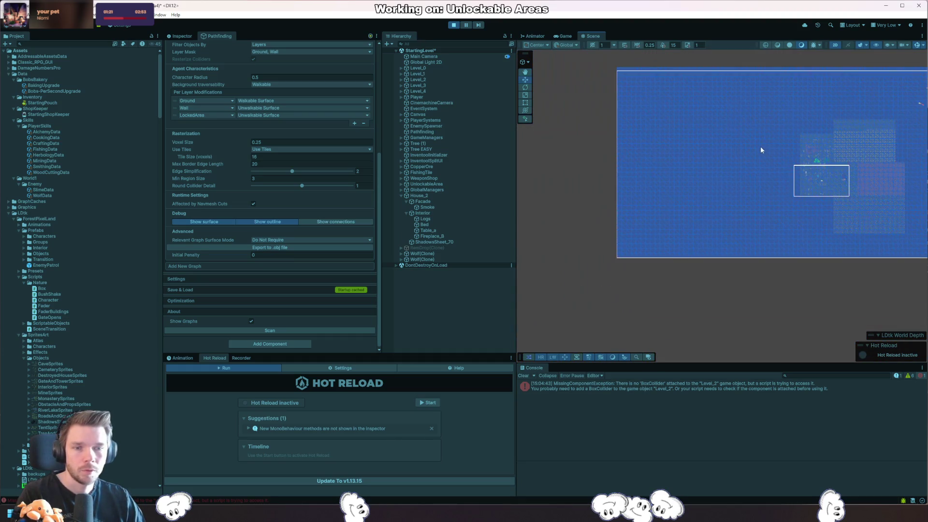
mouse_move(761, 149)
left_mouse_down()
mouse_move(667, 228)
mouse_move(623, 190)
mouse_move(639, 189)
left_mouse_up()
- Stop play mode, then select and expand Level_0 to show its components in the Inspector
scroll(628, 186, "up", 5)
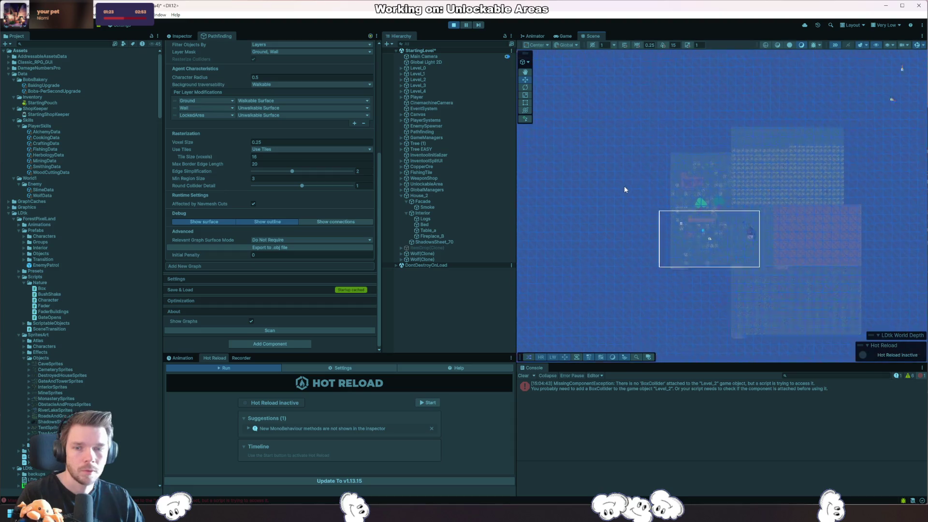
left_click(453, 24)
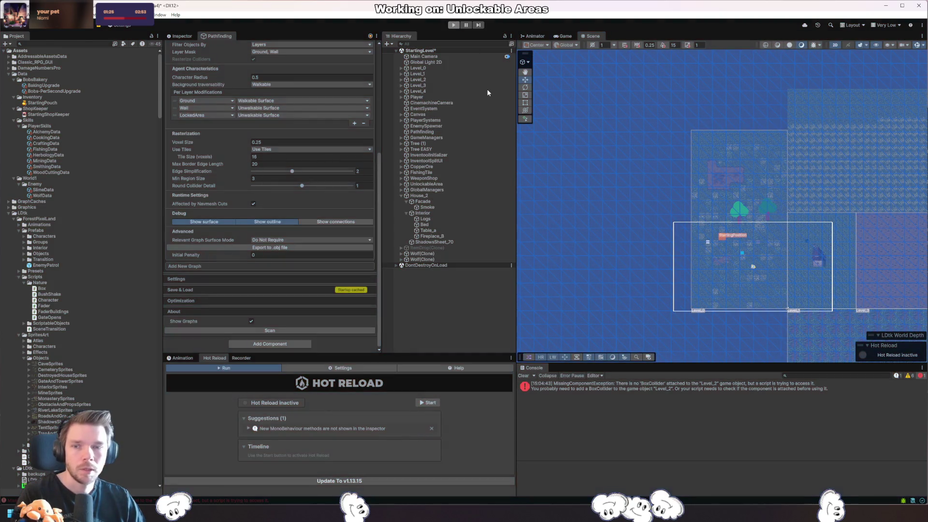
left_click(400, 68)
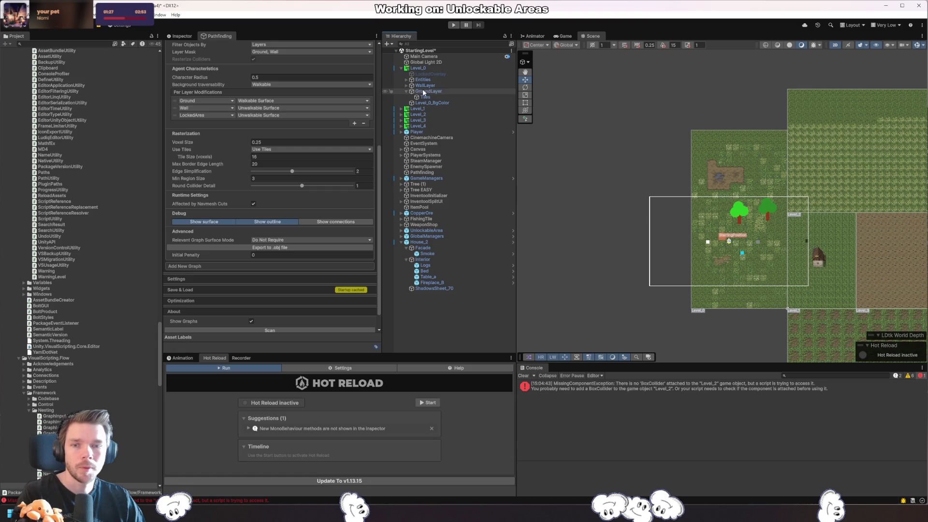
left_click(432, 68)
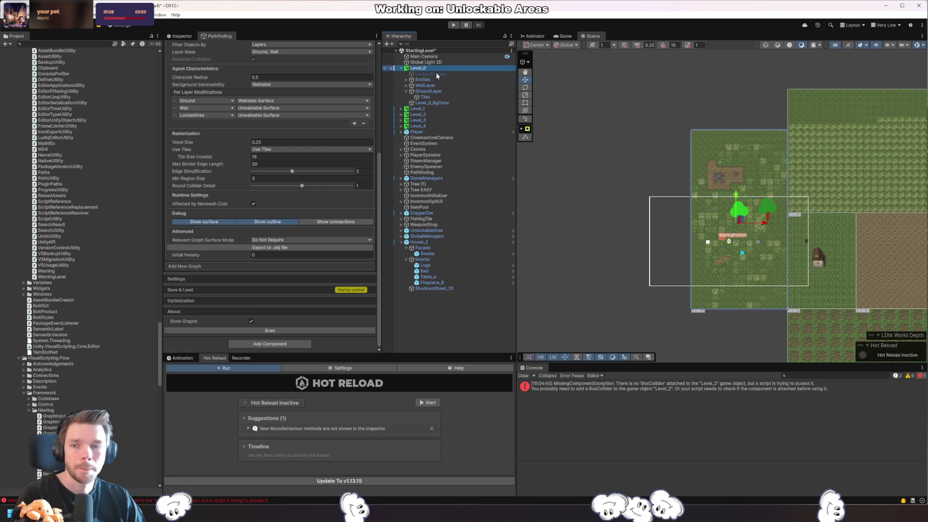
left_click(182, 36)
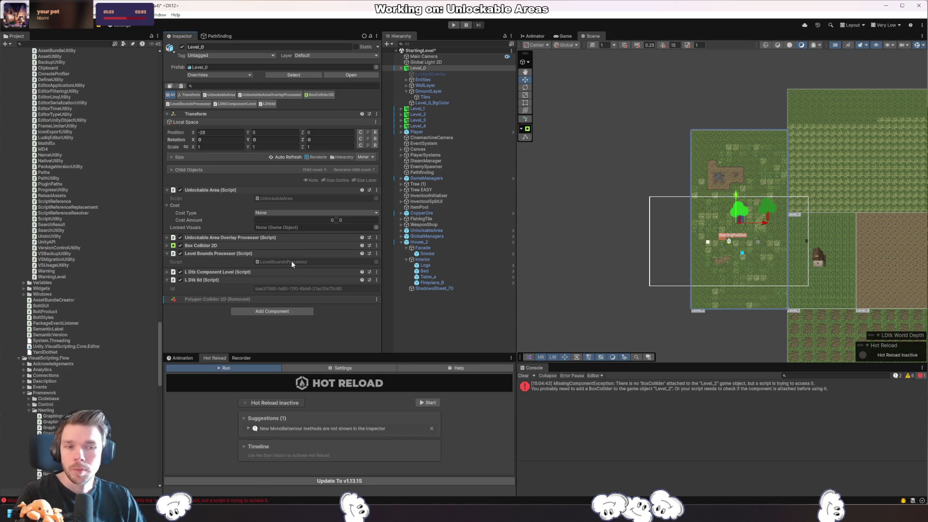
- Expand Level_0's Box Collider 2D, try Size X 14.15, then undo back to 0.0001
left_click(239, 246)
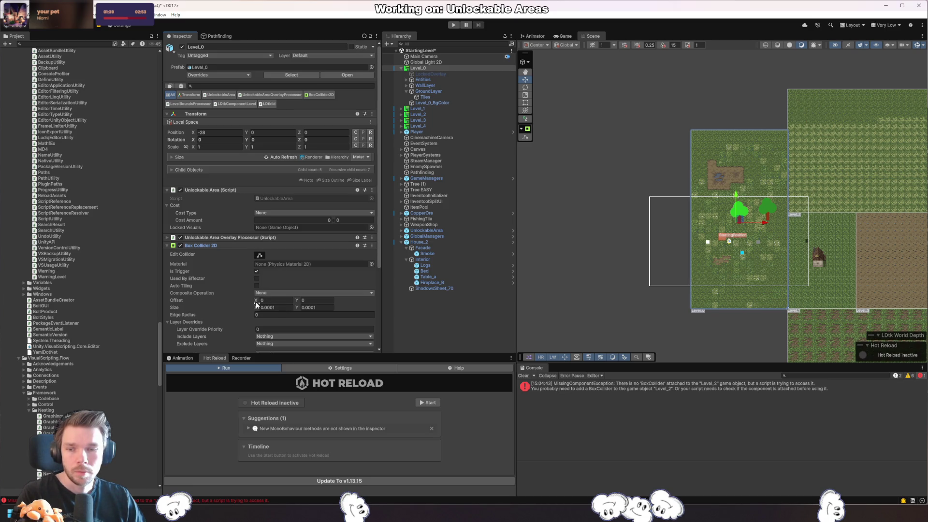
left_click_drag(256, 307, 428, 318)
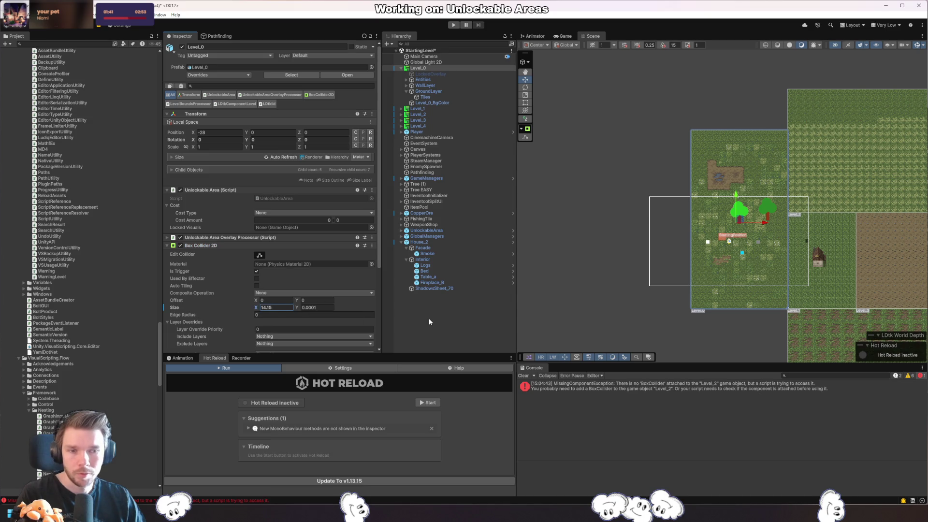
key("ctrl+z")
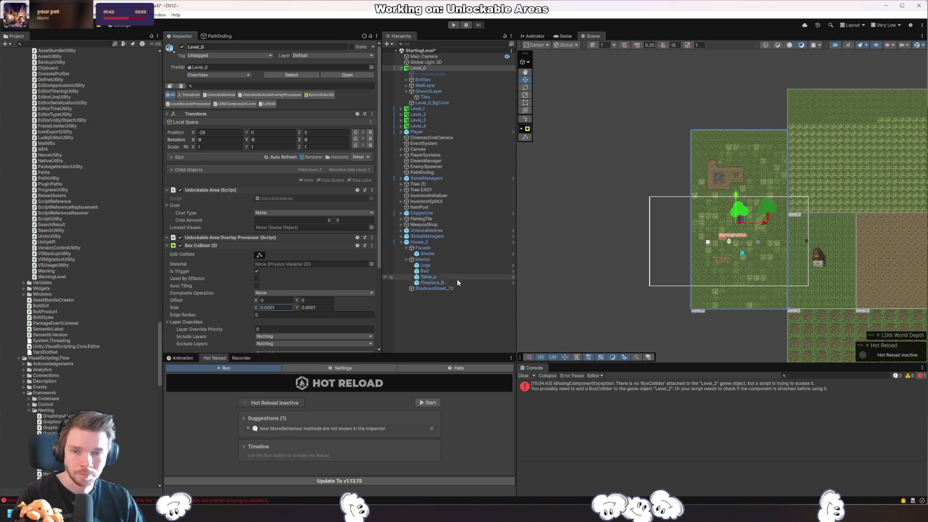
- Select Level_0 through Level_4 in the Hierarchy and delete them from the scene
right_click(419, 68)
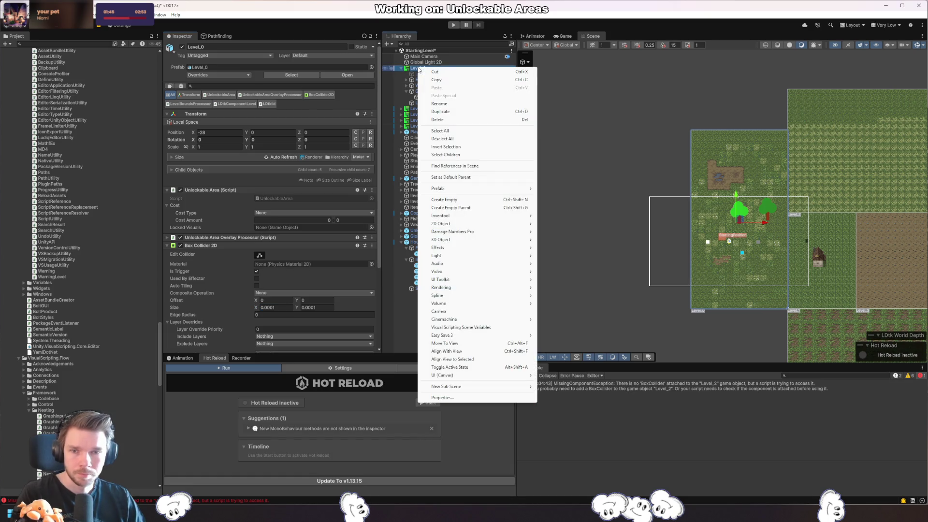
key("Escape")
key("Left")
key("shift+Down")
key("shift+Down")
key("shift+Down")
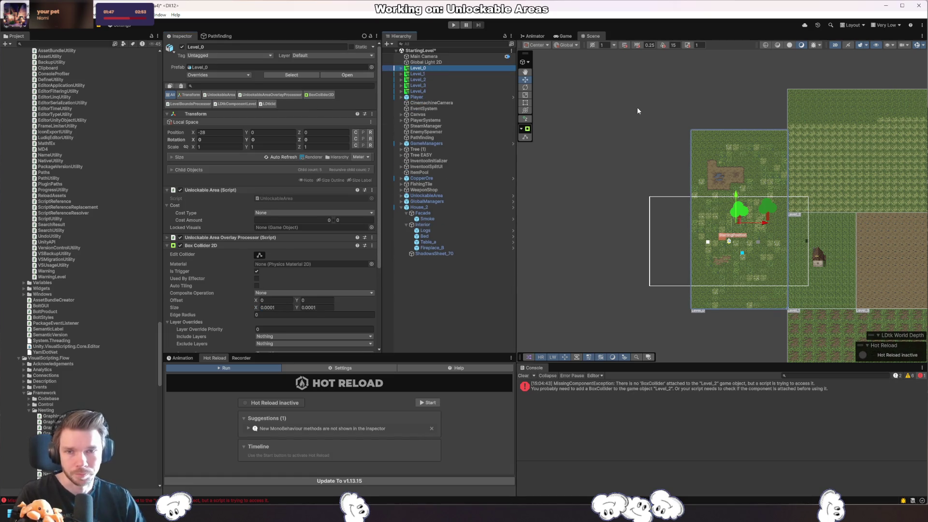
key("shift+Down")
key("Delete")
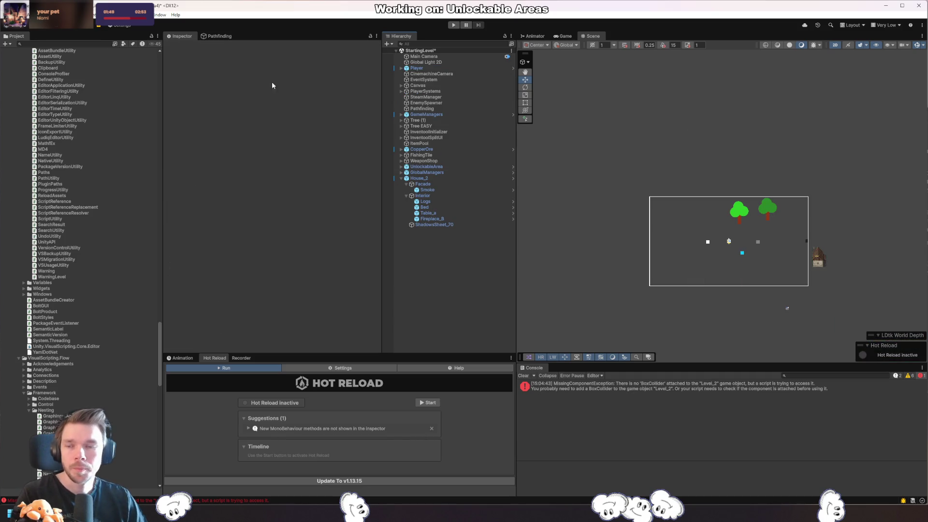
- Browse the Project panel's package folders and select the MiningMechanic script
left_click(73, 223)
key("Left")
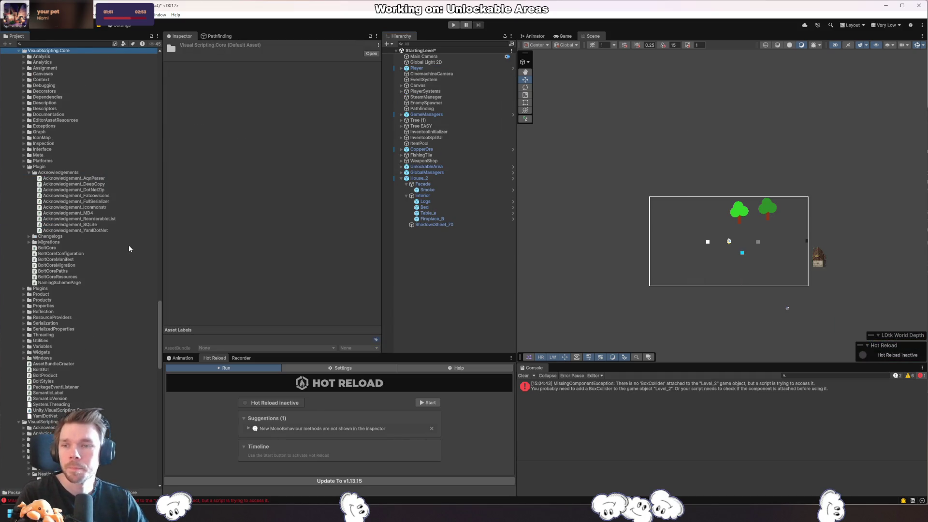
key("Left")
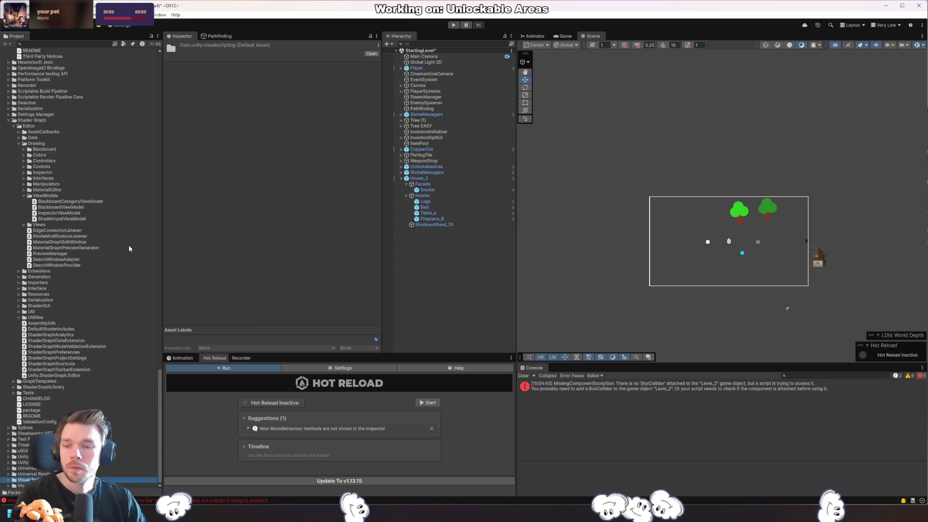
left_click(129, 247)
key("Left")
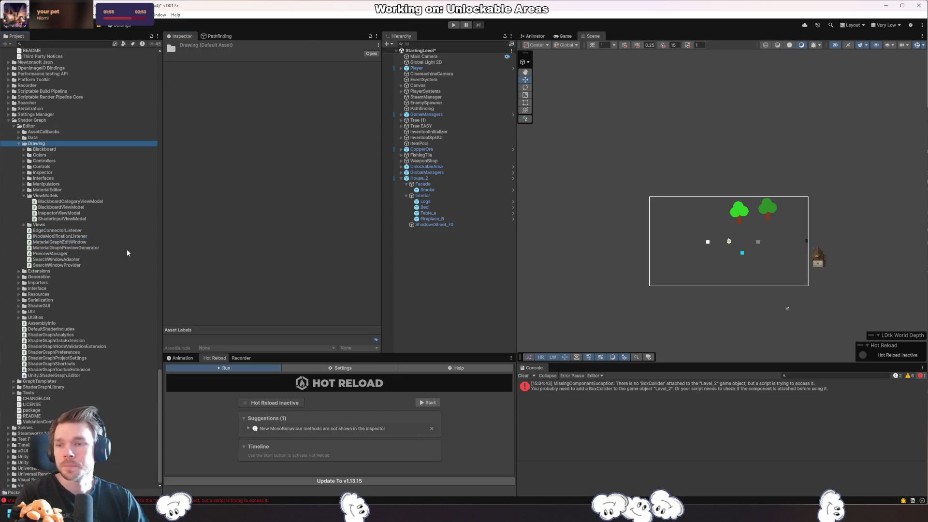
key("Left")
key("Left")
key("Left")
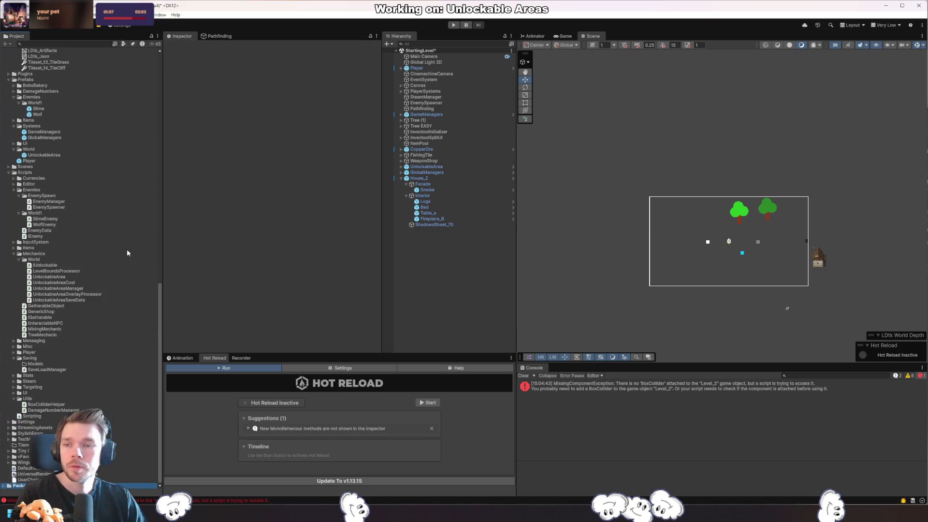
right_click(33, 485)
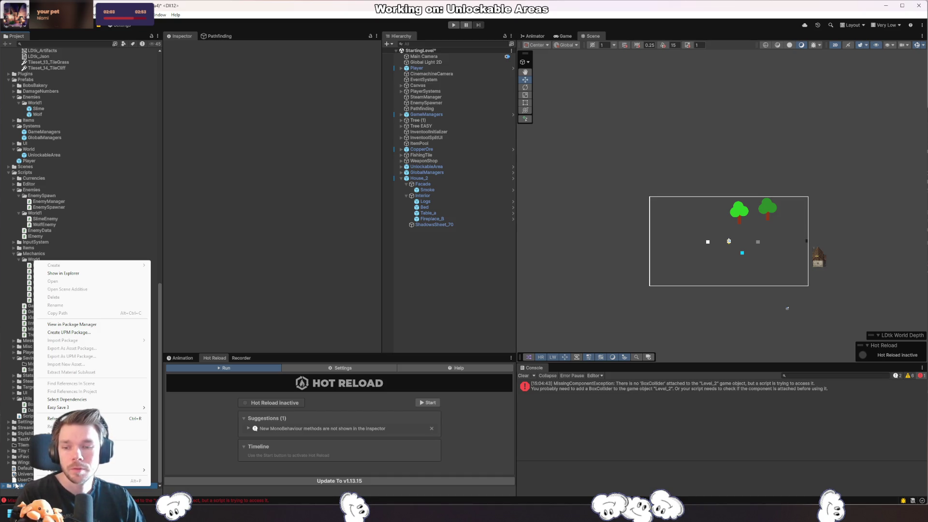
left_click(25, 381)
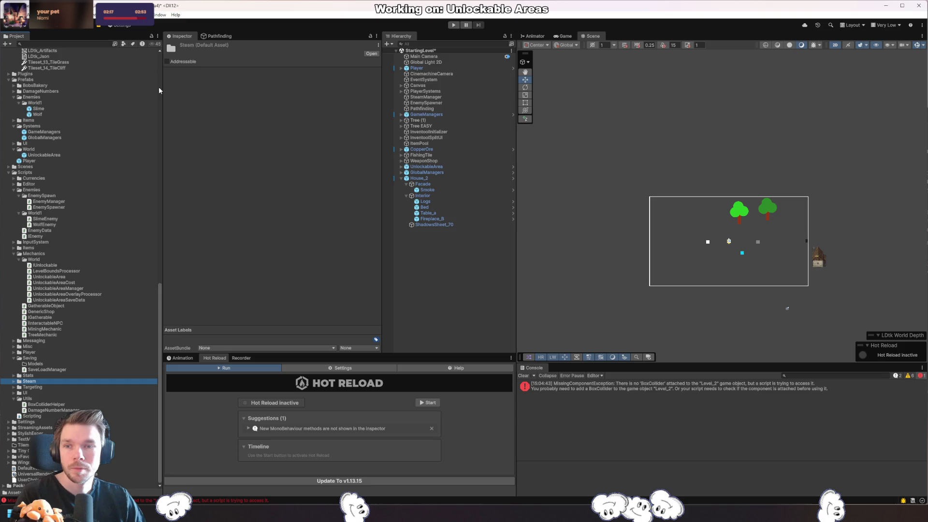
left_click(157, 36)
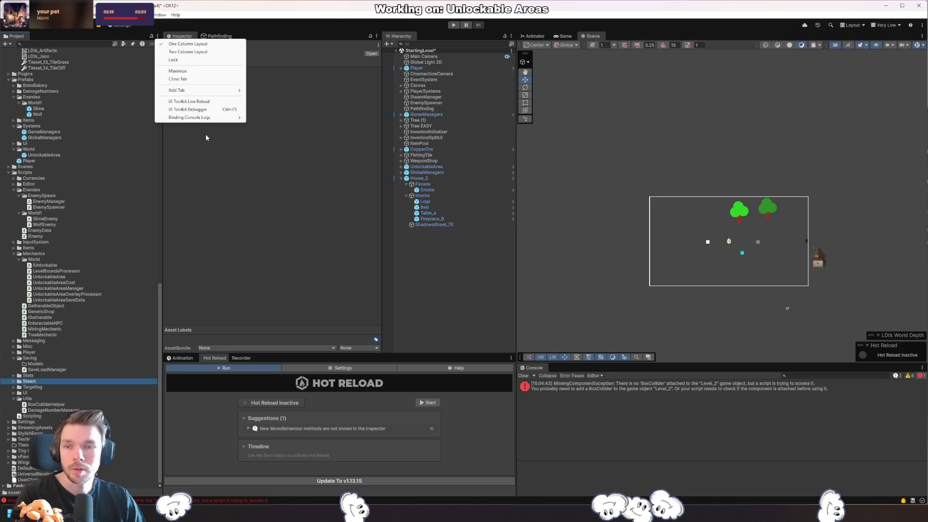
mouse_move(201, 122)
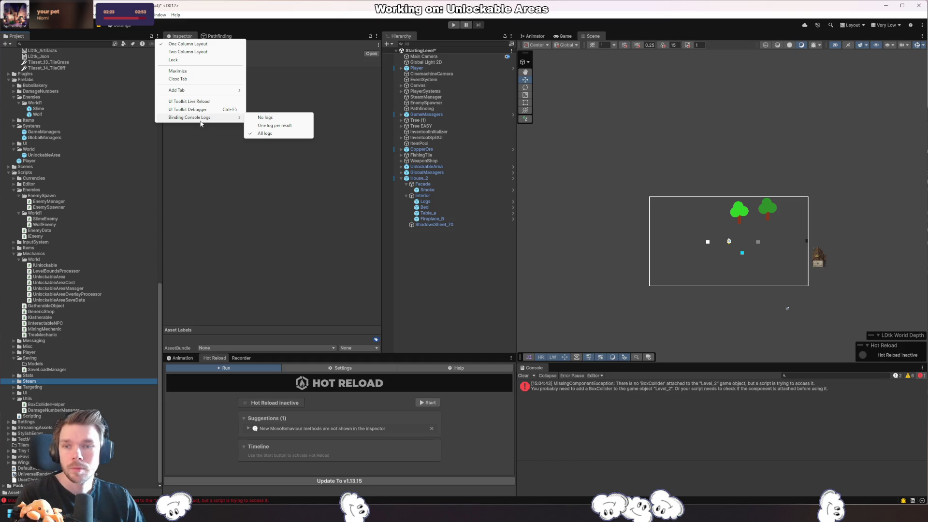
left_click(82, 329)
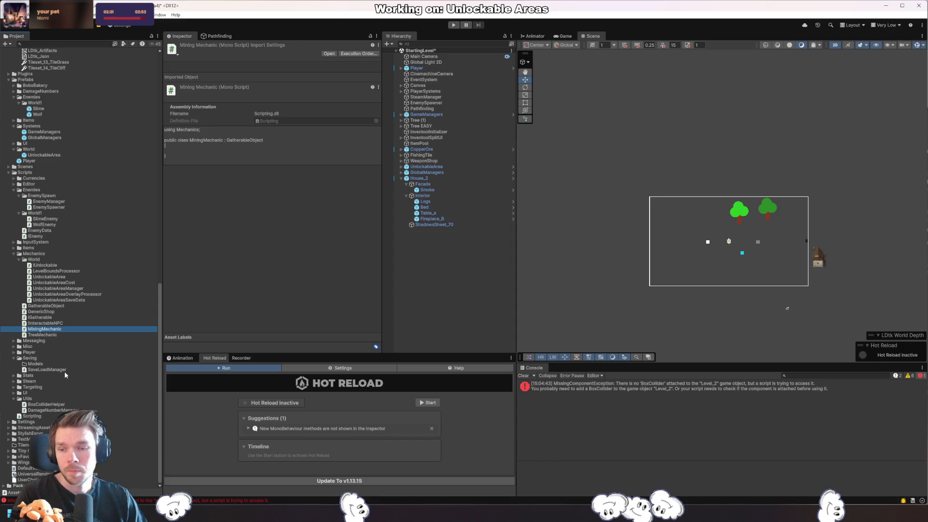
- Drag the Level_0–Level_4 prefabs into the scene and reset their position to the origin
scroll(71, 360, "up", 10)
left_click(37, 268)
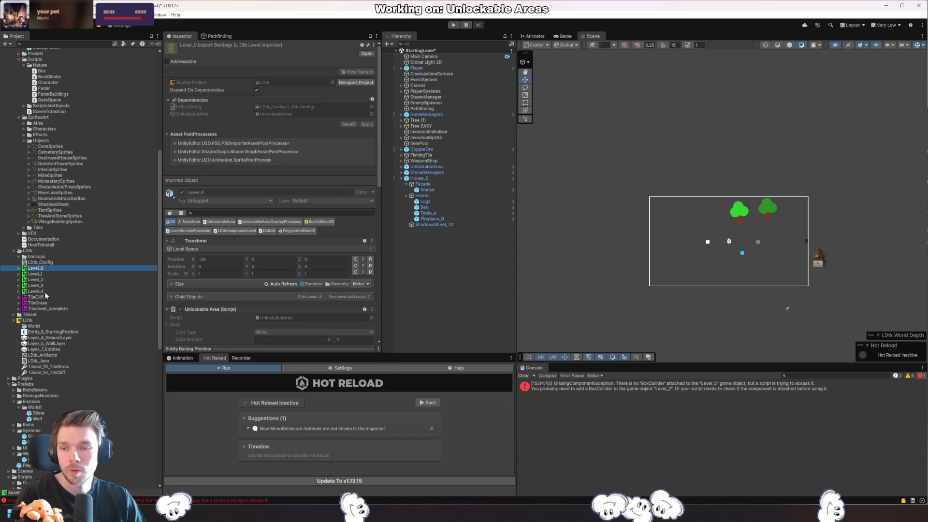
left_click(45, 292, "shift")
left_click_drag(36, 286, 431, 301)
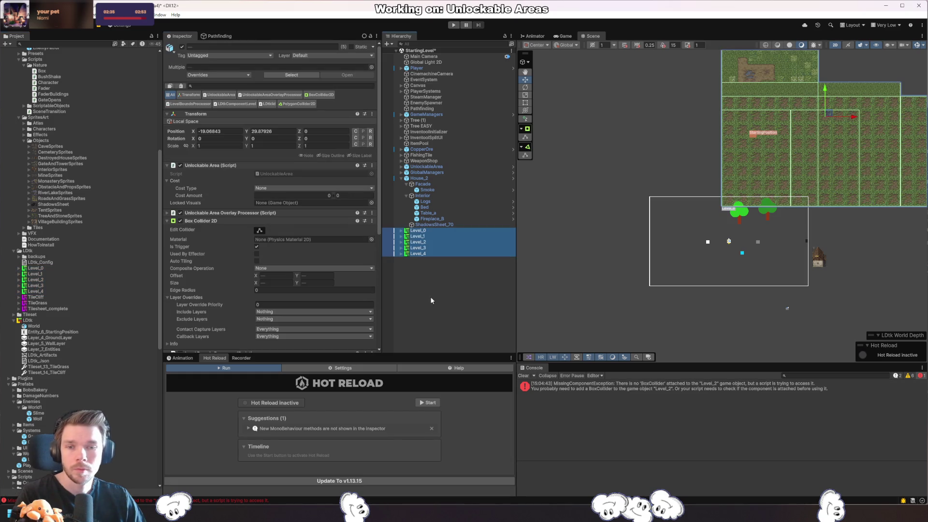
left_click(370, 132)
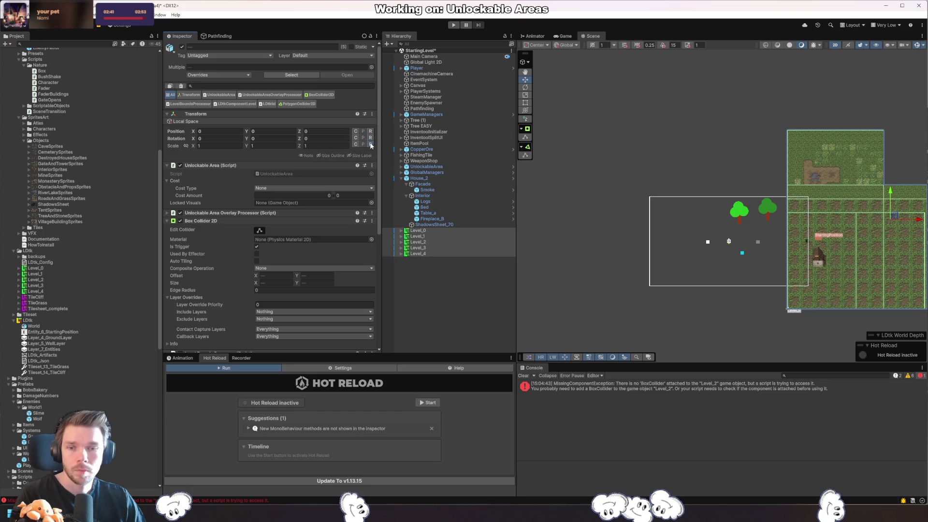
- Undo the placement of the levels, leaving only Level_0 selected
left_click_drag(862, 315, 673, 281)
left_click(657, 304)
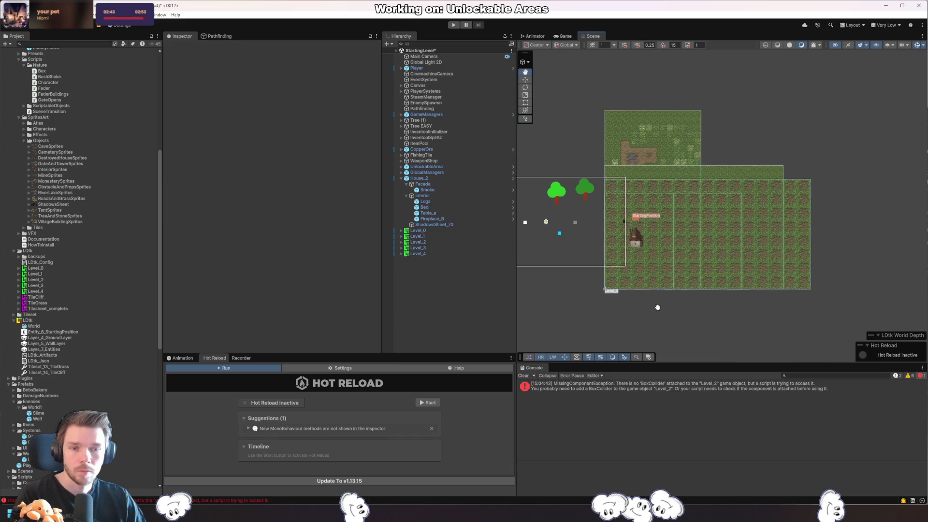
left_click(401, 231)
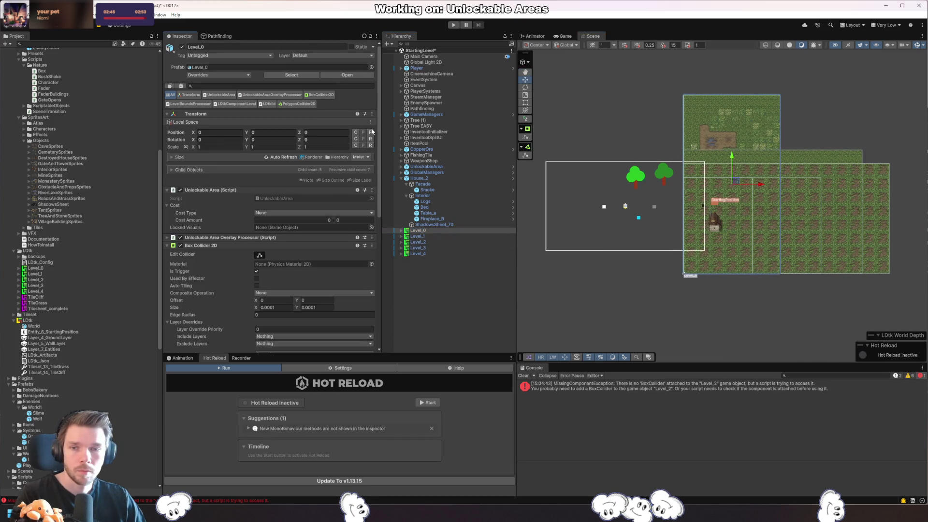
left_click(418, 254, "shift")
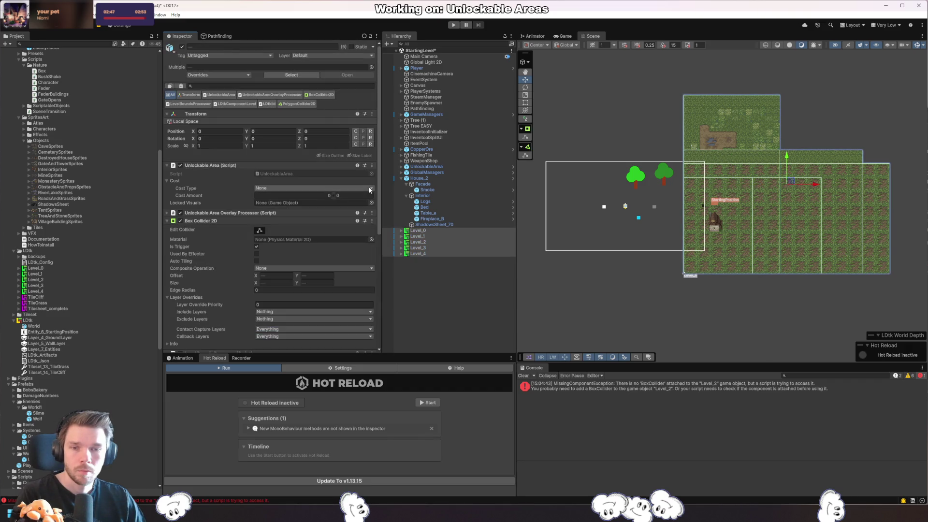
key("ctrl+z")
key("ctrl+z")
key("ctrl+z")
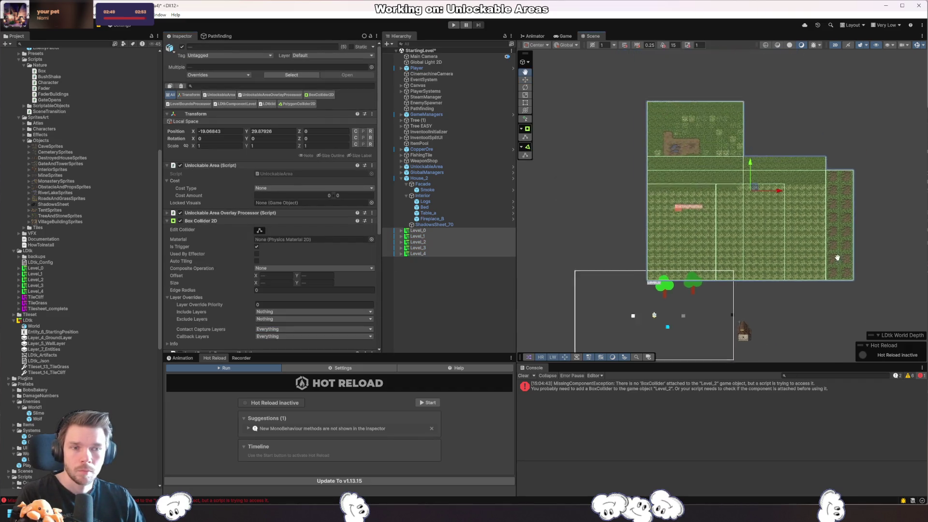
key("ctrl+z")
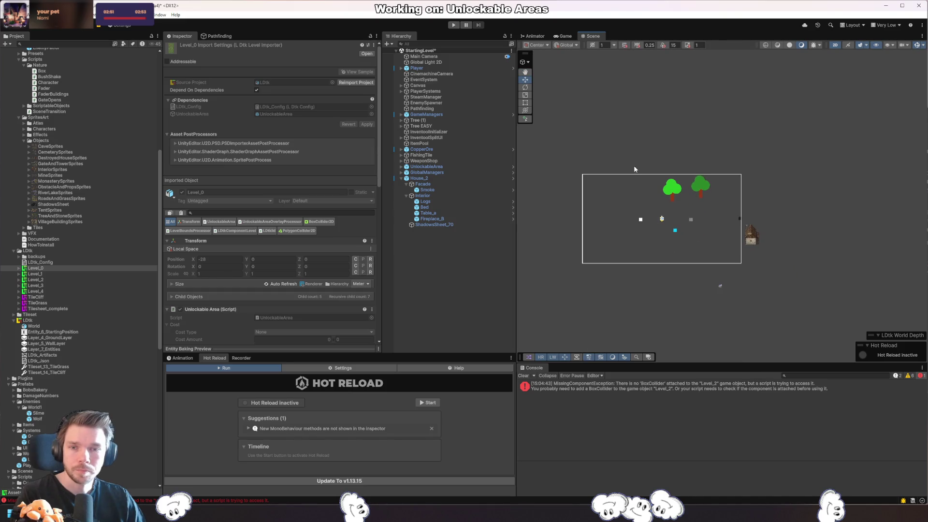
- Bring Level_0 back into the scene and undo a trial X position of 0
key("ctrl+z")
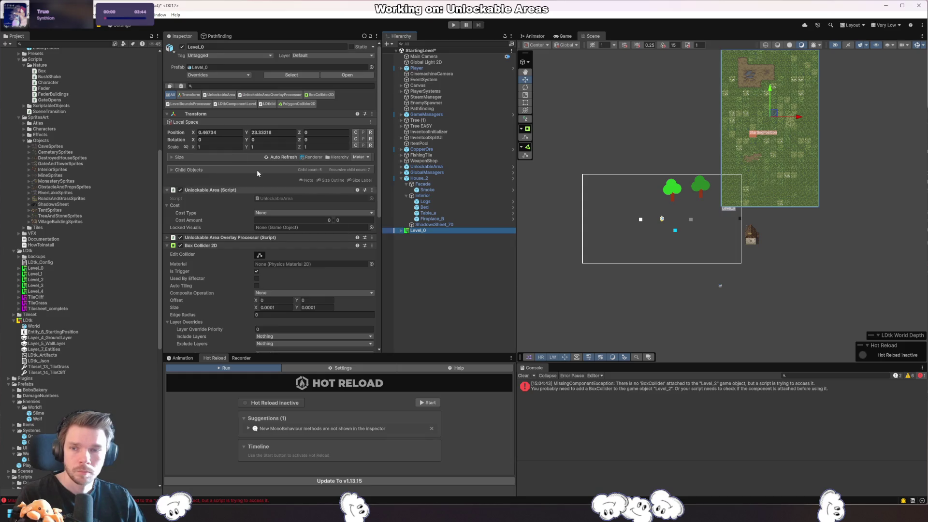
left_click(208, 132)
type("0")
key("Tab")
type("0")
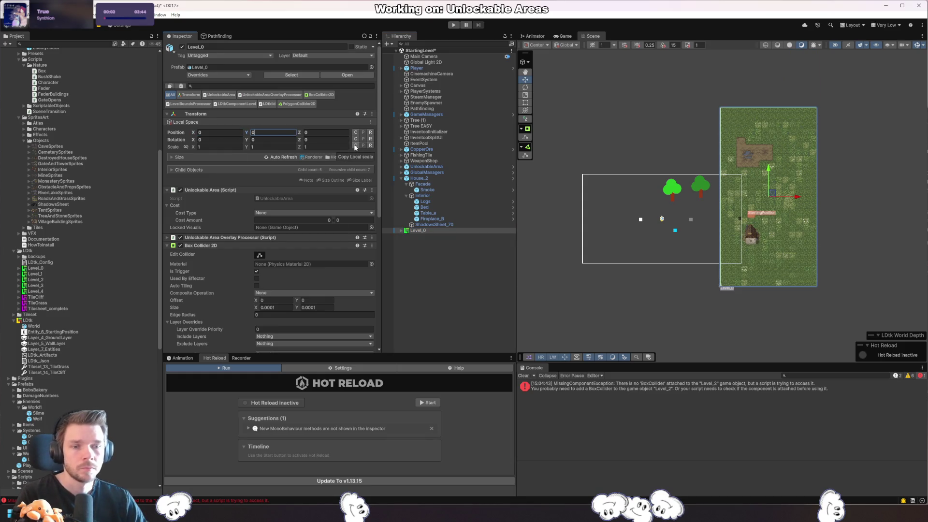
key("ctrl+z")
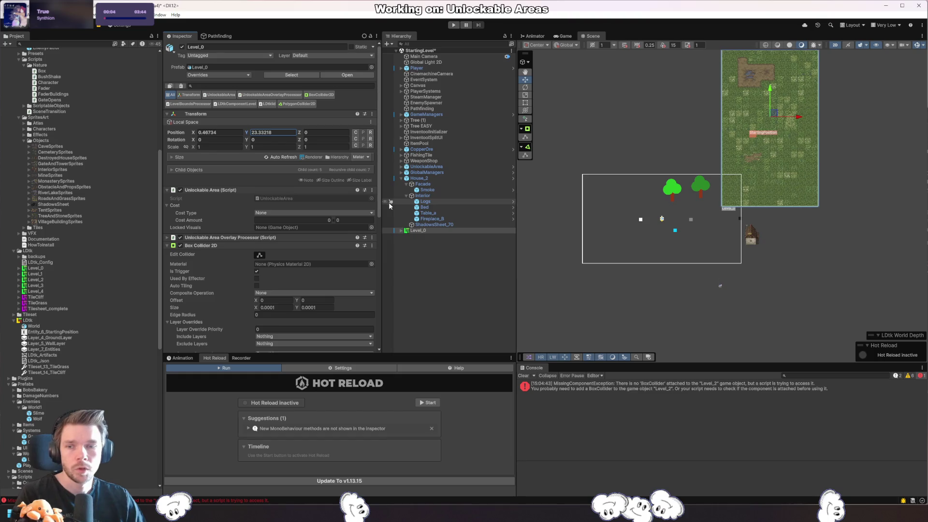
- Add the Level_1 prefab at position 0, 0 and set Level_0's X to 0
left_click_drag(43, 275, 473, 315)
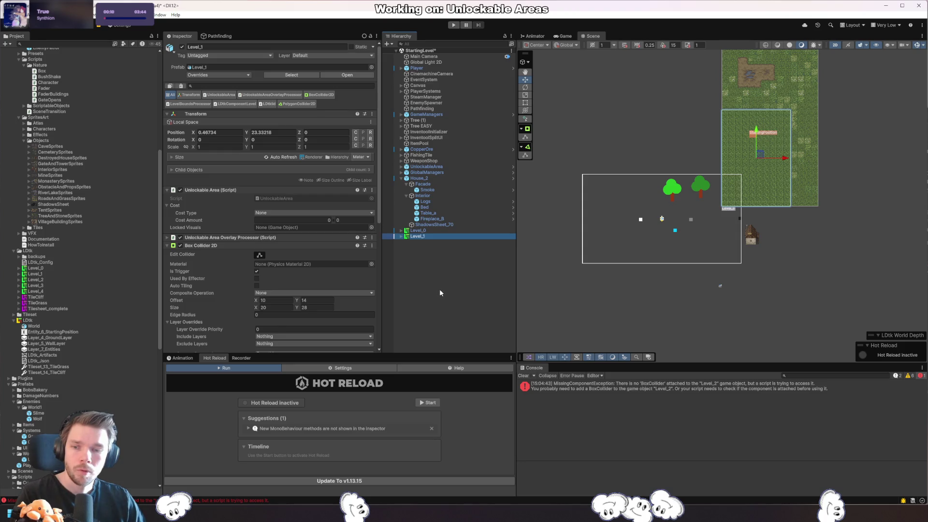
left_click(218, 132)
type("0")
key("Tab")
type("0")
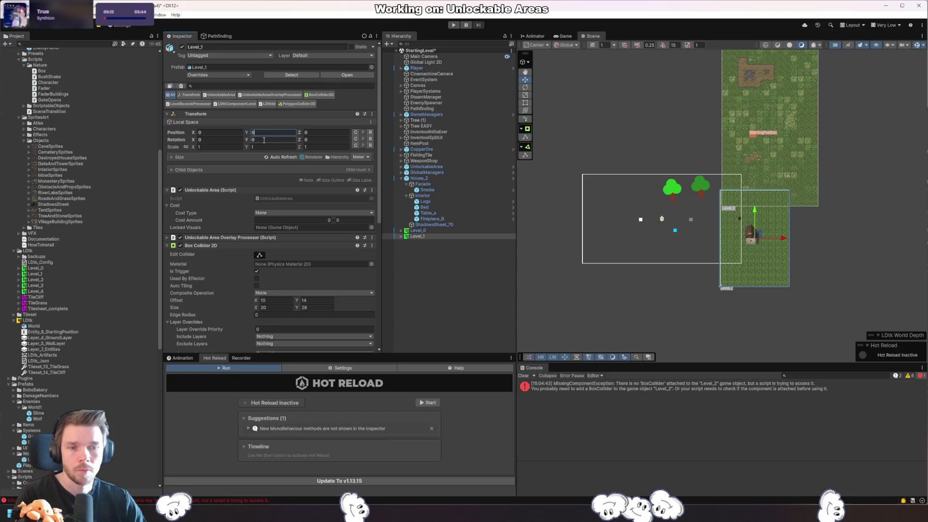
left_click(418, 230)
left_click(234, 132)
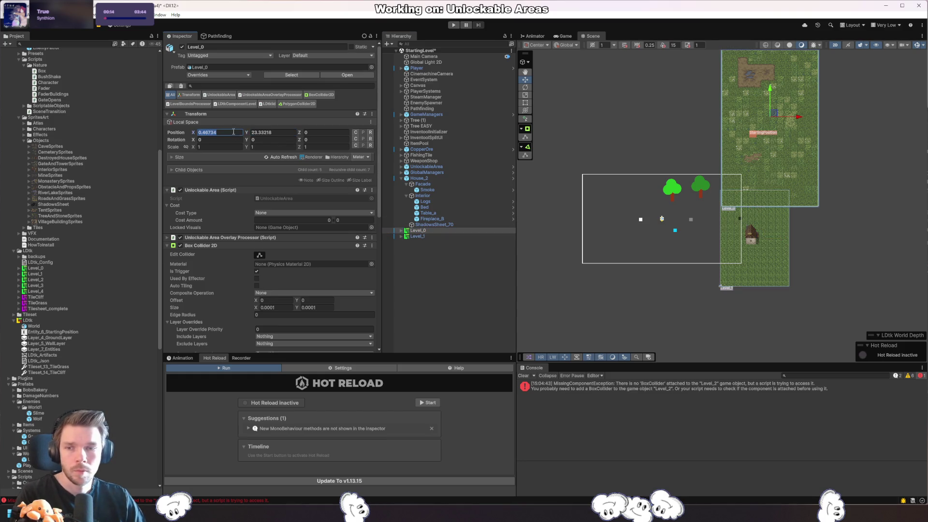
type("0")
key("Tab")
type("0")
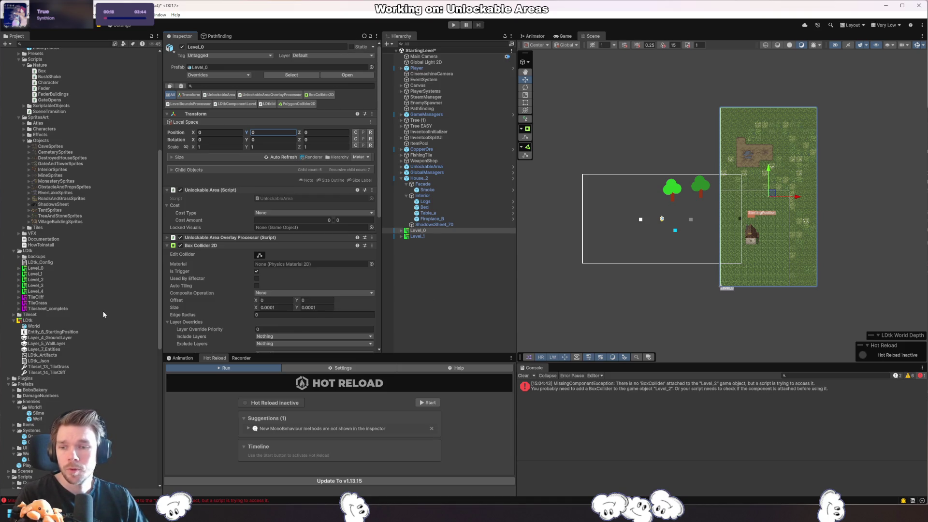
- Select the LDtk project asset, review its levels in LDtk, and save it for reimport
left_click(29, 321)
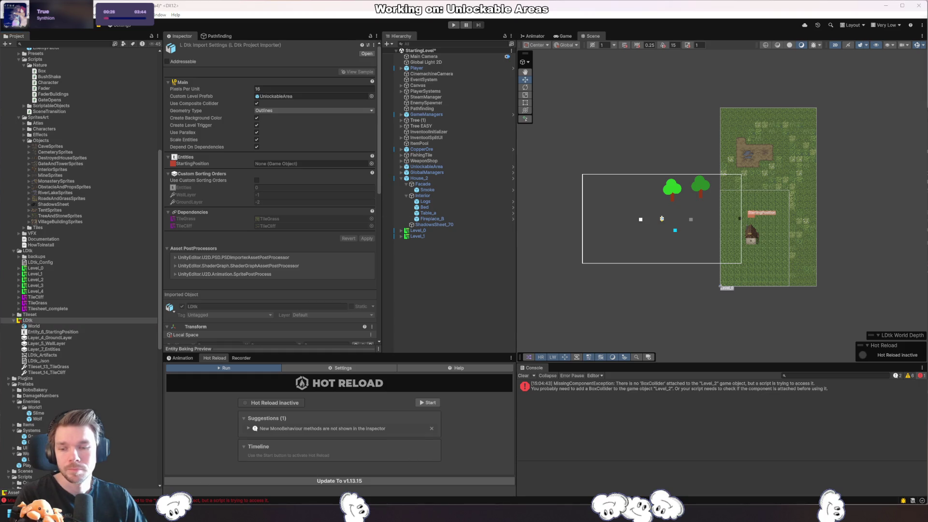
key("alt+Tab")
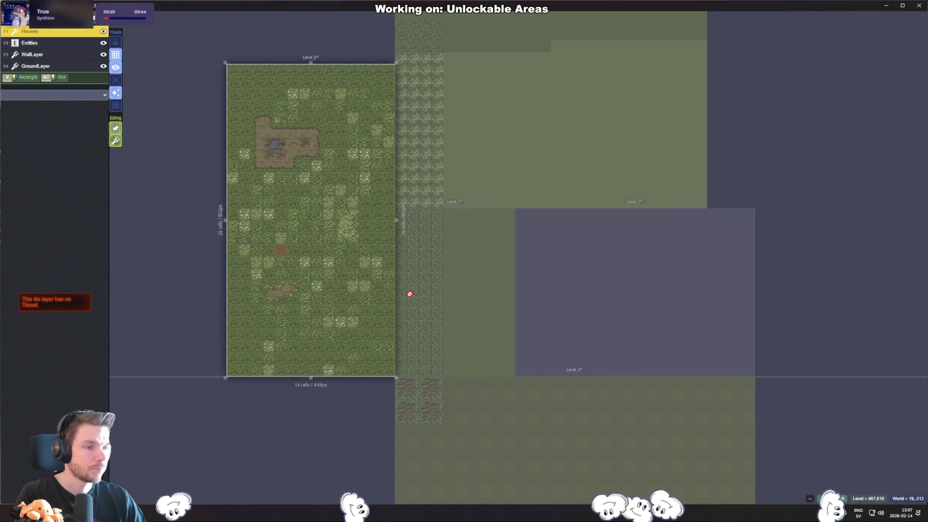
left_click(410, 292)
left_click(610, 286)
left_click(548, 176)
key("ctrl+s")
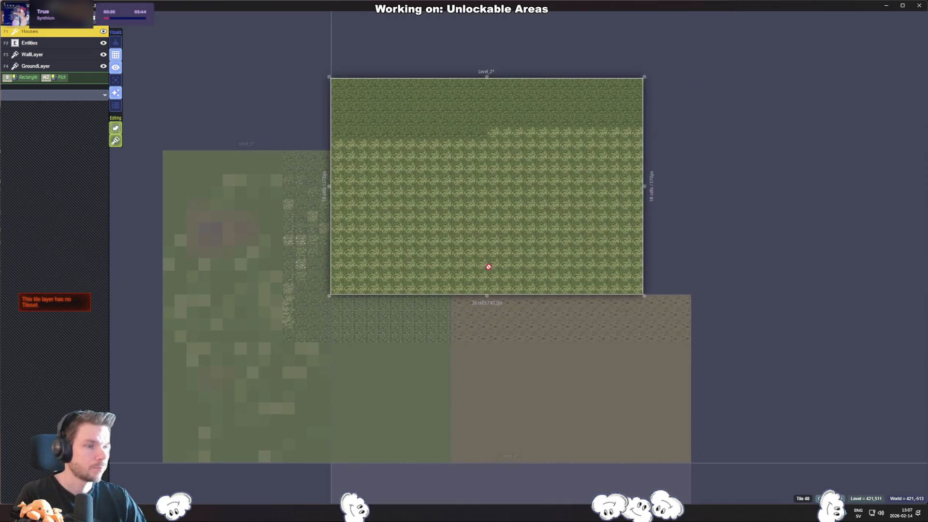
key("alt+Tab")
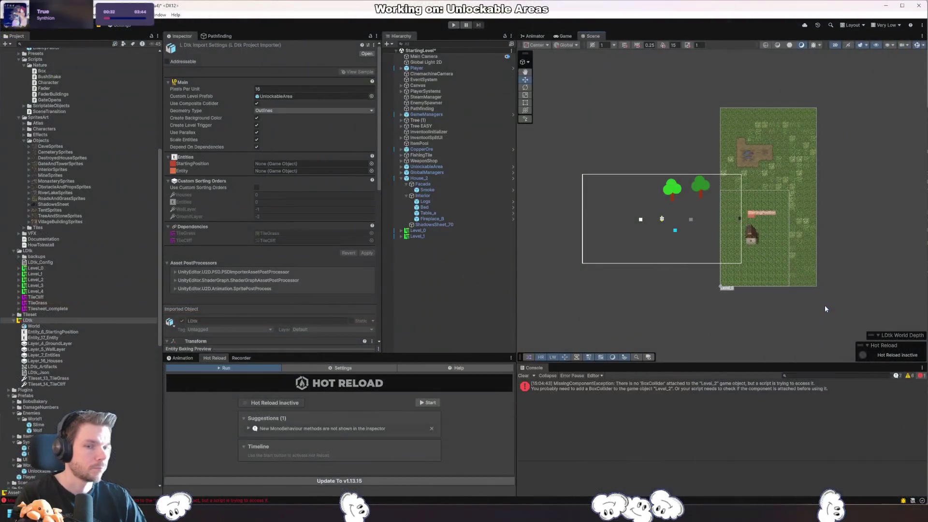
- Revert Level_0's position and rotation and Level_1's position and scale to prefab values
left_click(416, 231)
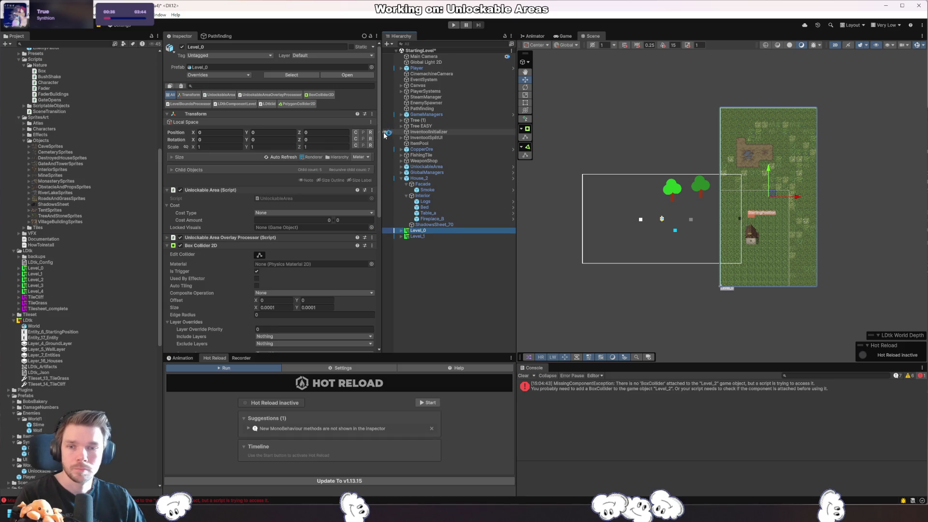
right_click(183, 134)
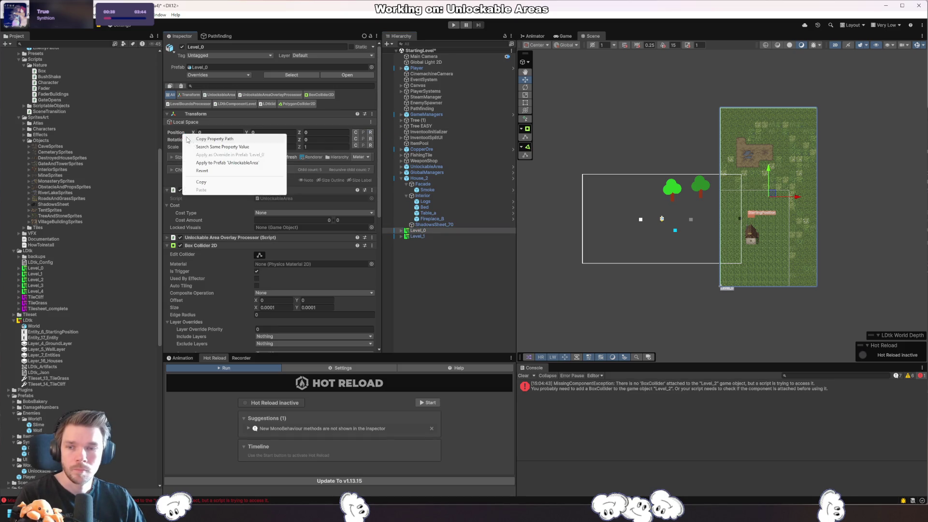
left_click(223, 171)
right_click(178, 142)
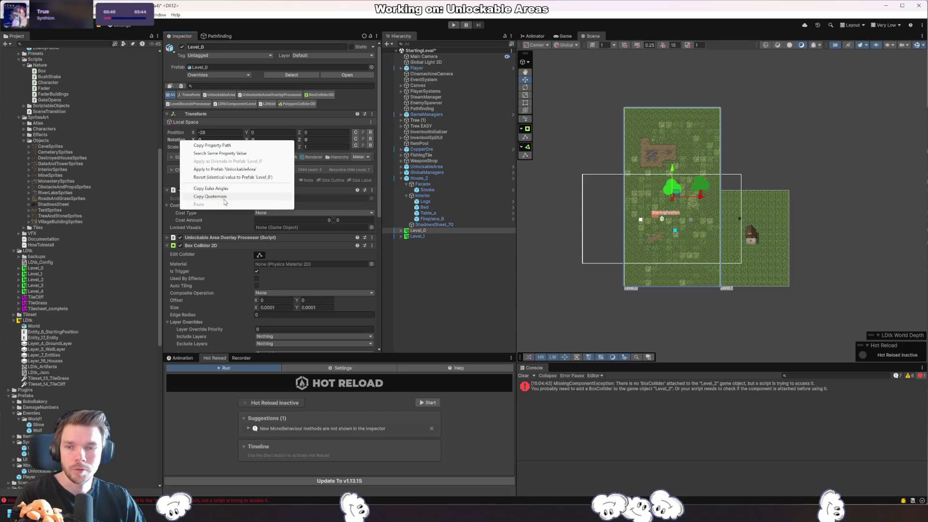
left_click(216, 178)
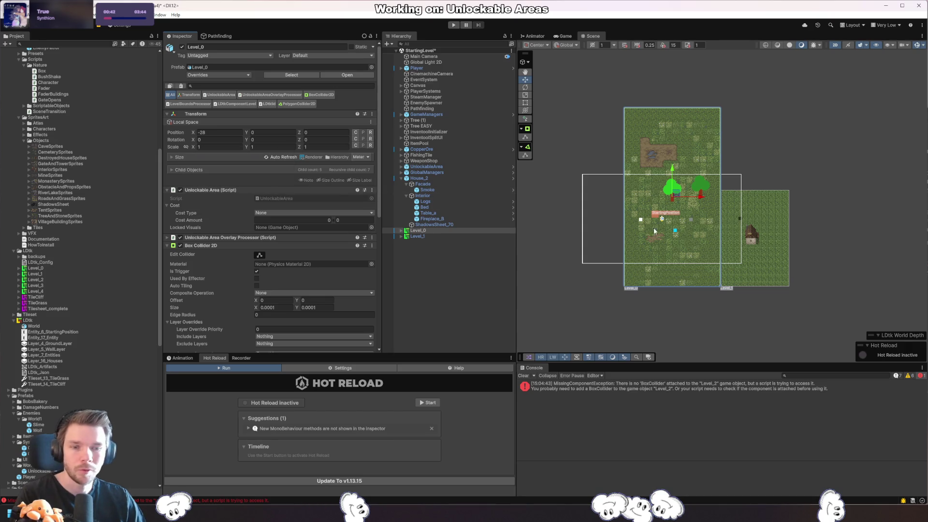
left_click(758, 252)
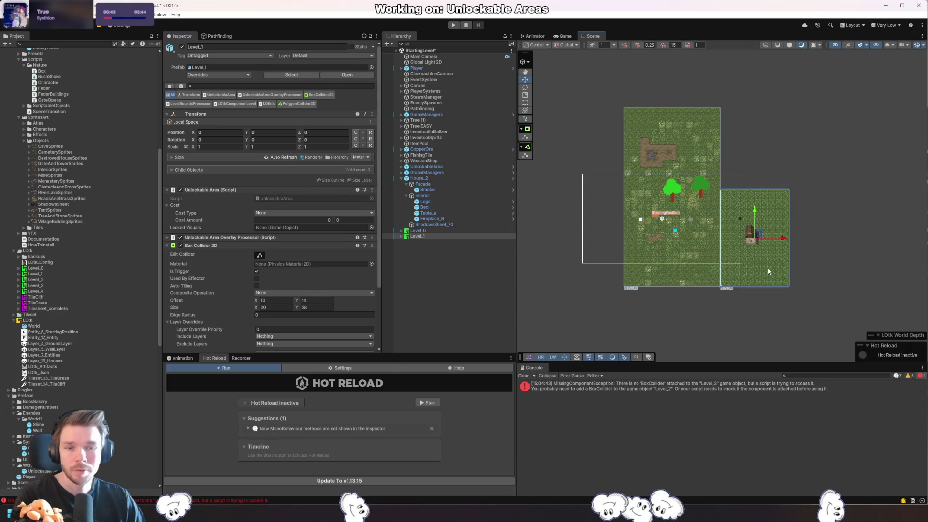
right_click(179, 135)
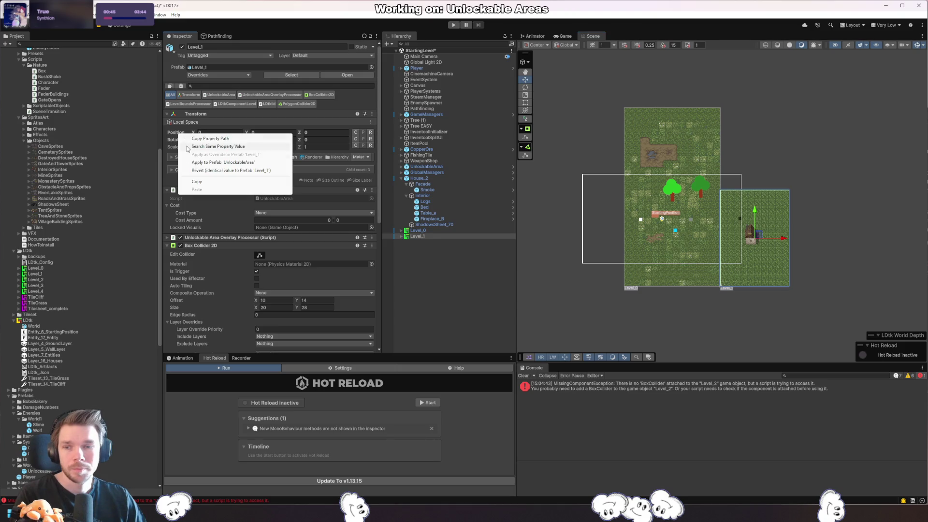
left_click(212, 172)
right_click(184, 144)
left_click(225, 185)
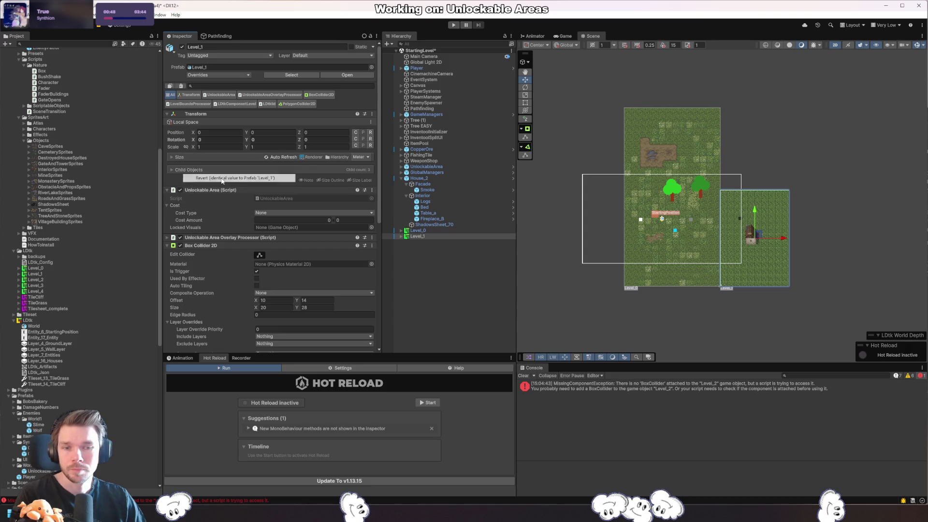
- Place Level_2, Level_3 and Level_4 in the scene and revert their position and rotation
left_click_drag(41, 283, 274, 289)
left_click_drag(456, 306, 432, 269)
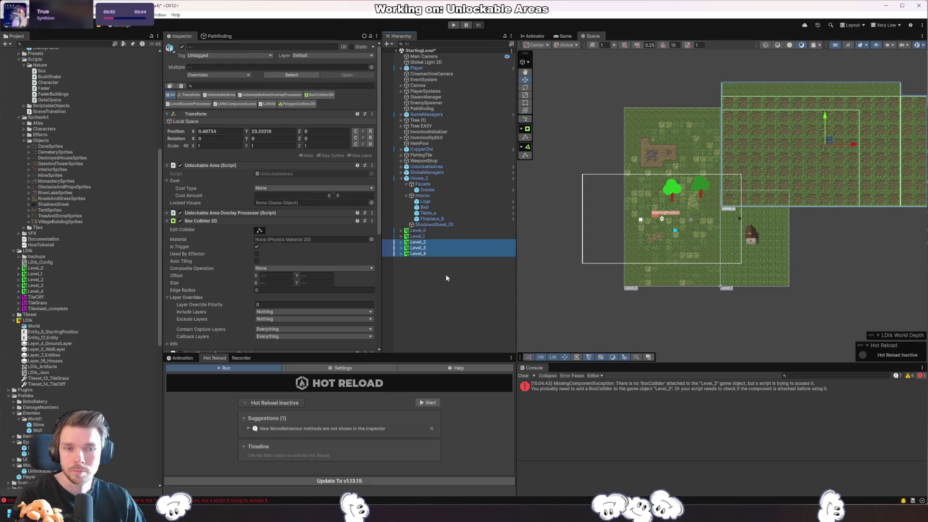
right_click(183, 131)
left_click(198, 150)
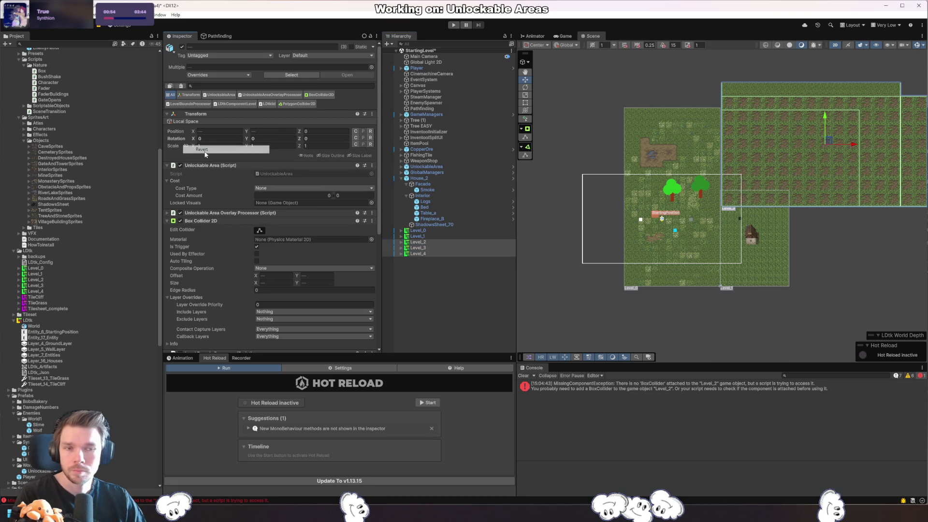
right_click(184, 139)
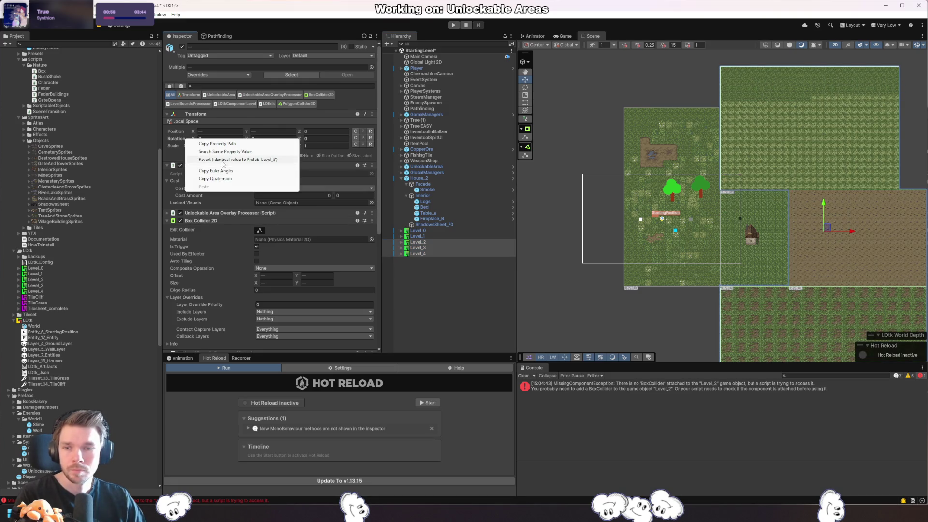
left_click(223, 164)
left_click_drag(815, 255, 771, 229)
left_click(854, 156)
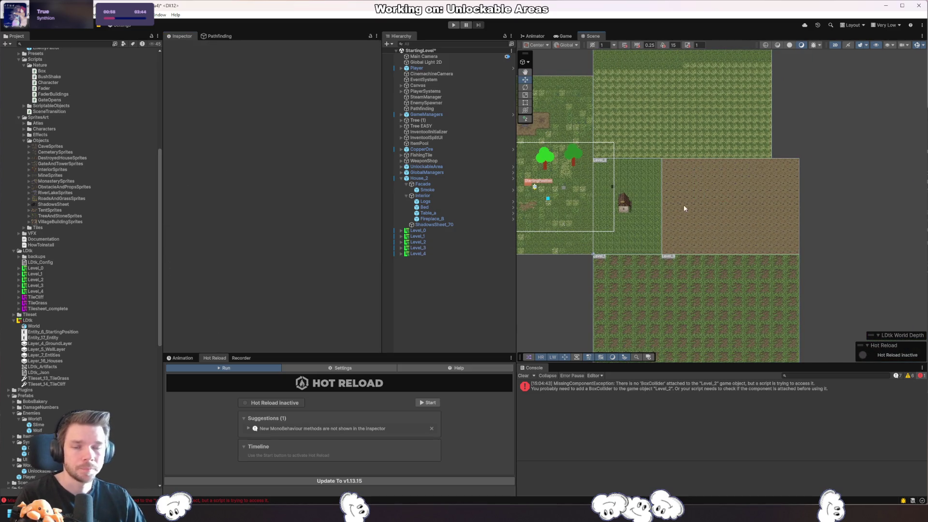
scroll(683, 205, "up", 2)
scroll(657, 252, "up", 3)
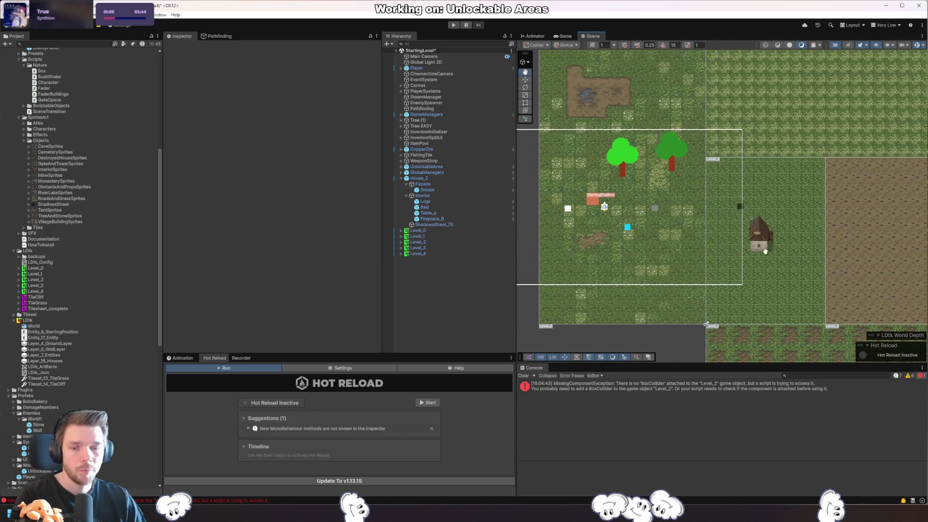
- Inspect Level_2's missing-BoxCollider error and its colliders, then clear the Console
left_click(781, 387)
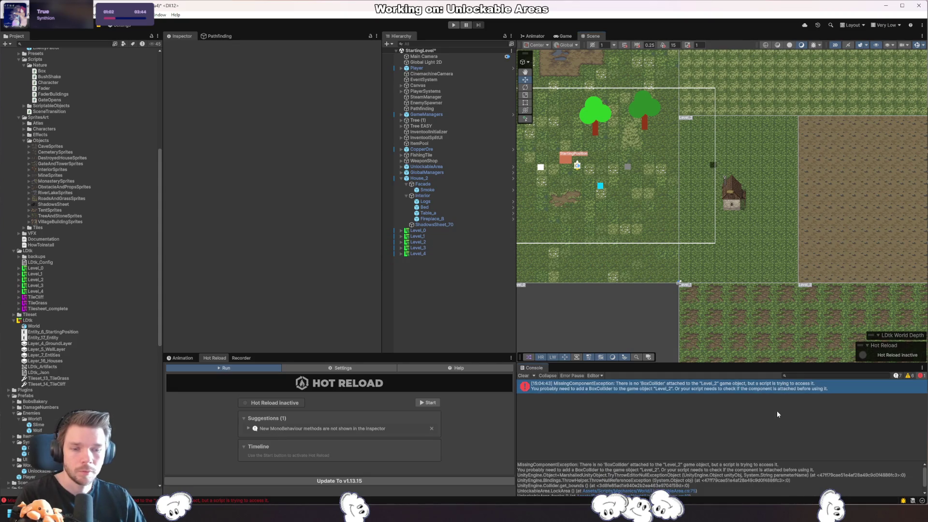
left_click(424, 241)
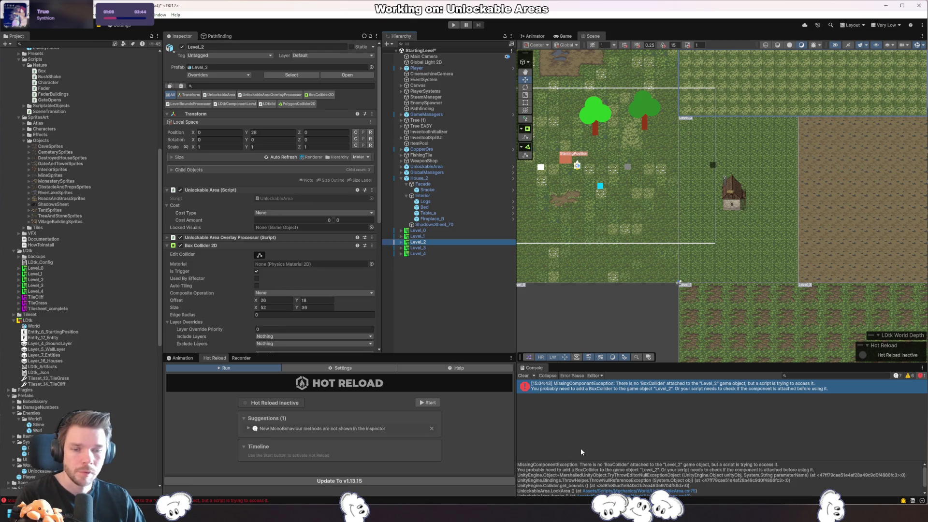
scroll(257, 270, "down", 3)
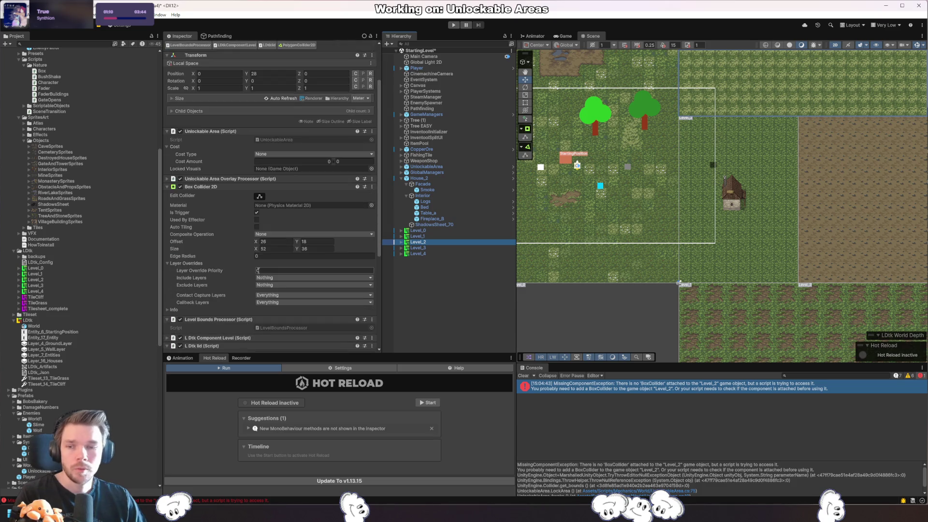
left_click(61, 274)
left_click(63, 279)
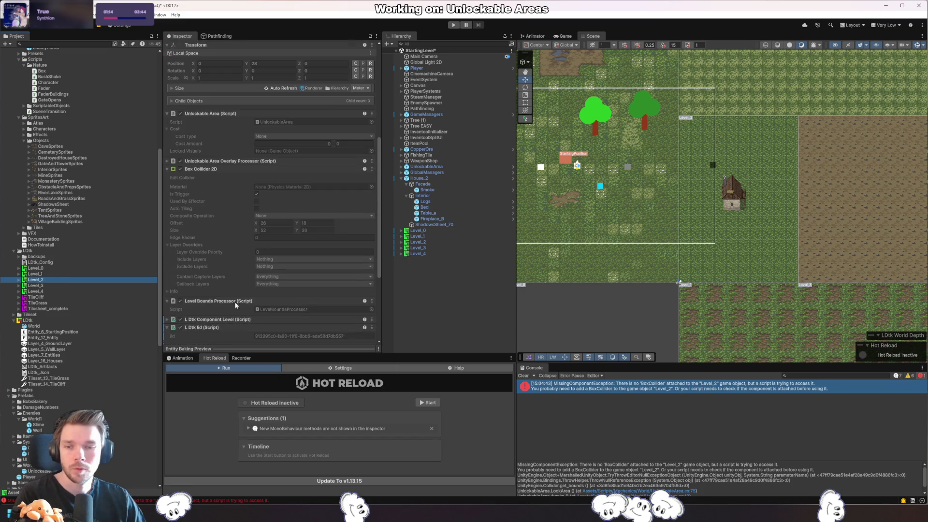
key("Up")
key("Up")
left_click(522, 376)
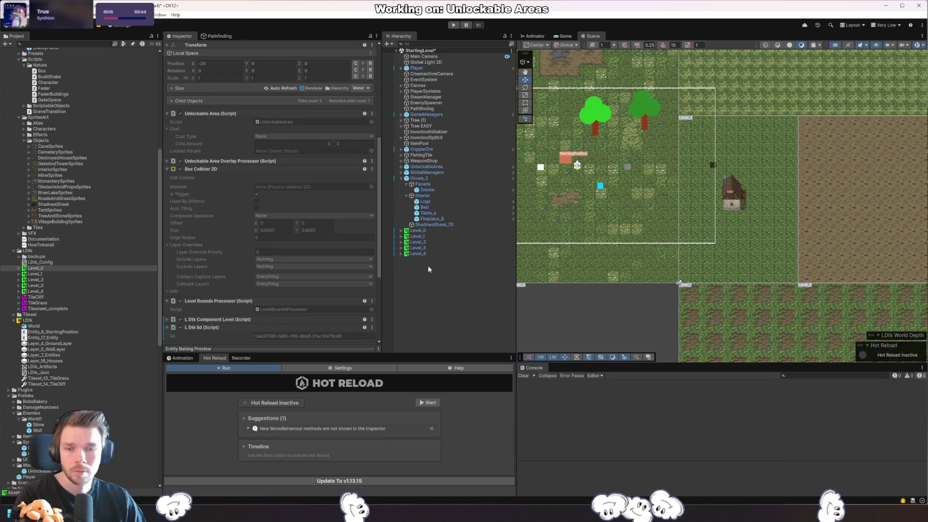
left_click(443, 242)
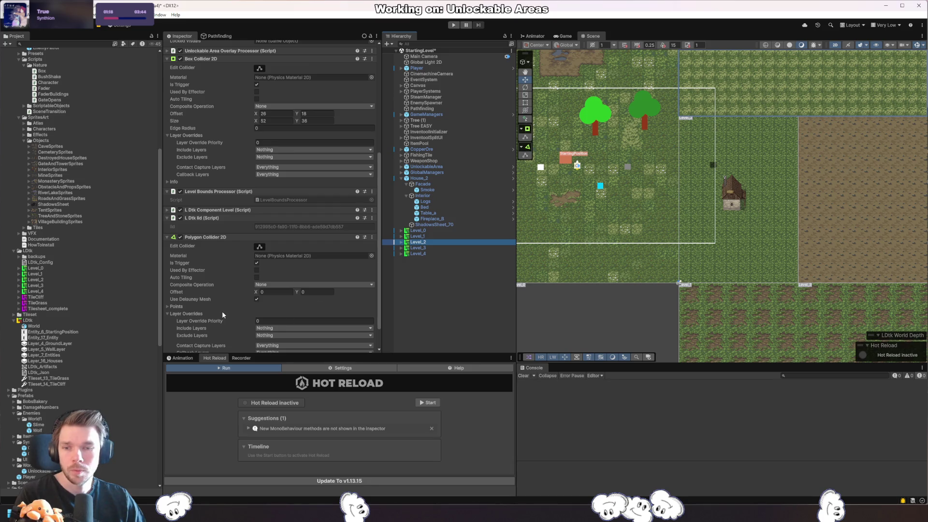
scroll(223, 314, "down", 3)
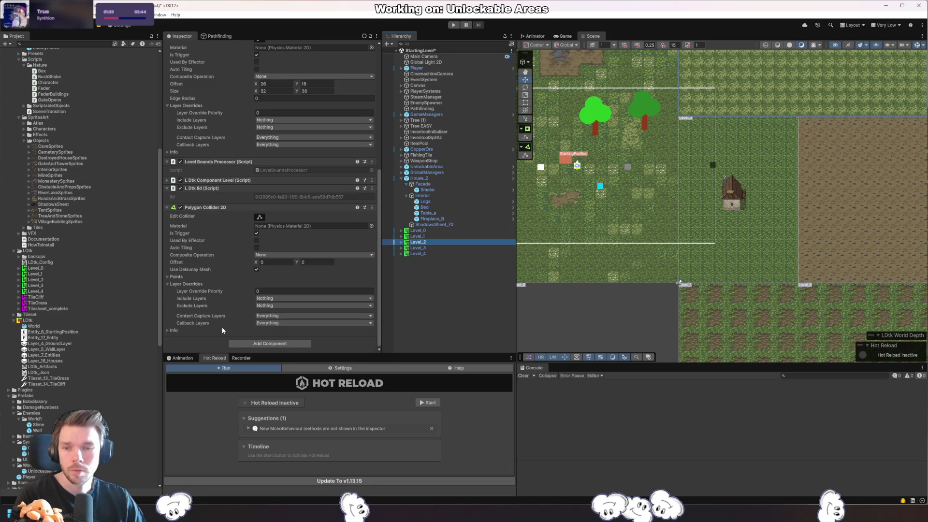
- Turn off creating level triggers in the LDtk project's import settings
left_click(29, 320)
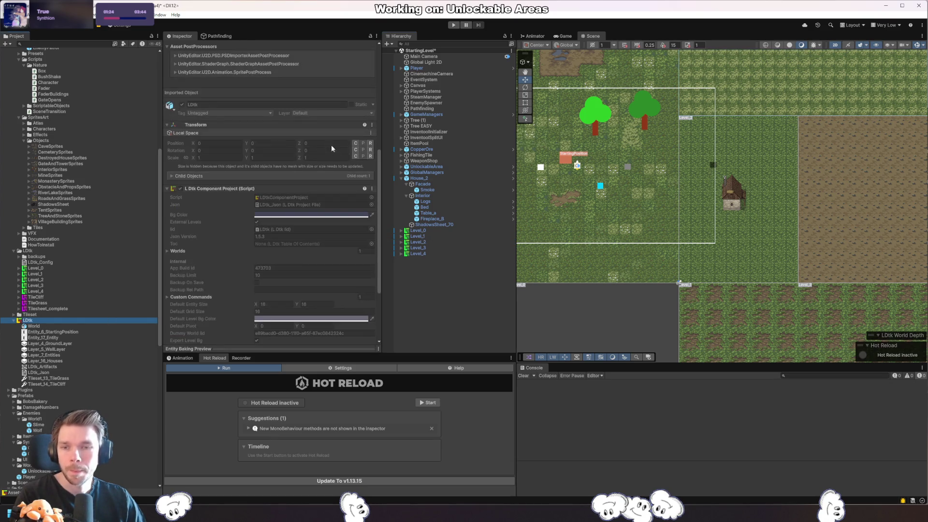
scroll(302, 195, "down", 5)
scroll(301, 186, "up", 2)
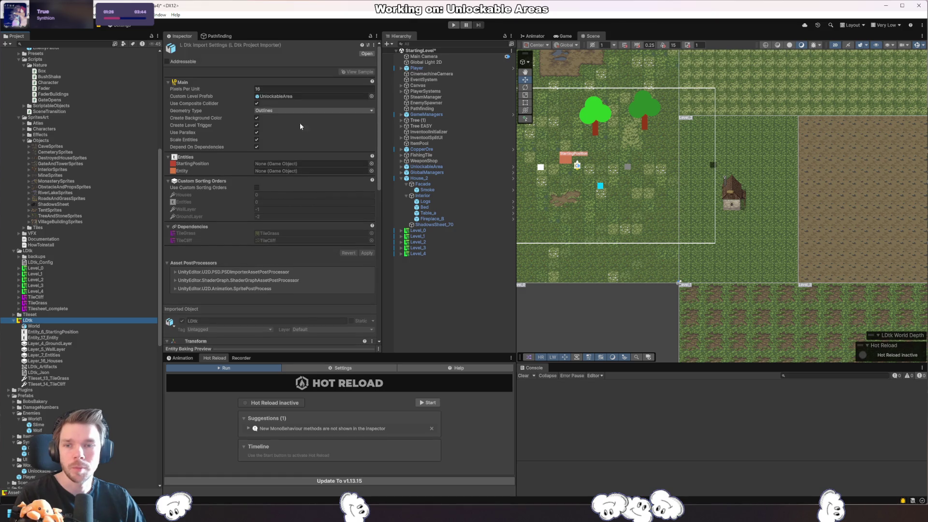
left_click(257, 125)
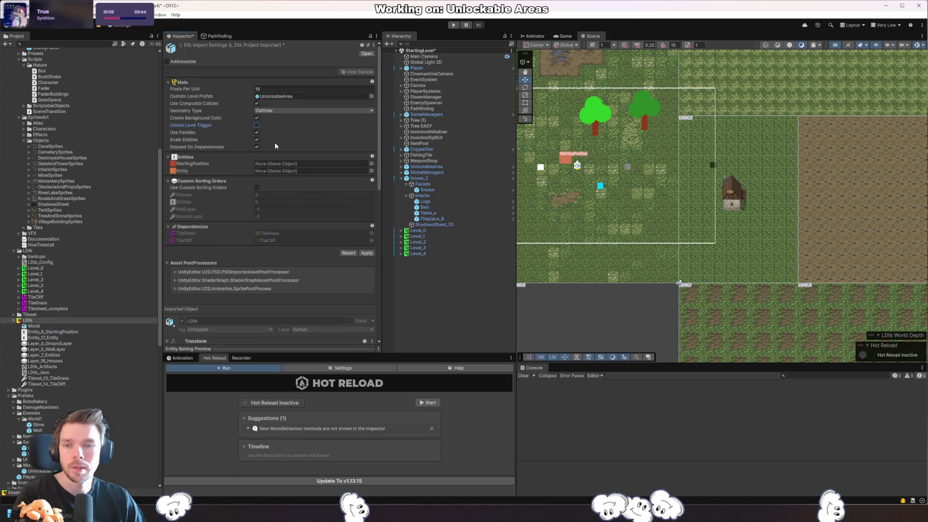
- Select Level_4, save the StartingLevel scene, and frame Level_4 to check its collider offset
left_click(366, 253)
left_click(418, 253)
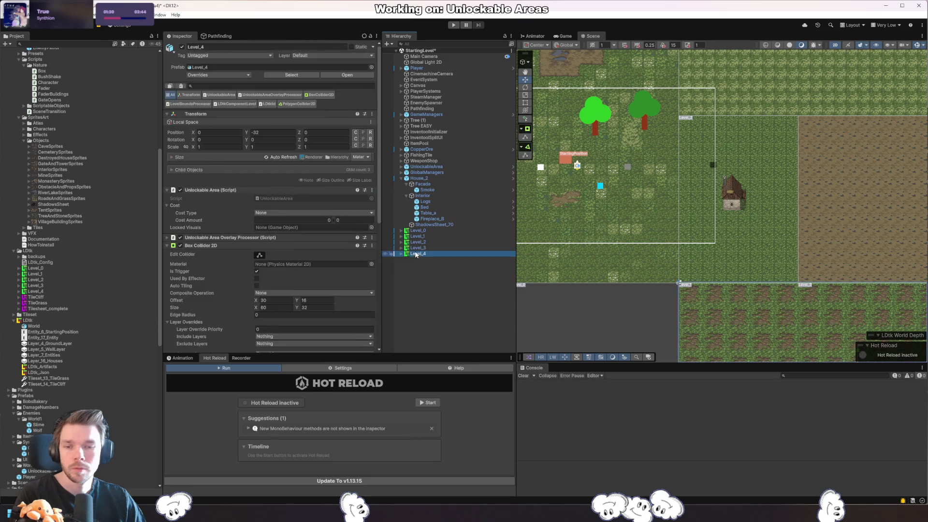
scroll(323, 242, "down", 5)
scroll(682, 181, "down", 5)
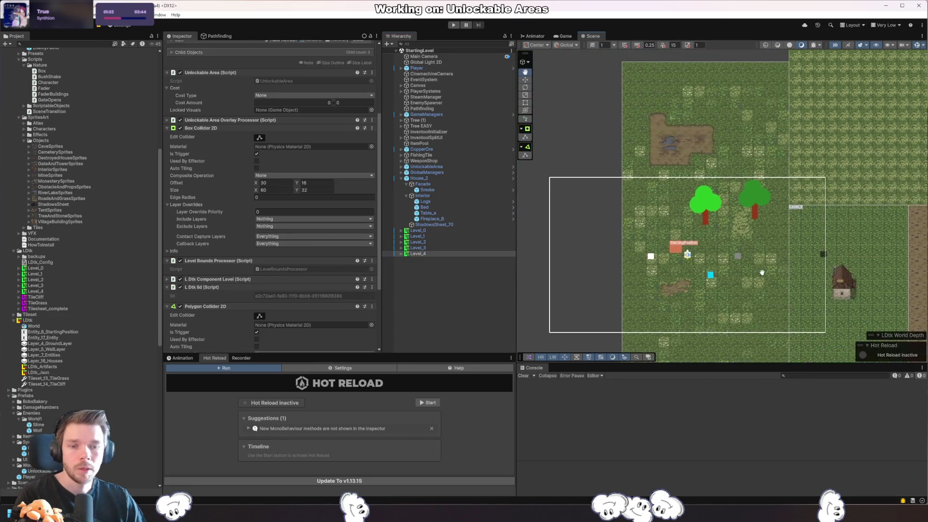
key("ctrl+s")
key("f")
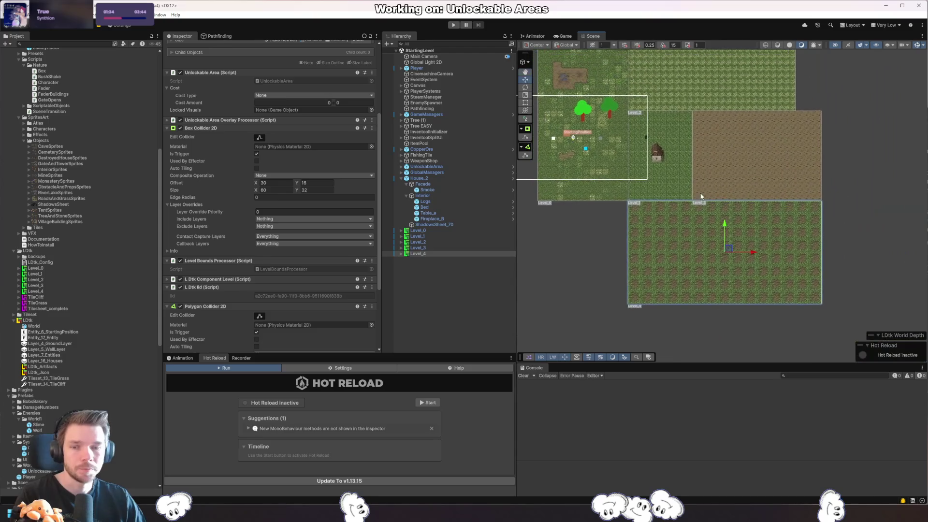
left_click(255, 185)
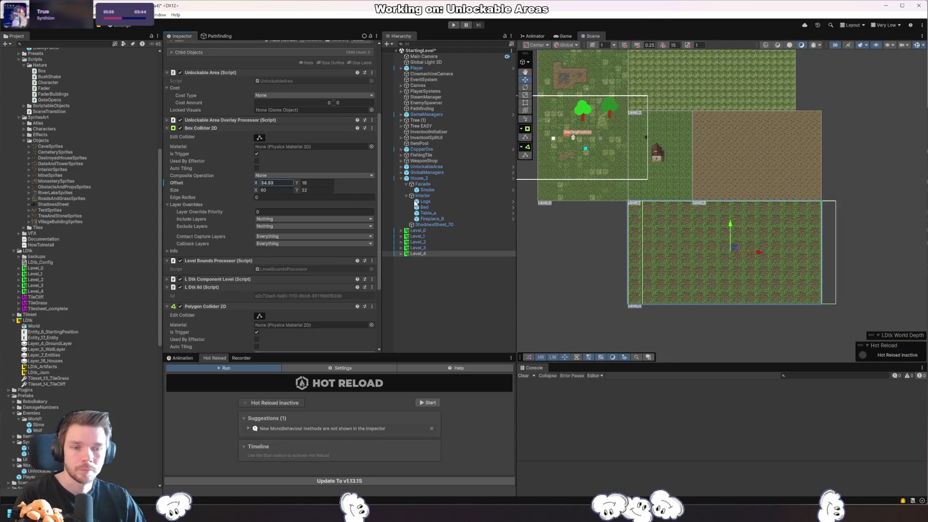
- Compare Level_2's and Level_0's Box Collider 2D values, finding Level_0's is 0.0001 × 0.0001
left_click(421, 241)
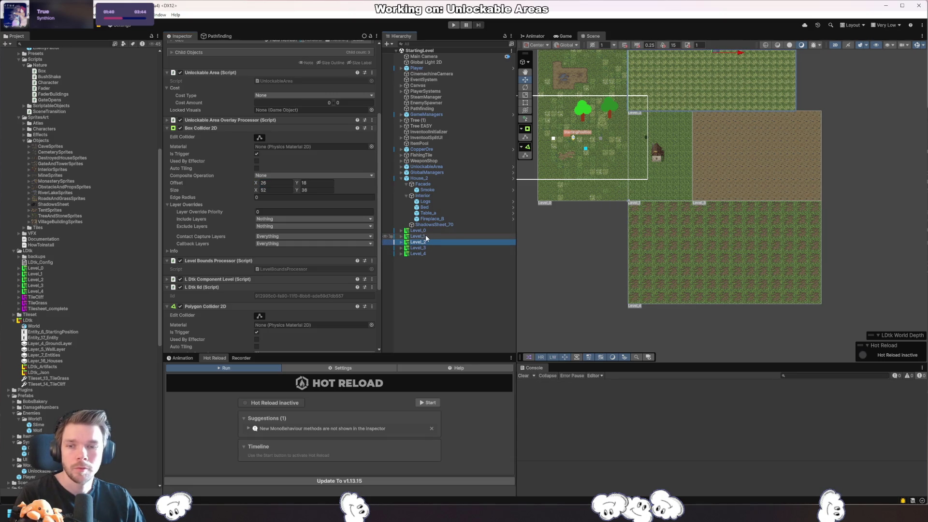
left_click(426, 231)
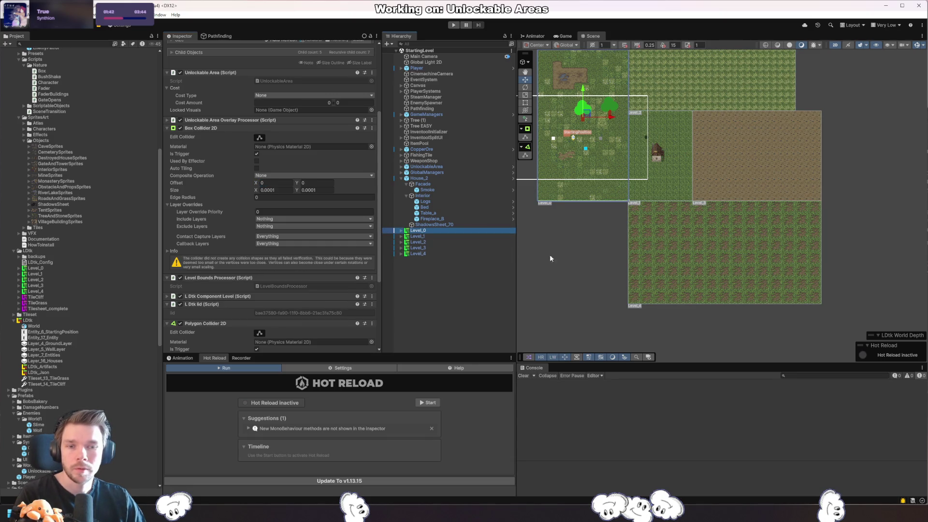
left_click_drag(549, 254, 615, 294)
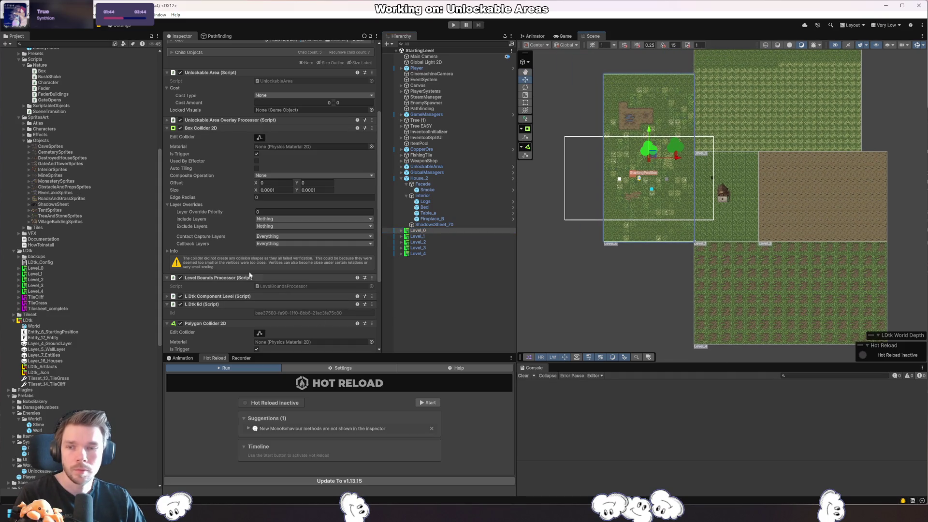
scroll(226, 166, "up", 2)
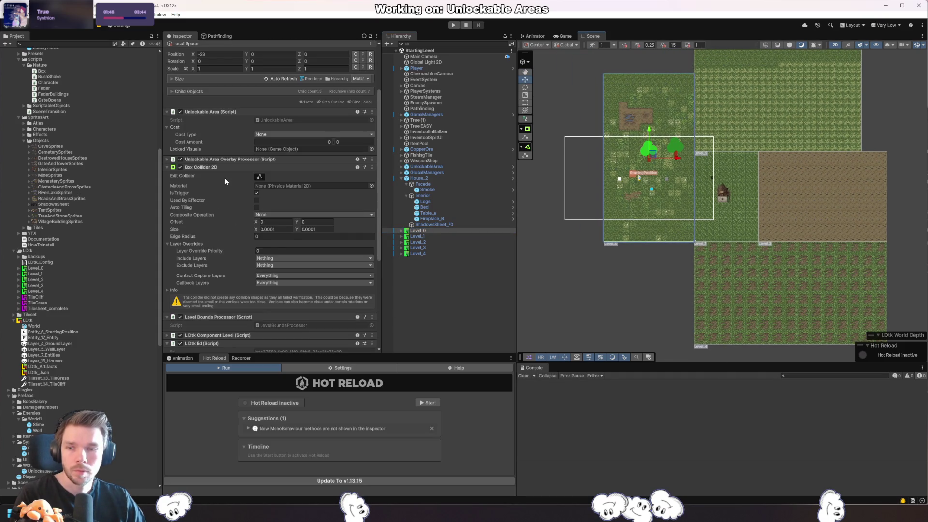
- Delete Level_0 from the scene and undo the deletion
left_click(493, 302)
left_click(417, 231)
key("Delete")
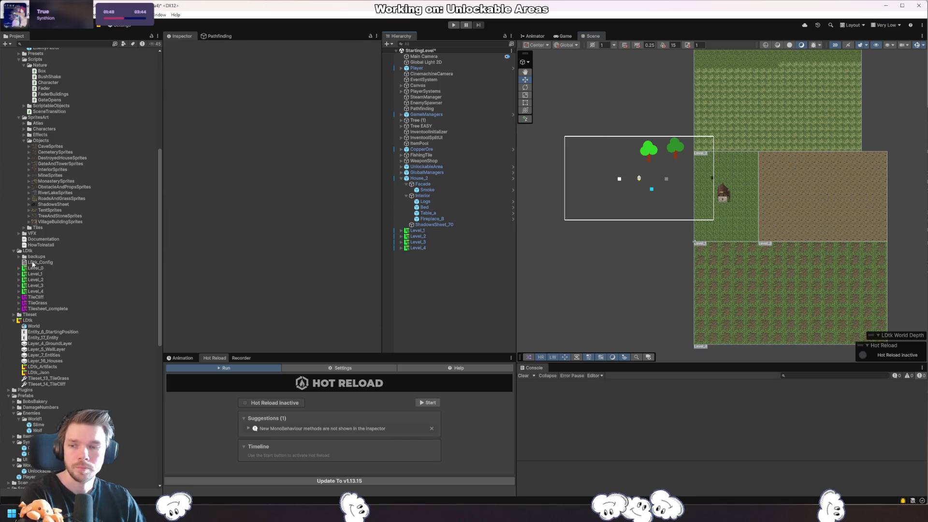
key("ctrl+z")
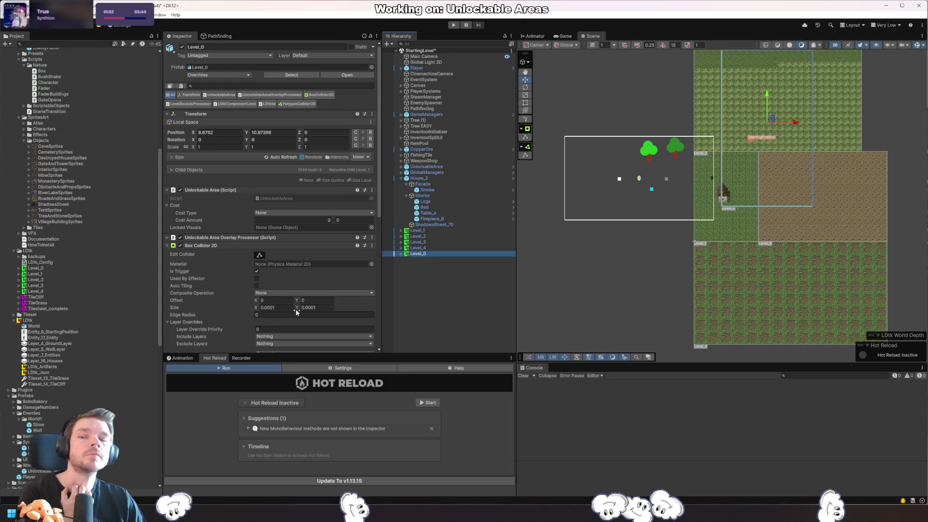
scroll(213, 211, "down", 2)
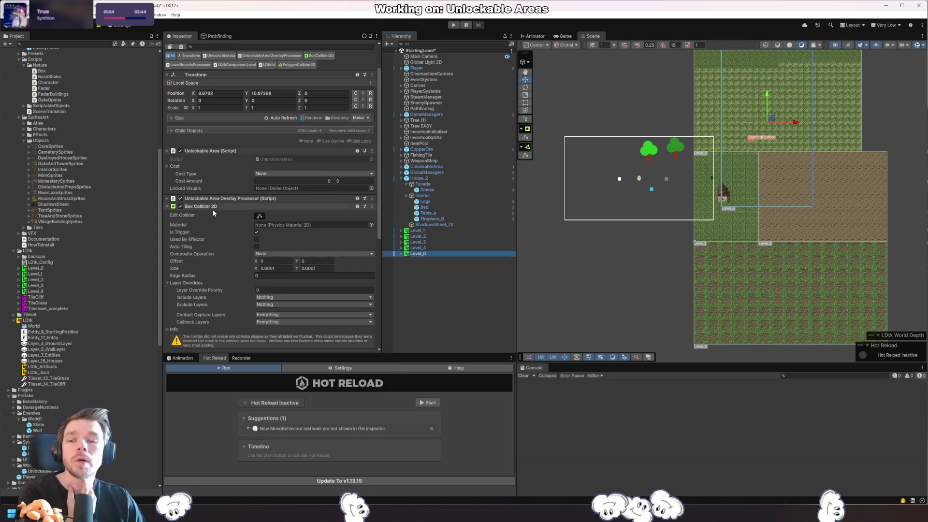
scroll(213, 217, "down", 6)
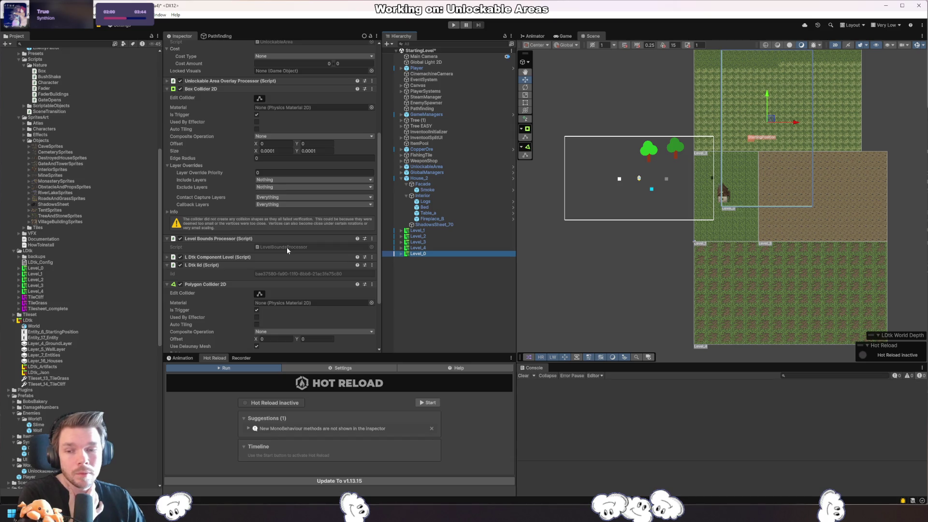
- Reimport the Level_0 asset and open Level_0's LevelBoundsProcessor script in the code editor
right_click(42, 267)
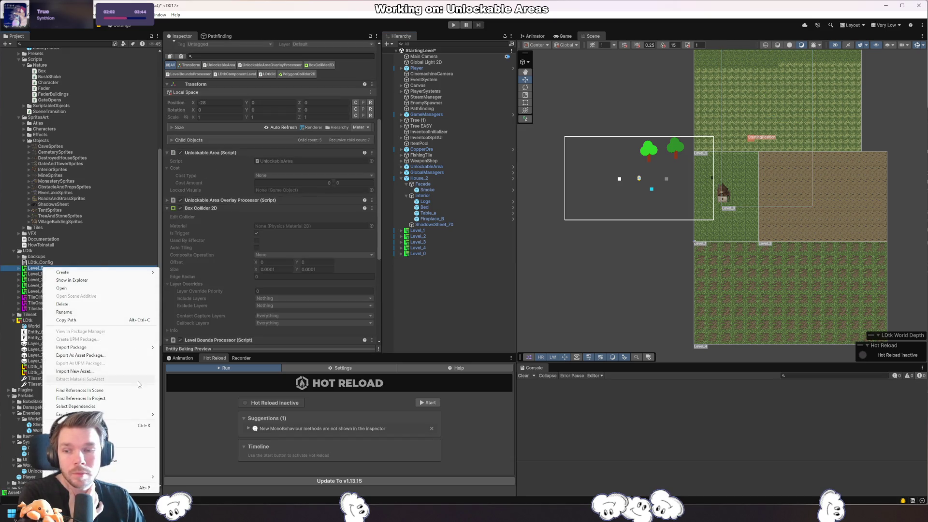
left_click(137, 433)
left_click(425, 230)
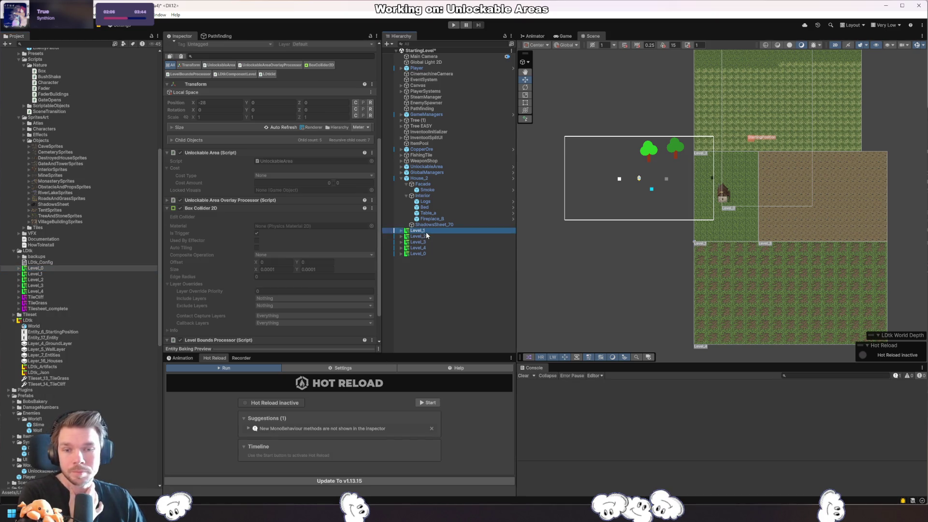
left_click(423, 254)
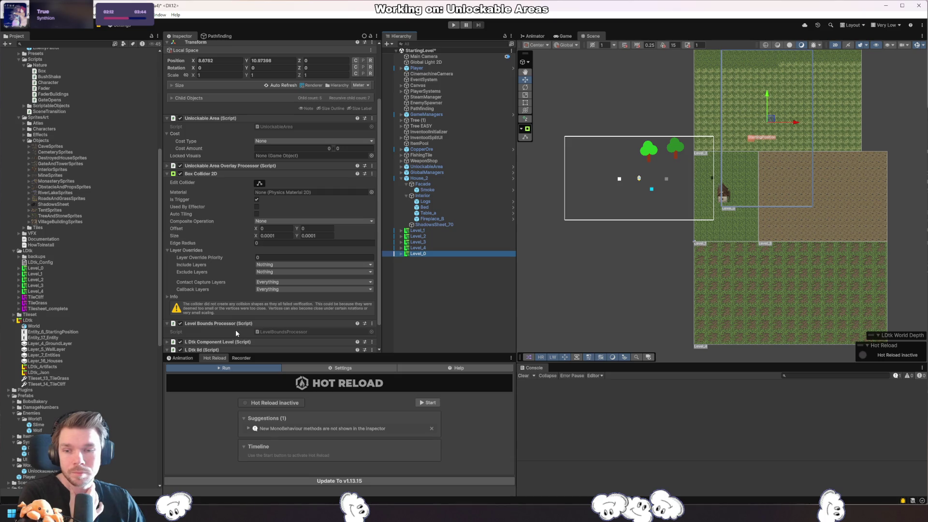
double_click(290, 332)
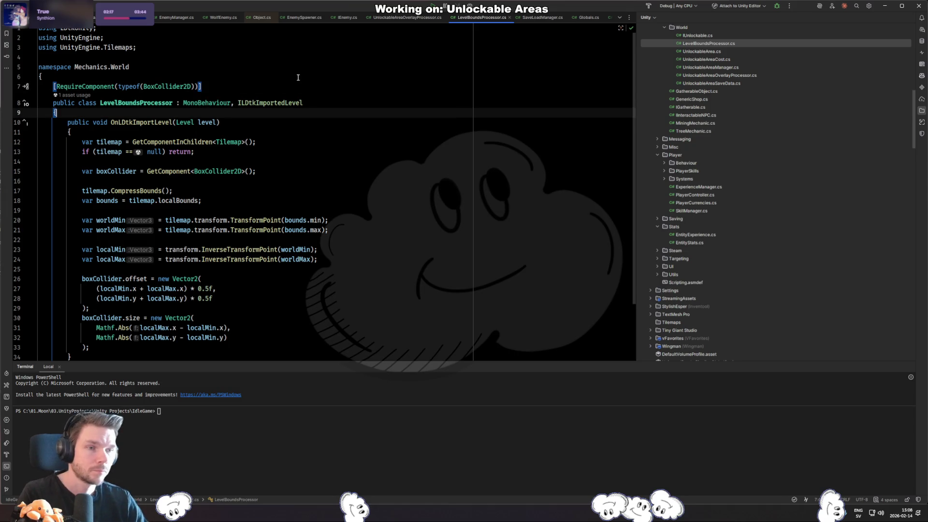
- Add an empty private CalculateBounds() method below OnLdtkImportLevel with a commented-out [Button] attribute
key("Return")
scroll(90, 290, "down", 3)
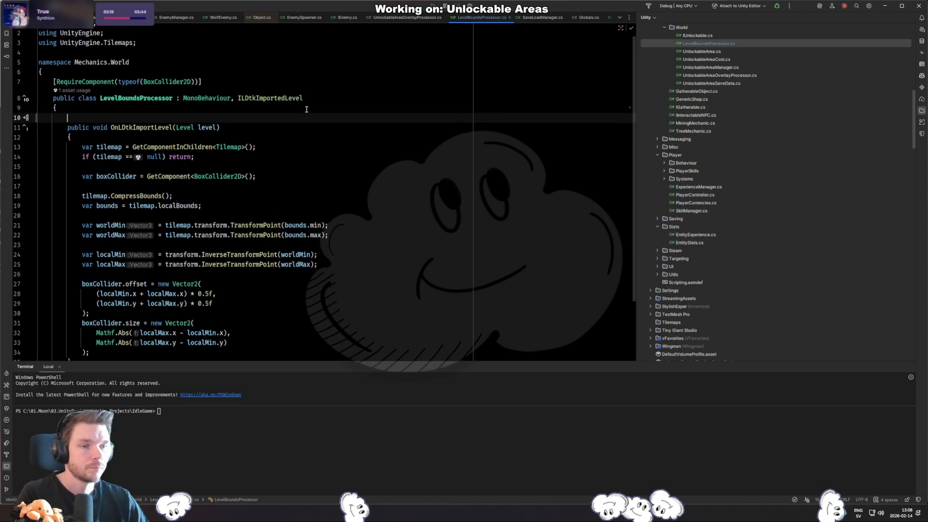
left_click(91, 290)
key("Return")
key("Return")
type("privat")
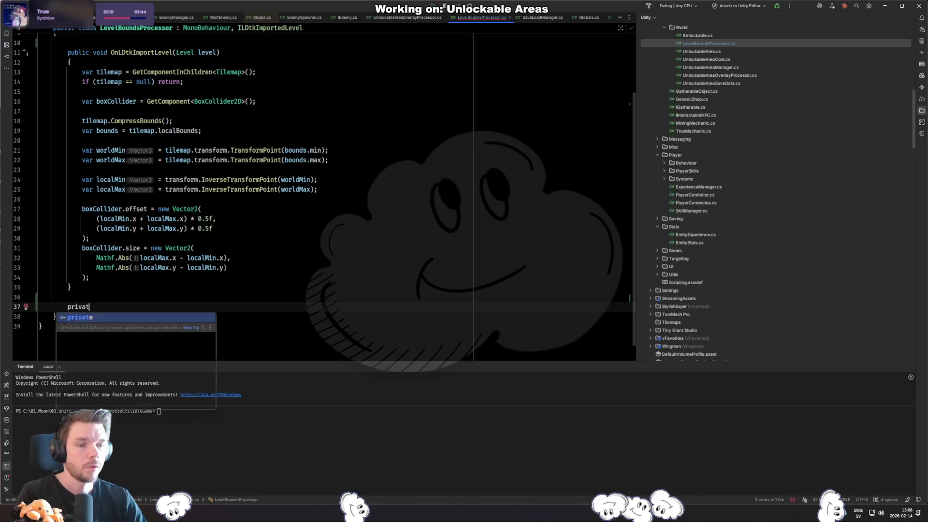
type("e void Calcu")
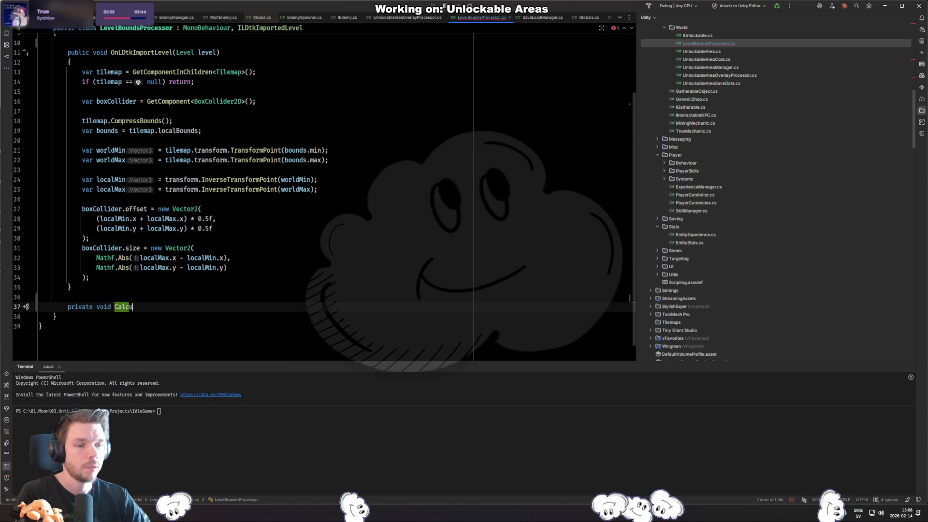
type("lateBounds()")
key("ctrl+shift+Return")
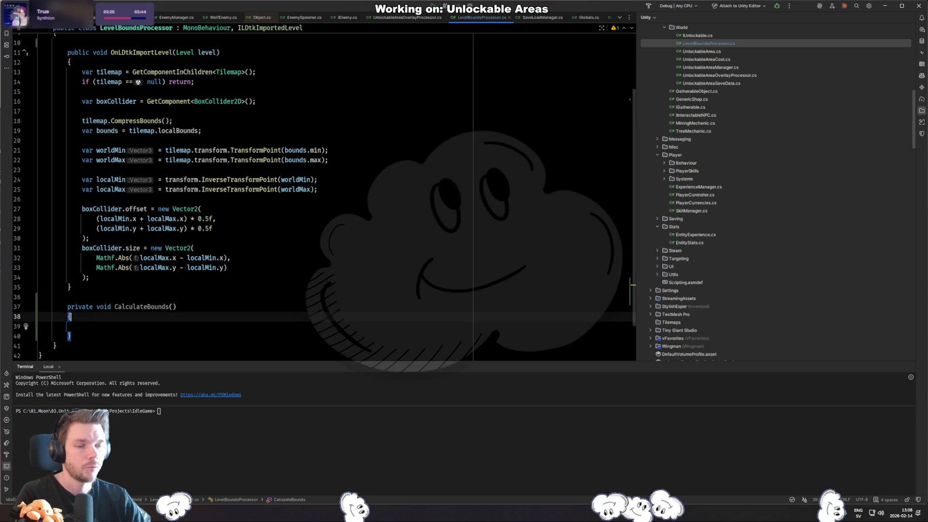
key("ctrl+alt+Return")
type("Button")
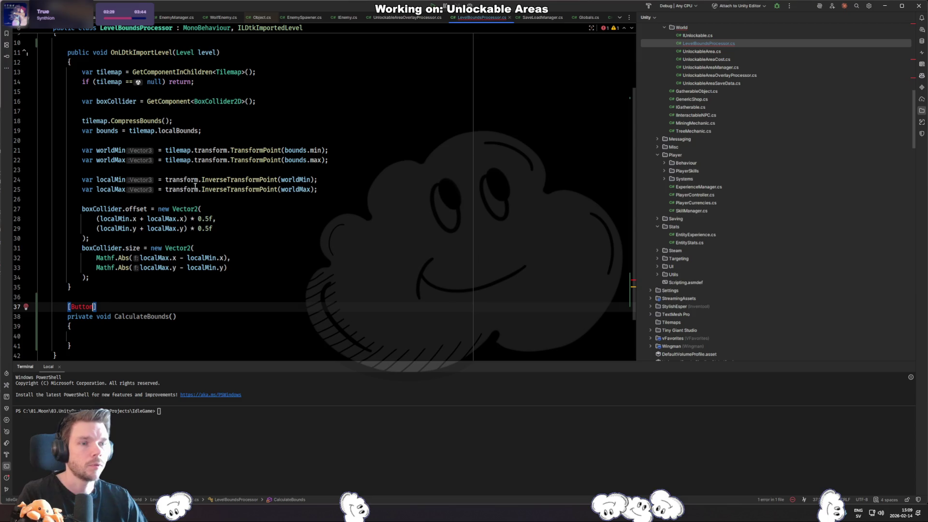
key("ctrl+slash")
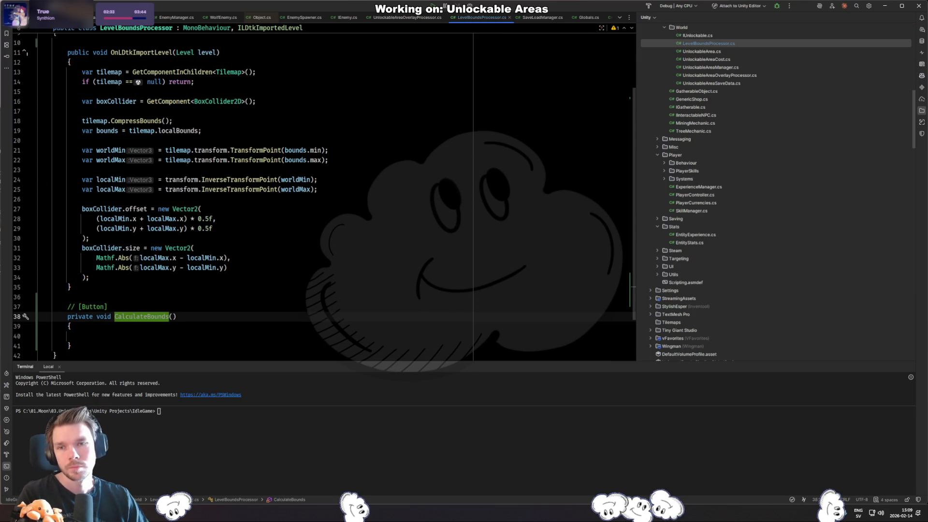
- Check the editor windows list in Unity, then return to Rider
key("alt+Tab")
left_click(160, 15)
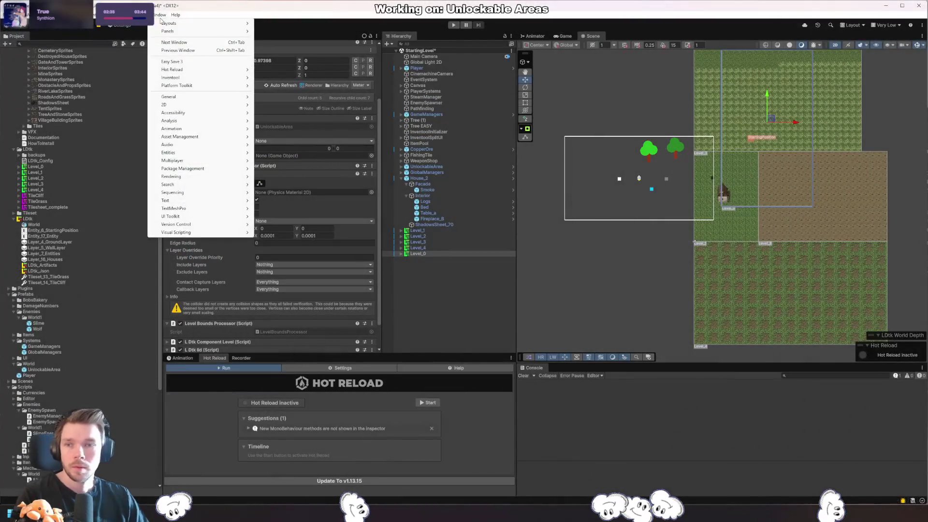
key("Escape")
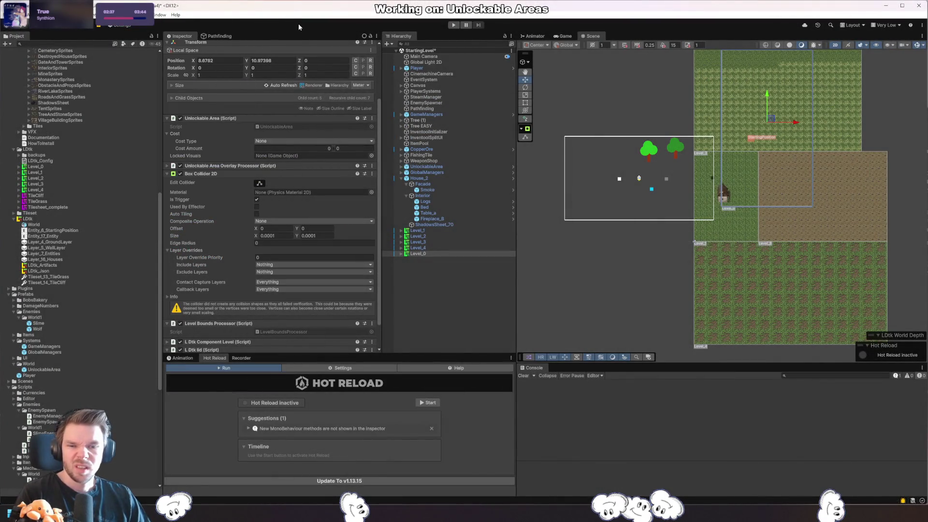
key("alt+Tab")
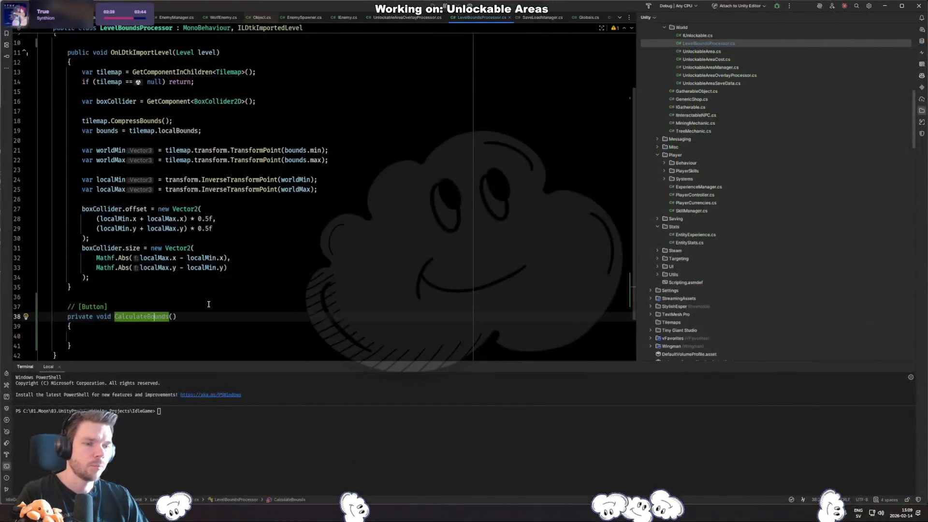
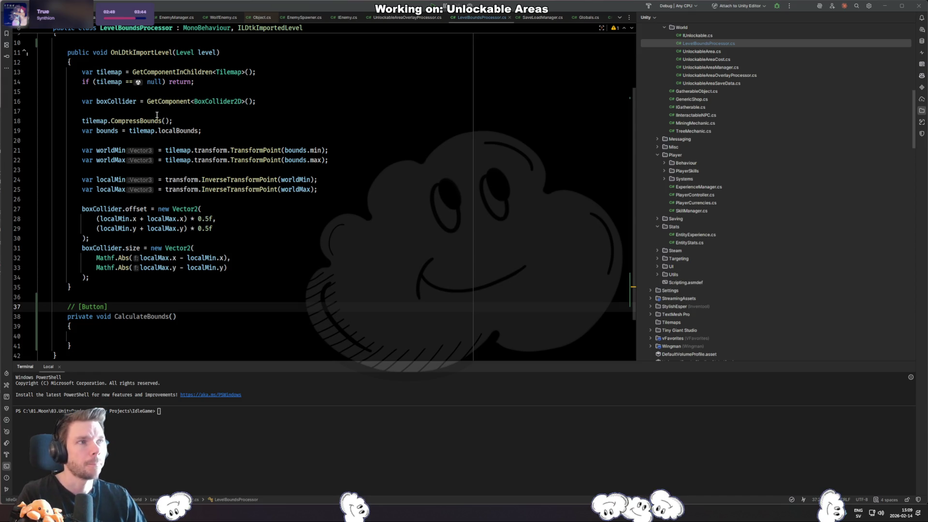
- Delete the commented [Button] line and the empty CalculateBounds stub from LevelBoundsProcessor
left_click(289, 259)
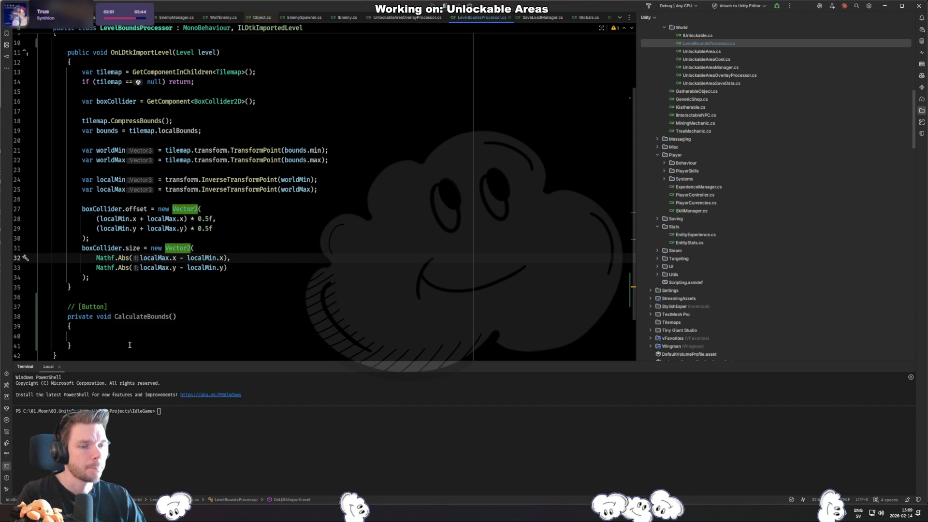
left_click_drag(130, 345, 169, 294)
key("BackSpace")
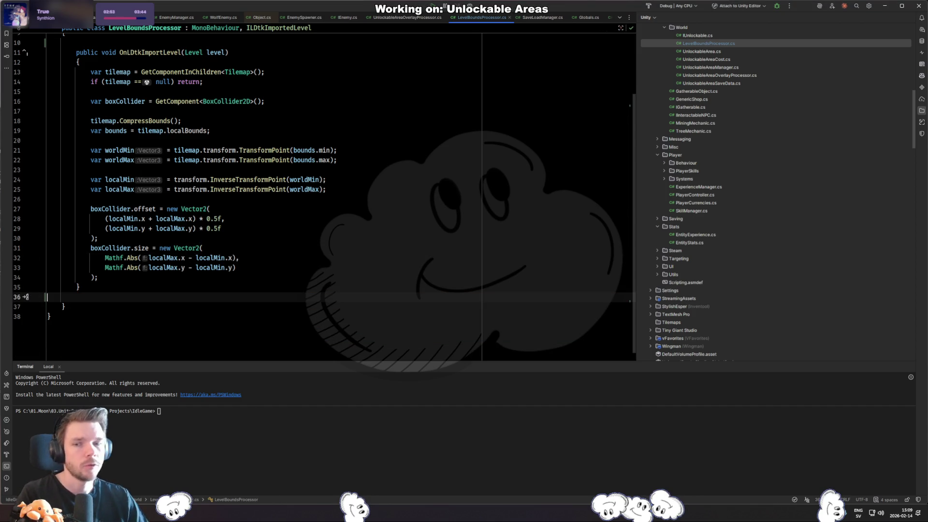
- Revert Level_0's Transform position to its prefab value of (-28, 0)
key("alt+Tab")
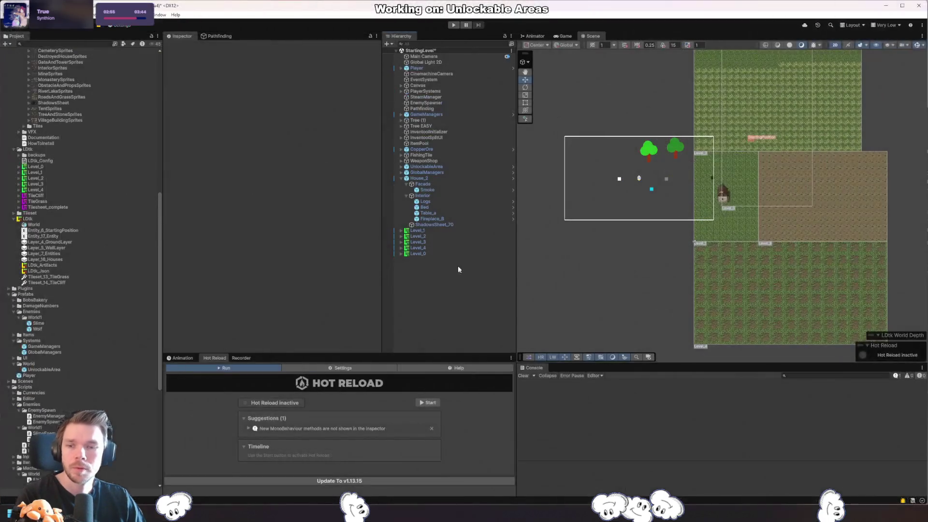
left_click(435, 253)
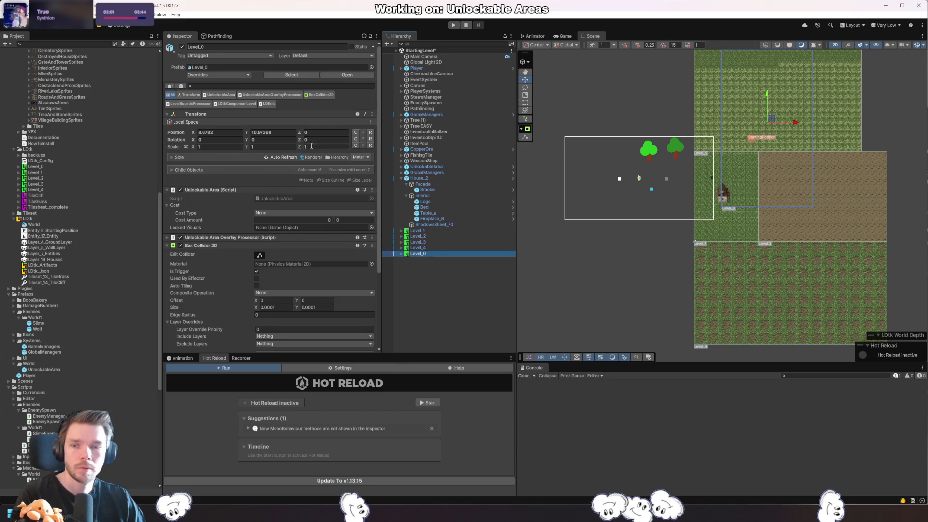
right_click(184, 135)
left_click(235, 171)
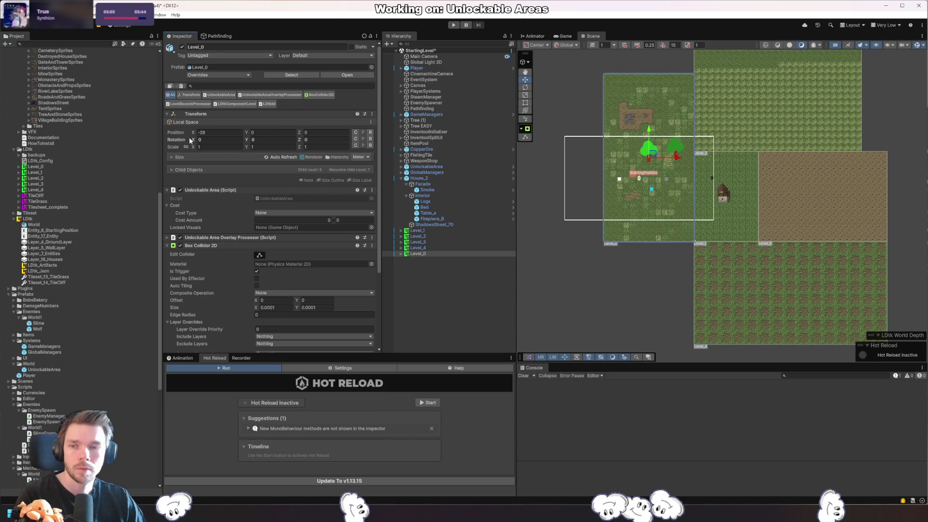
- Leave Level_0's rotation unchanged and start a new line in LevelBoundsProcessor.cs
right_click(188, 144)
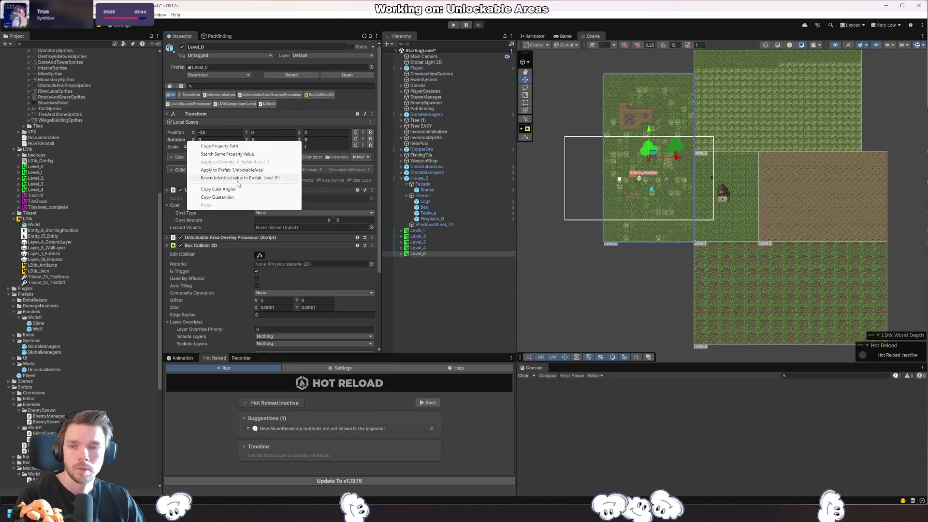
left_click(242, 186)
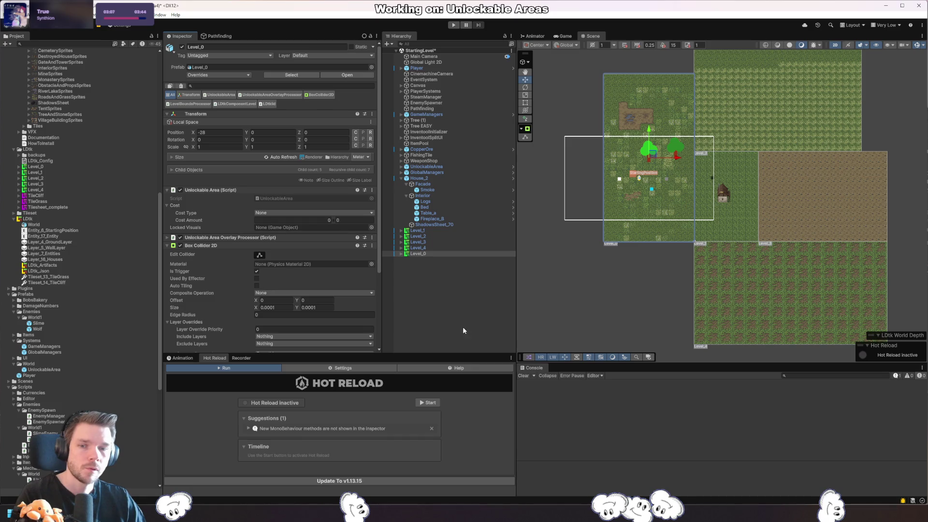
scroll(353, 306, "down", 5)
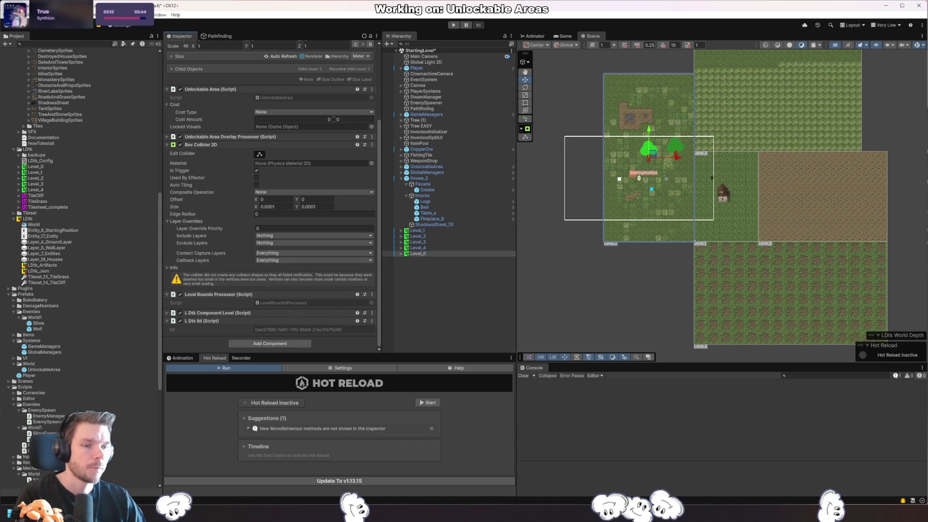
key("alt+Tab")
key("Return")
key("Return")
- Declare a new public void CalculateBounds() method in LevelBoundsProcessor
type("public ")
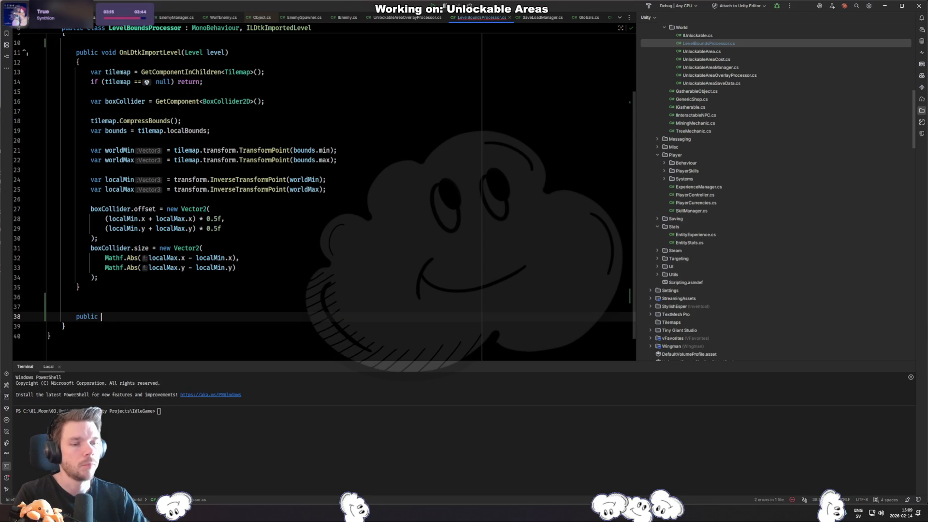
type("st")
key("BackSpace")
key("BackSpace")
type("void ")
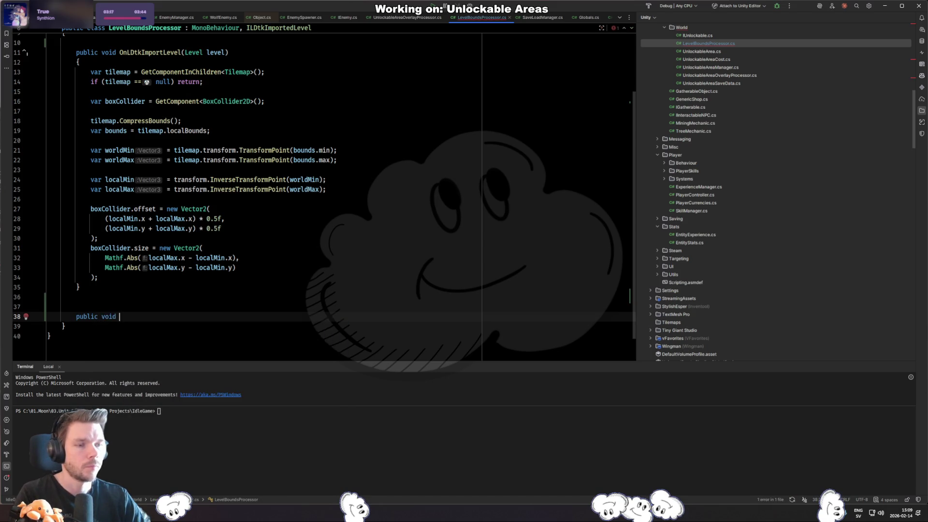
type("CalculateBounds(){")
key("Return")
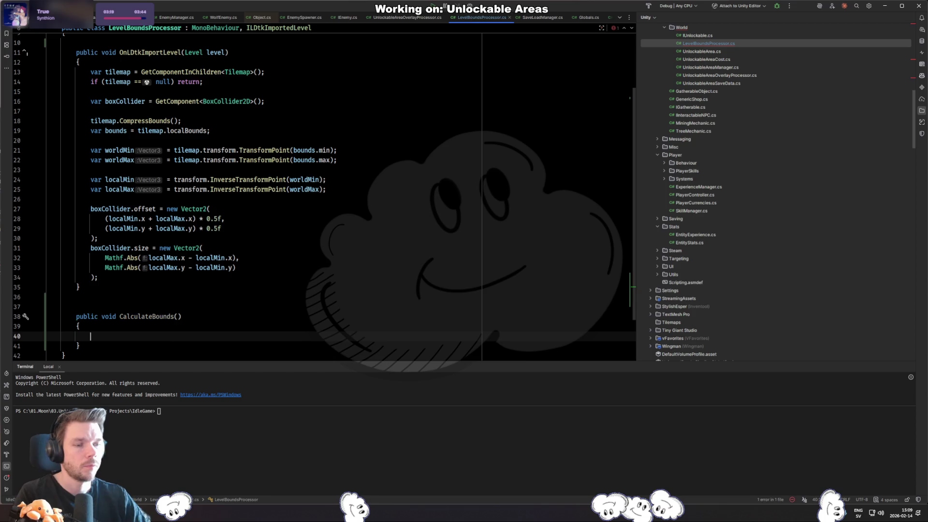
- Move the collider-sizing body of OnLdtkImportLevel into CalculateBounds
mouse_move(129, 275)
left_mouse_down()
mouse_move(87, 34)
mouse_move(90, 71)
left_mouse_up()
key("ctrl+c")
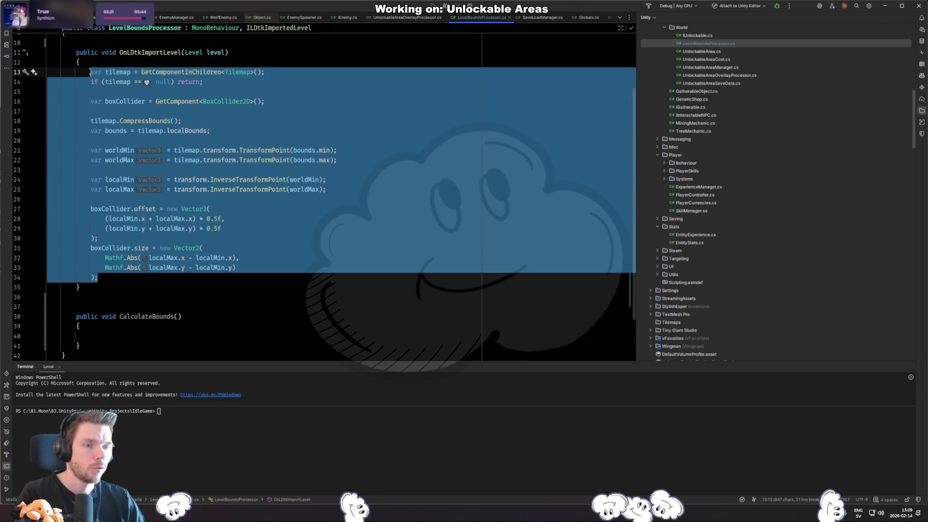
key("BackSpace")
key("Down")
key("Down")
key("Down")
key("ctrl+v")
- Call CalculateBounds() from OnLdtkImportLevel and remove the leftover blank lines
scroll(116, 183, "up", 4)
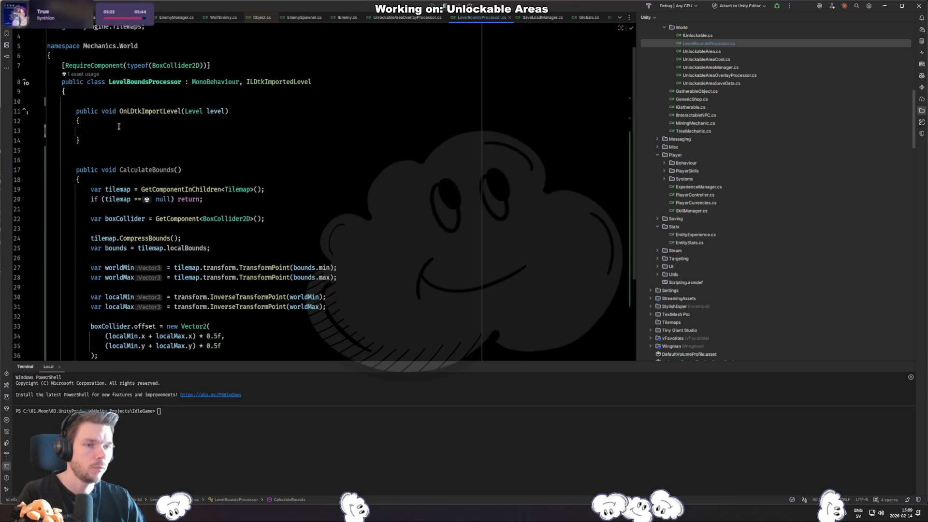
left_click(117, 130)
type("Cal")
key("Return")
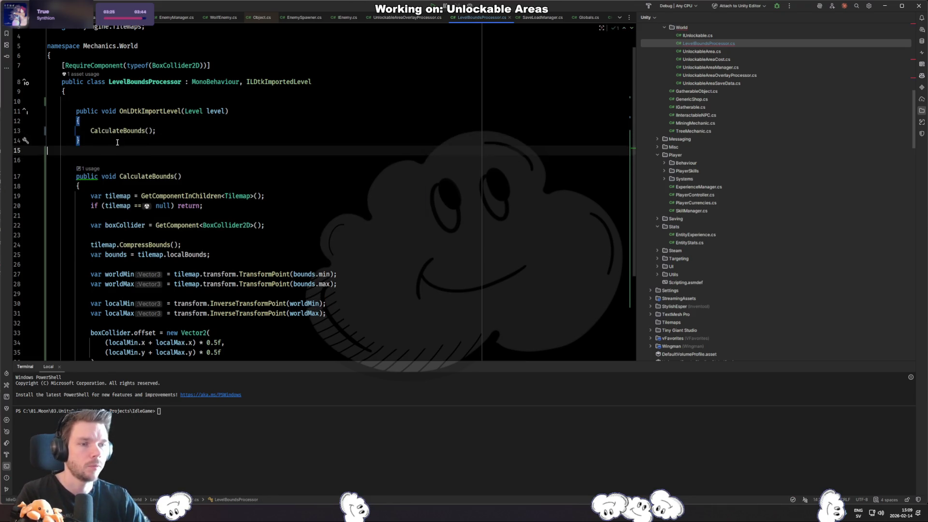
key("Down")
key("Down")
key("BackSpace")
key("Up")
key("Up")
key("Up")
key("Delete")
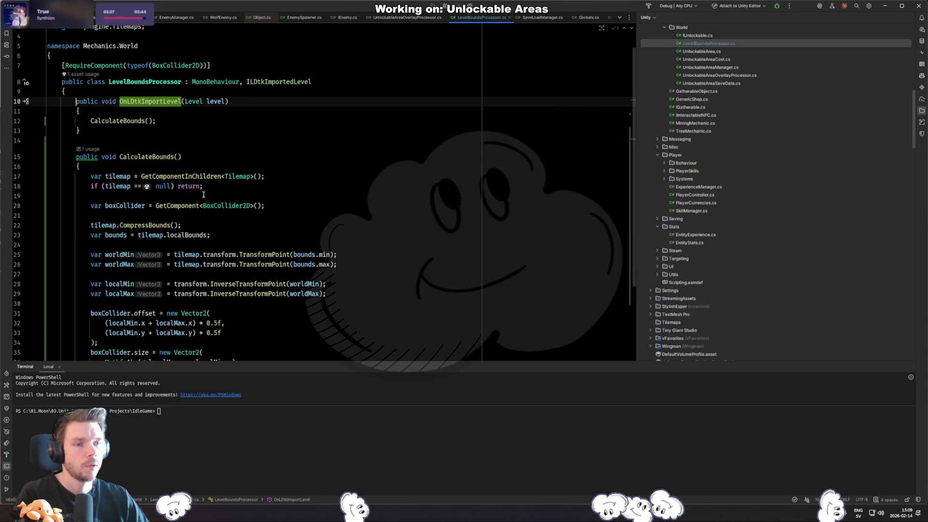
key("alt+Tab")
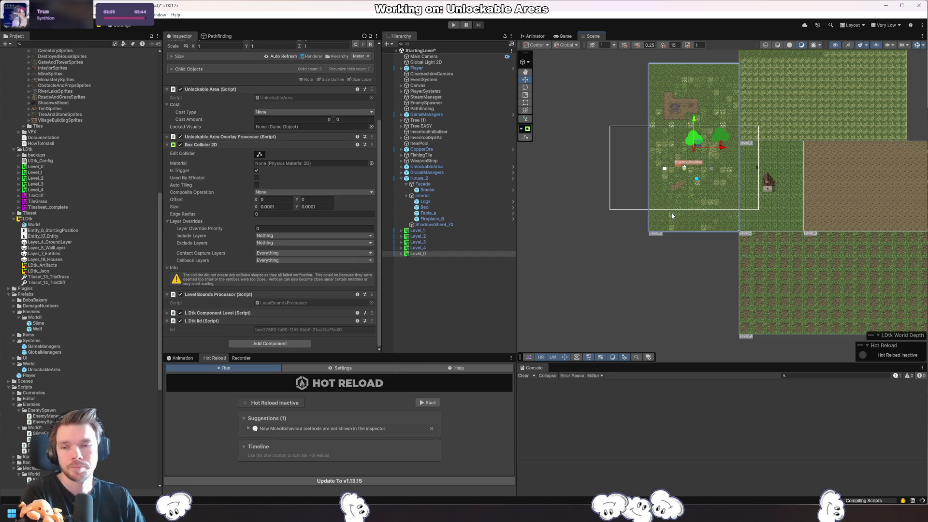
- Compare the colliders of Level_0 and Level_4, then clear the selection
left_click(445, 253)
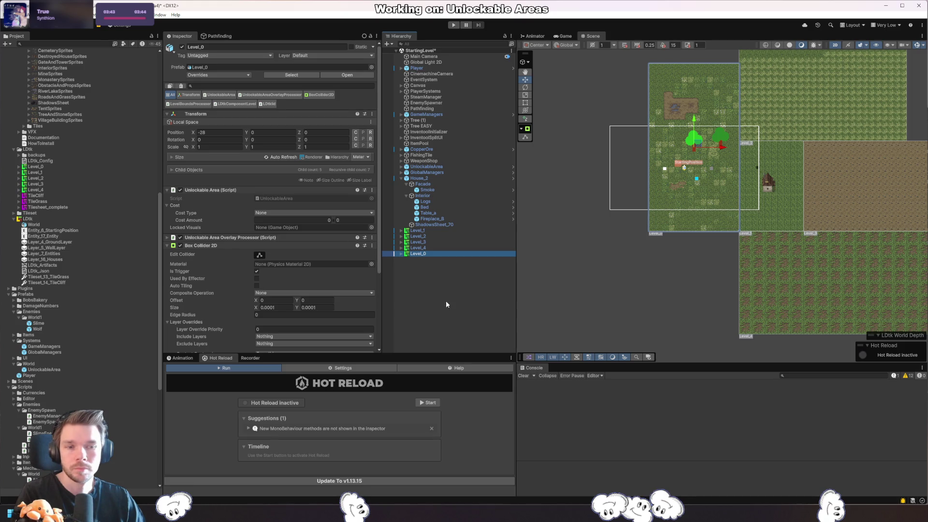
left_click(448, 248)
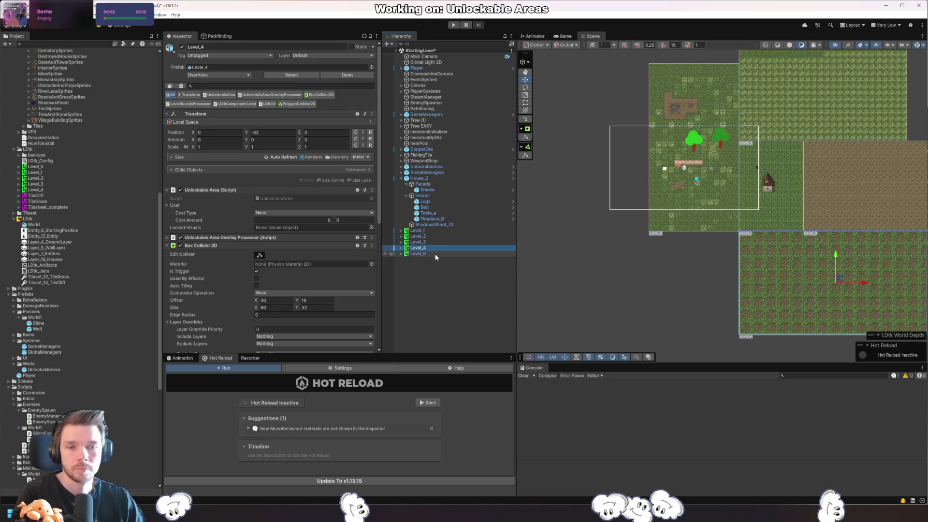
left_click(434, 254)
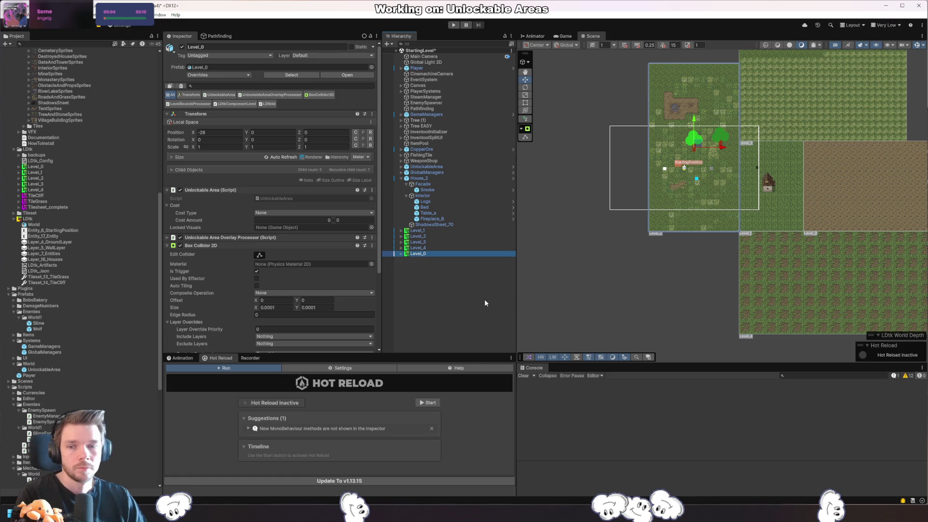
left_click(483, 299)
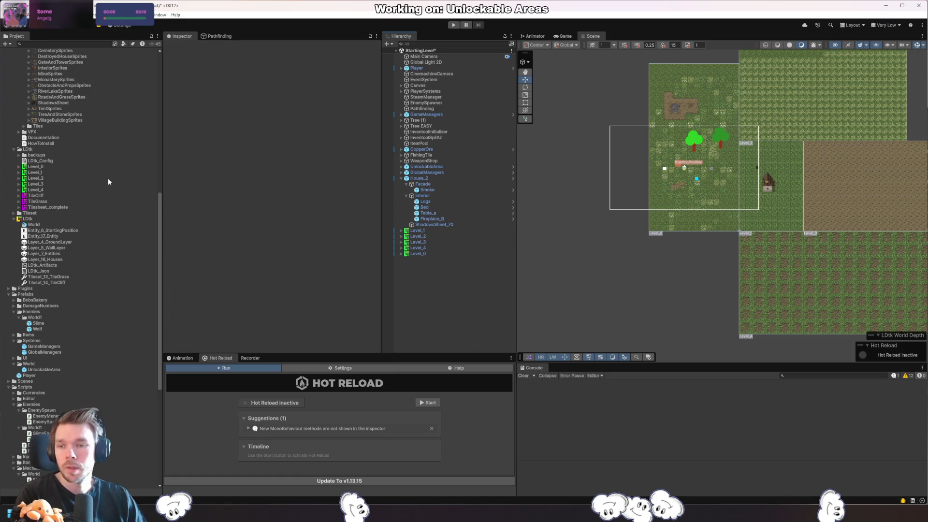
- Create a MonoBehaviour script named LevelEditor in Scripts/Editor and open it in Rider
scroll(70, 291, "down", 10)
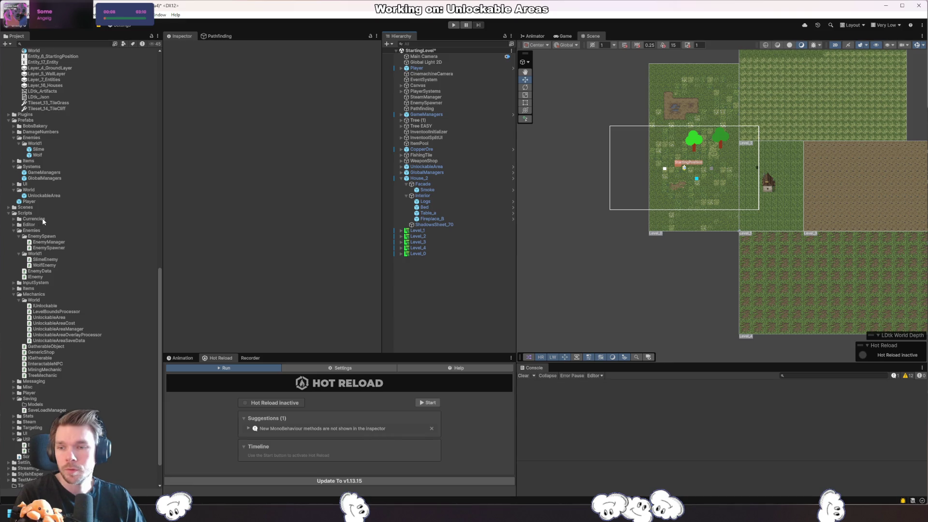
double_click(26, 225)
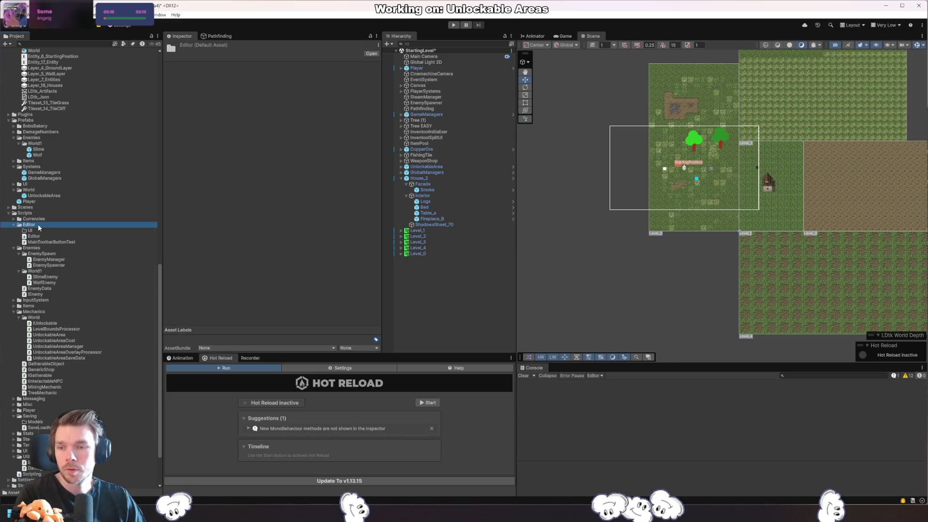
right_click(39, 227)
mouse_move(97, 231)
left_click(187, 246)
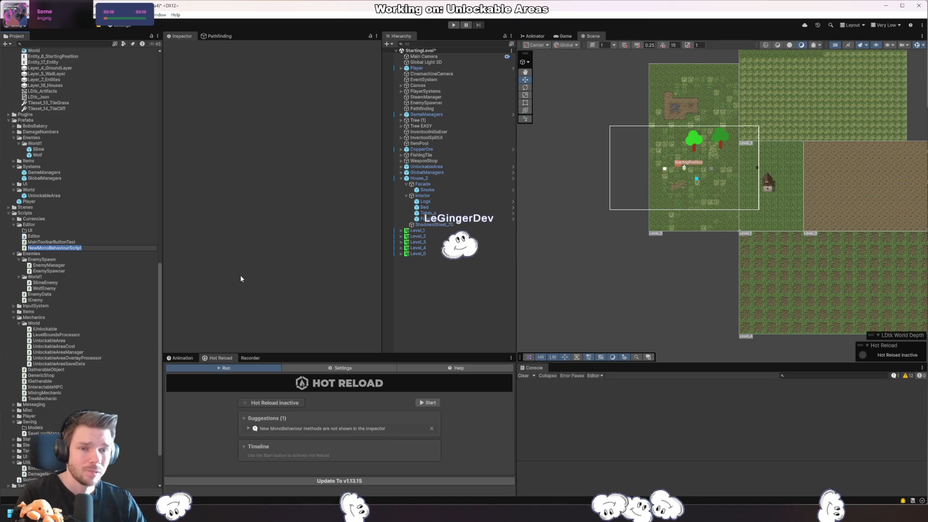
type("LevelEditor")
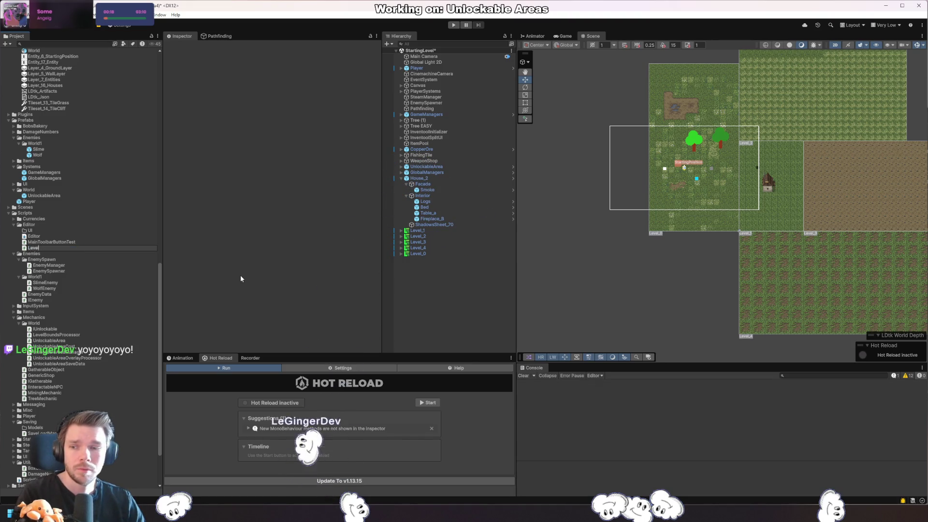
key("Return")
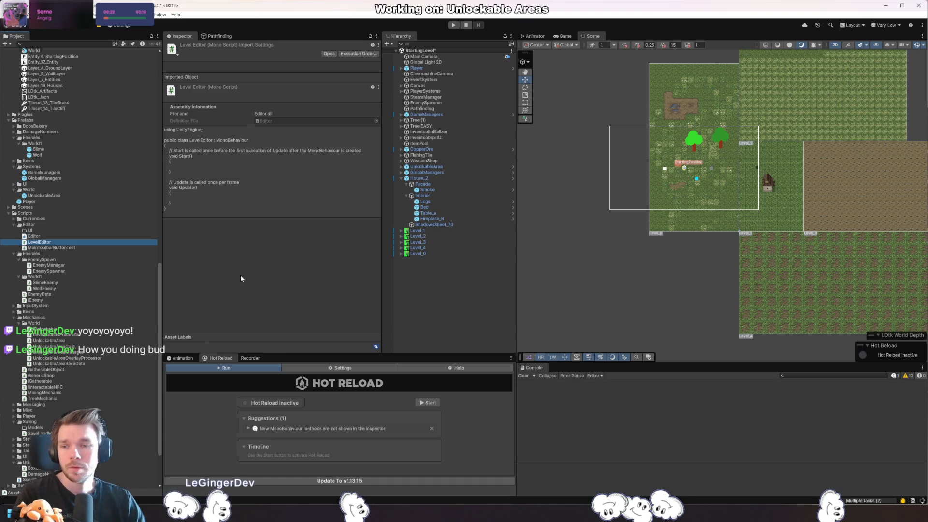
key("alt+Tab")
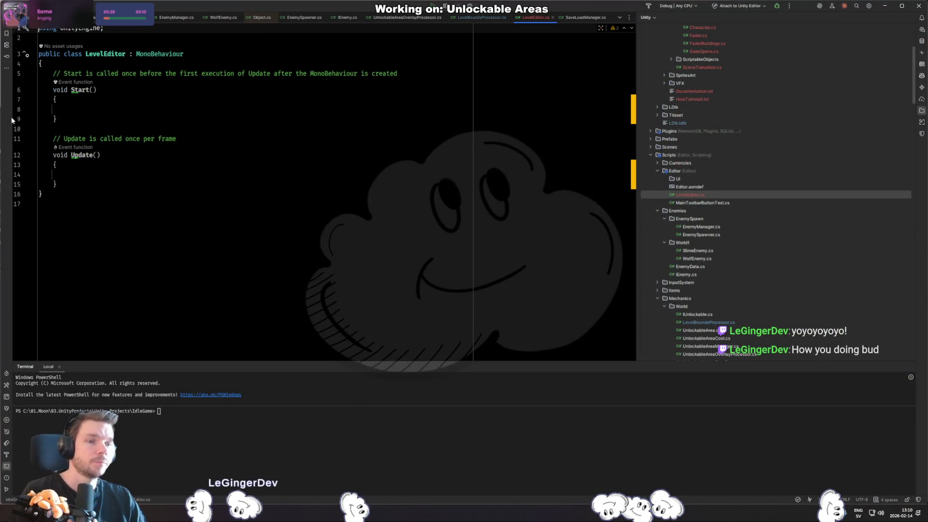
- Change LevelEditor's base class from MonoBehaviour to Editor
left_click(205, 54)
key("ctrl+BackSpace")
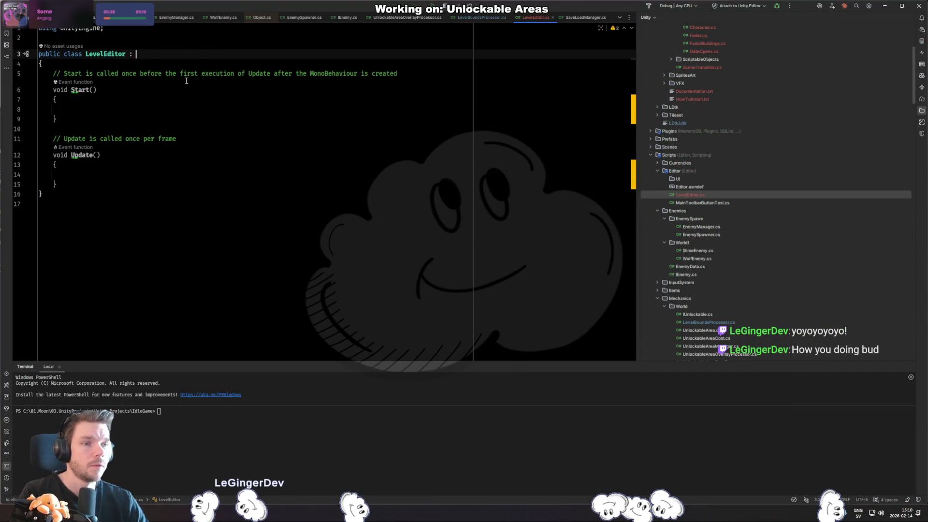
type("Editor")
key("Escape")
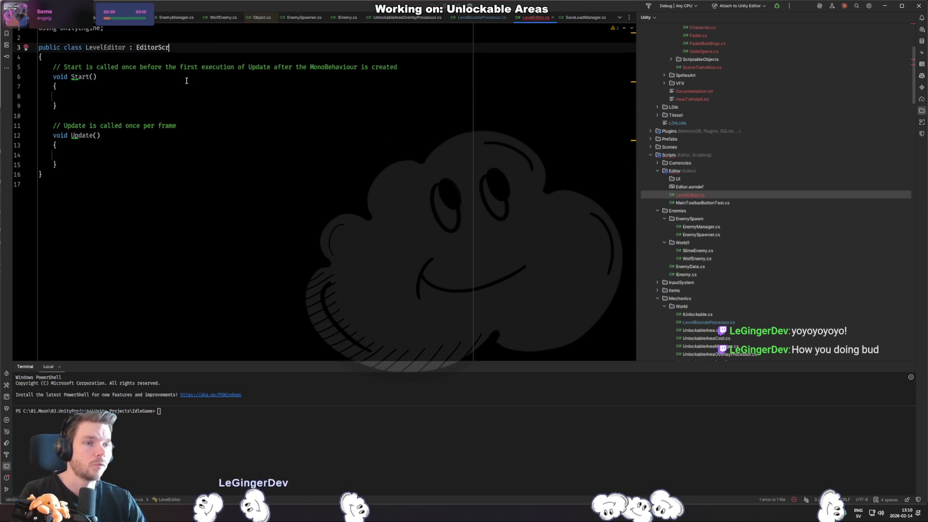
key("ctrl+BackSpace")
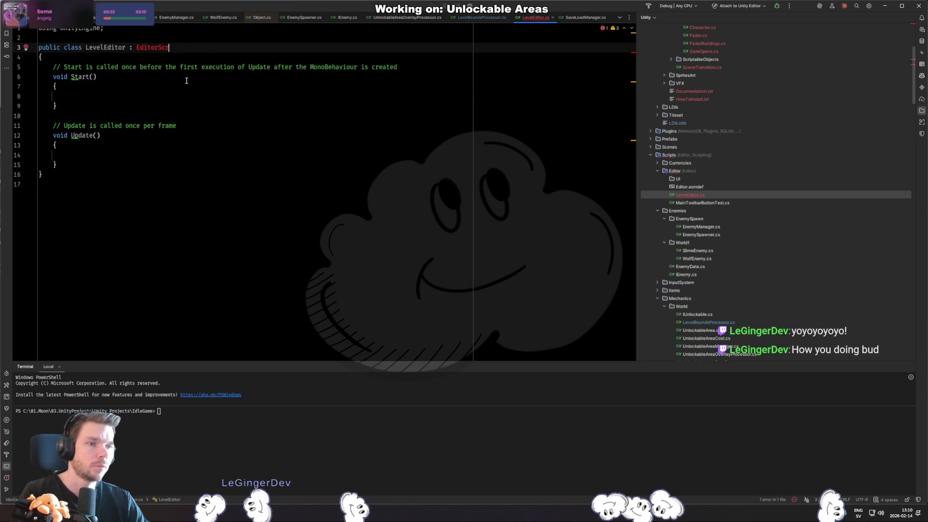
key("ctrl+BackSpace")
type("EditorWi")
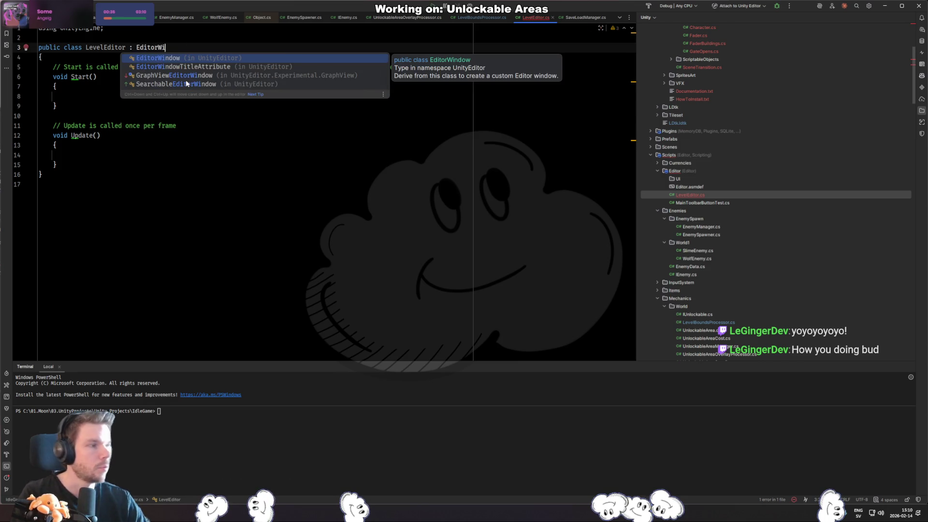
key("ctrl+BackSpace")
type("Editor")
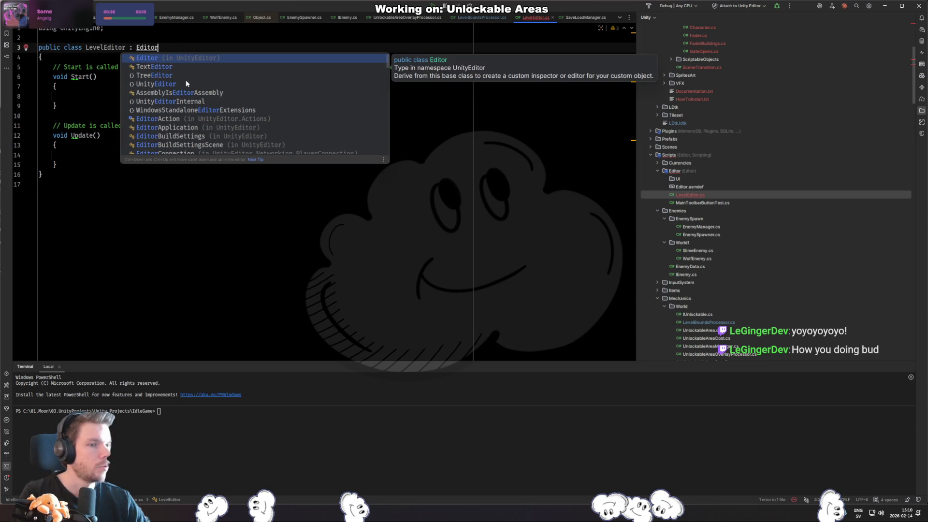
key("Return")
- Remove the unused UnityEngine import and delete the Start and Update methods
key("Up")
key("Up")
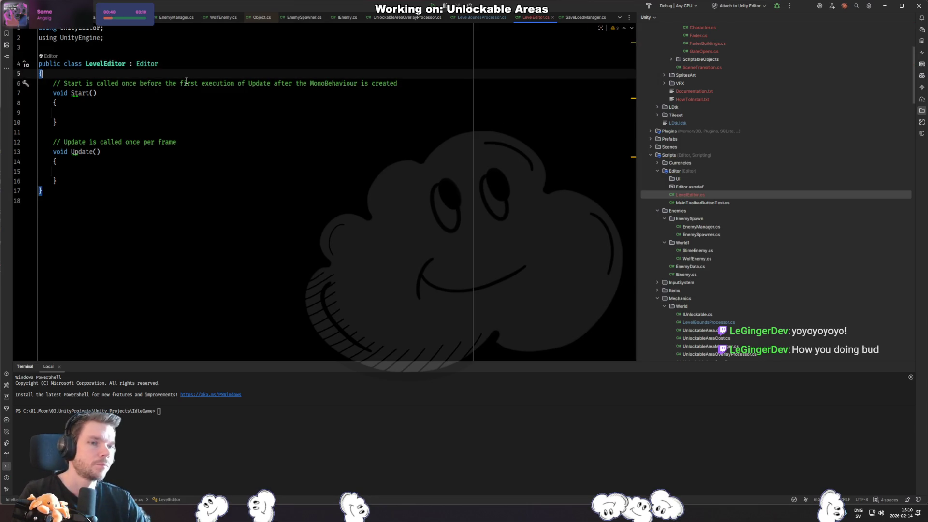
key("ctrl+y")
key("Down")
key("Down")
key("Down")
key("Down")
key("Down")
key("Down")
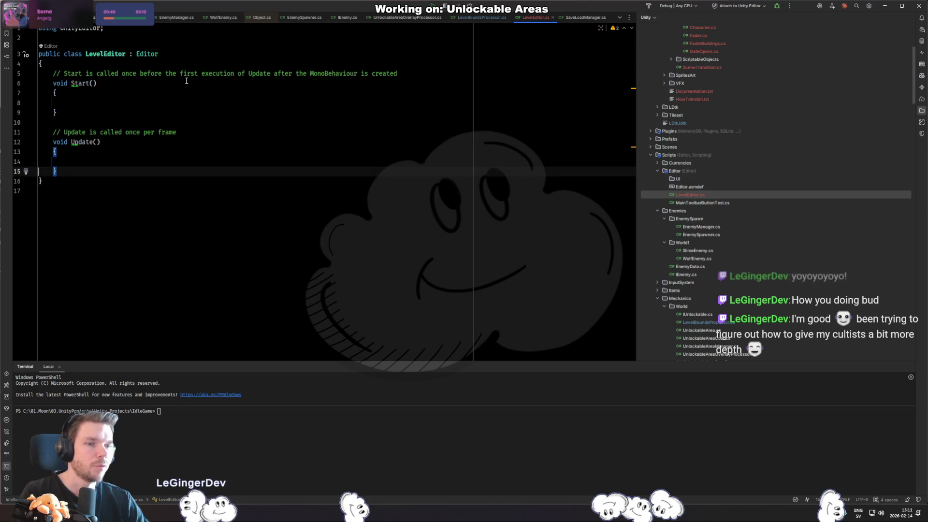
key("ctrl+w")
key("shift+Up")
key("shift+Up")
key("shift+Up")
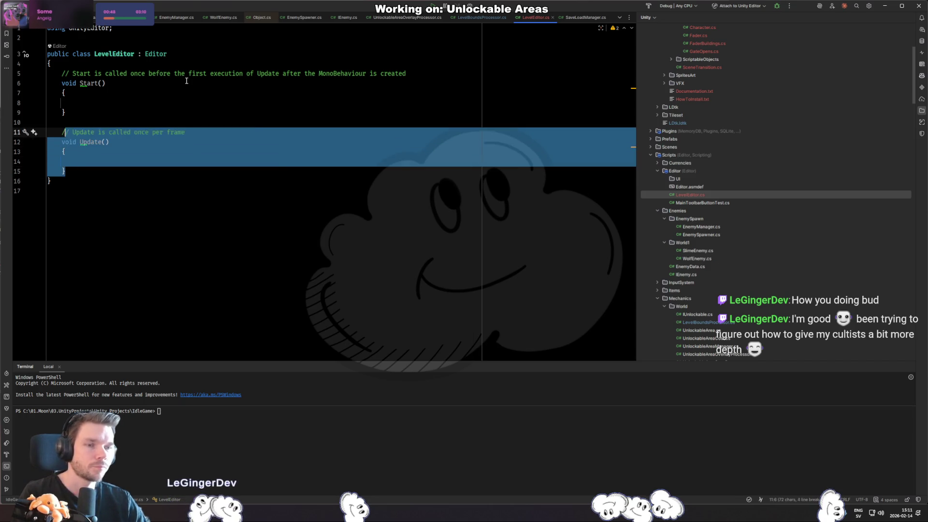
key("BackSpace")
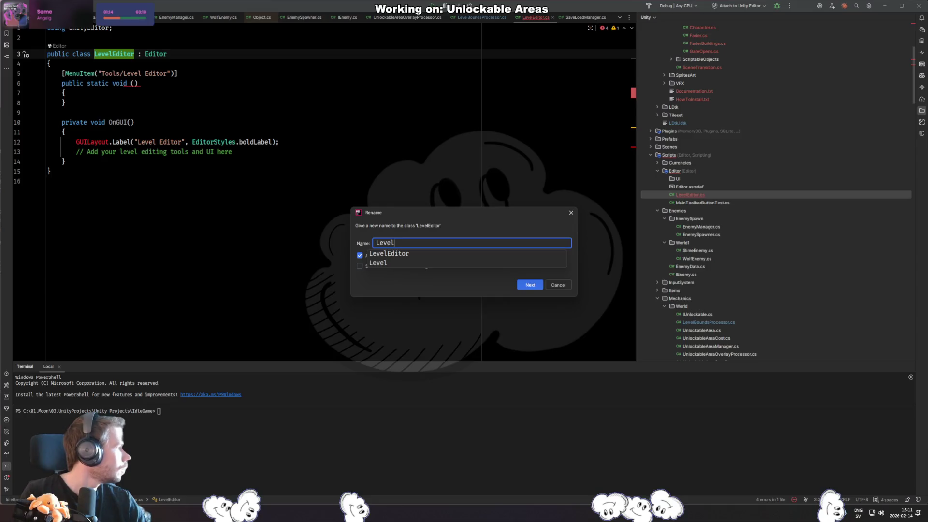
- Rename the class to LevelProcessorEditor
type("rocesso")
key("Return")
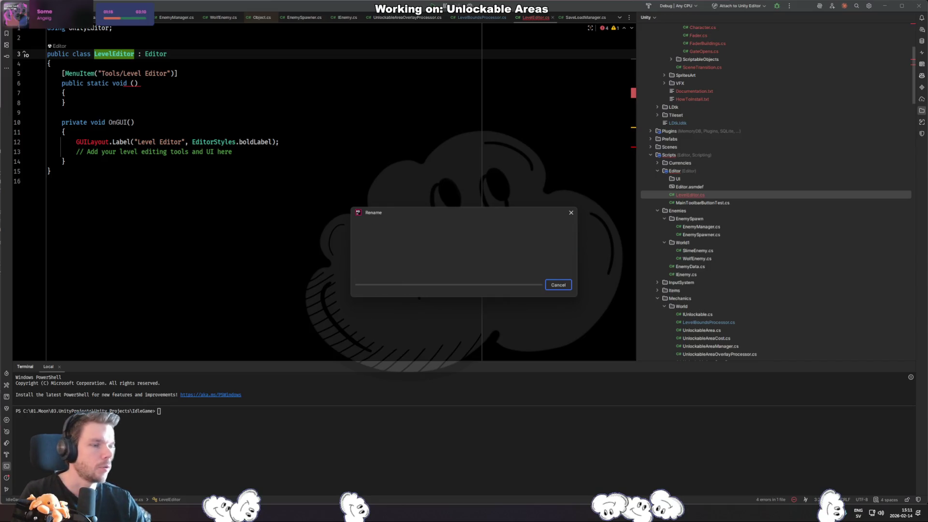
key("Down")
key("Down")
key("Down")
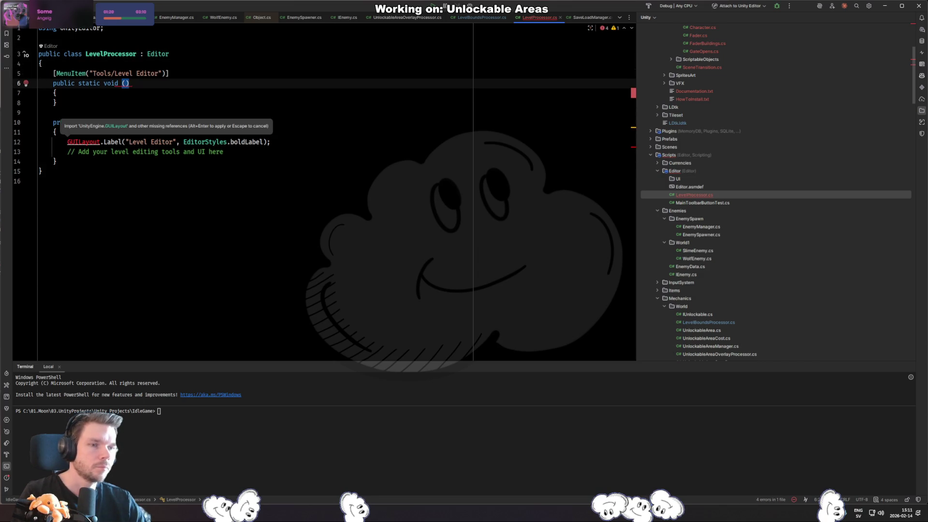
key("Up")
key("Up")
key("Up")
key("ctrl+r")
key("ctrl+r")
key("Return")
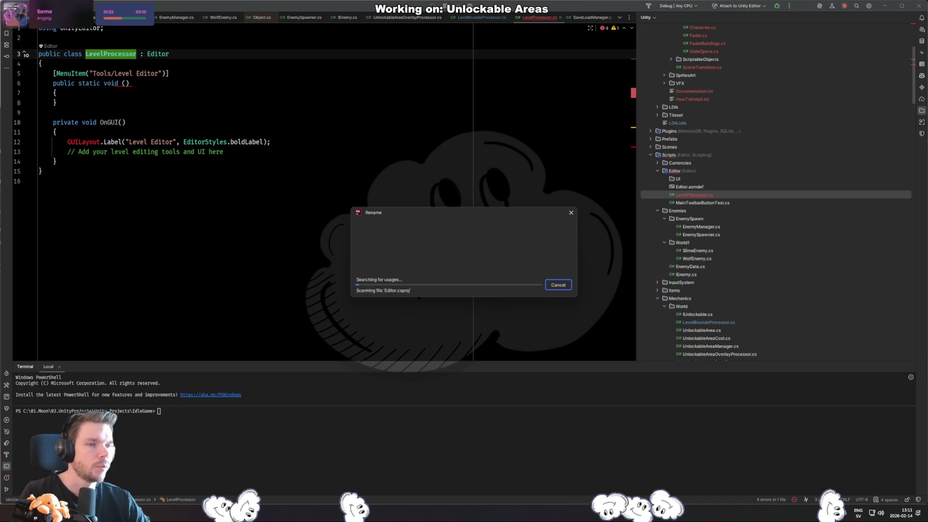
key("Down")
key("Down")
key("Down")
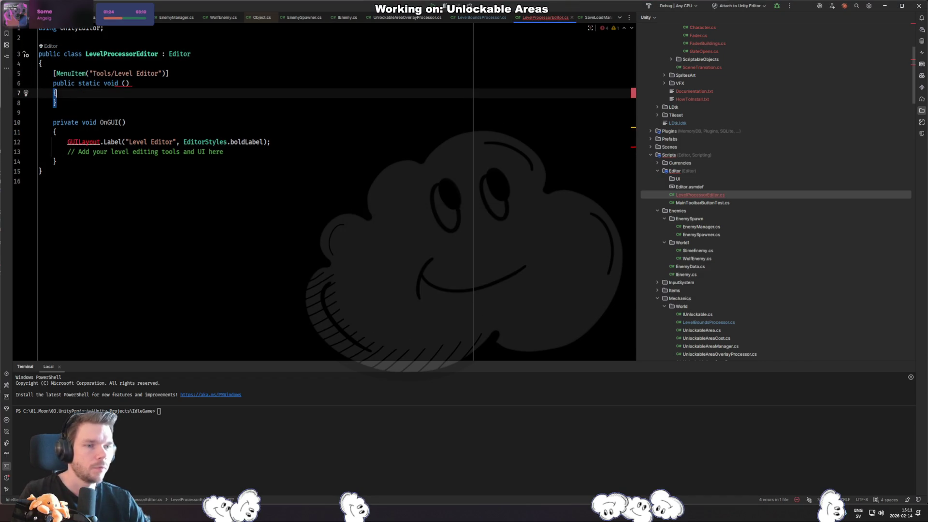
- Name the menu method ProcessLevels under Tools/Process Levels and delete the OnGUI method
left_click(122, 83)
type("ProcessLv")
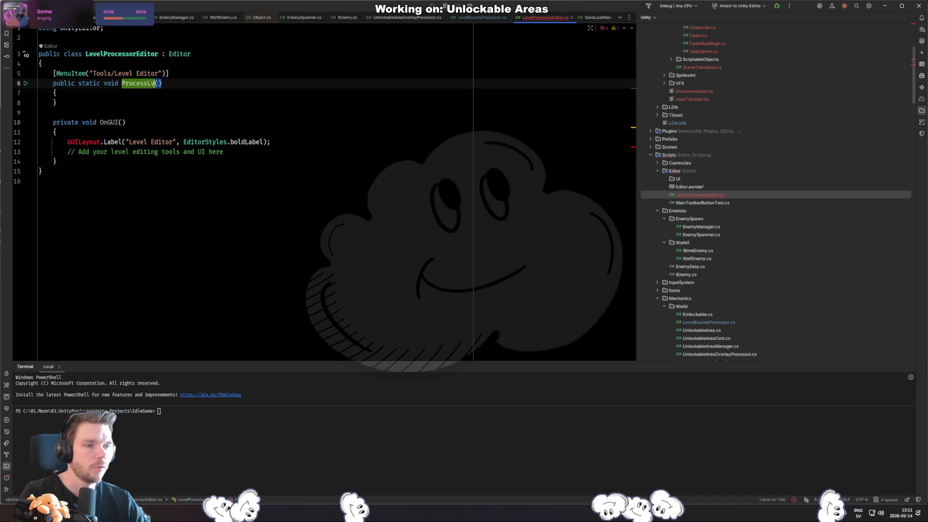
key("Down")
key("Down")
key("Up")
key("Up")
key("Up")
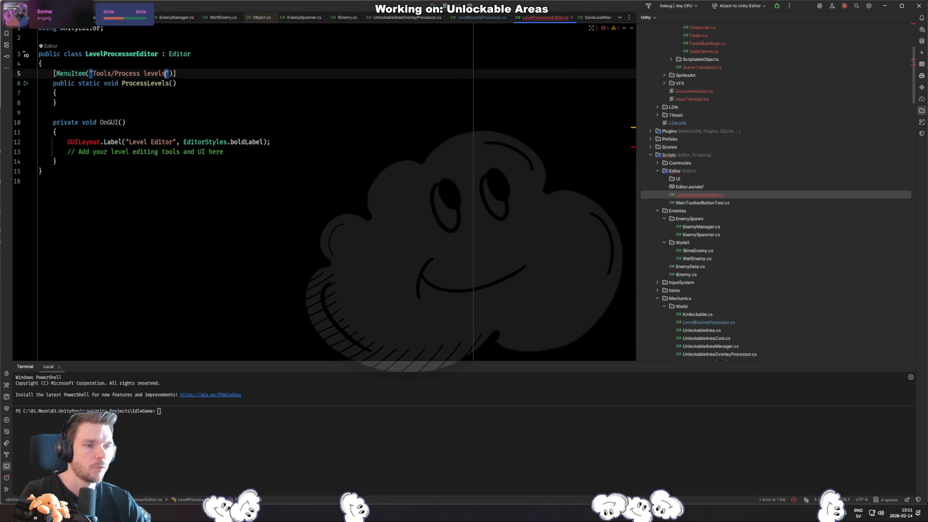
key("Down")
key("Down")
key("Down")
key("shift+Down")
key("shift+Down")
key("shift+Down")
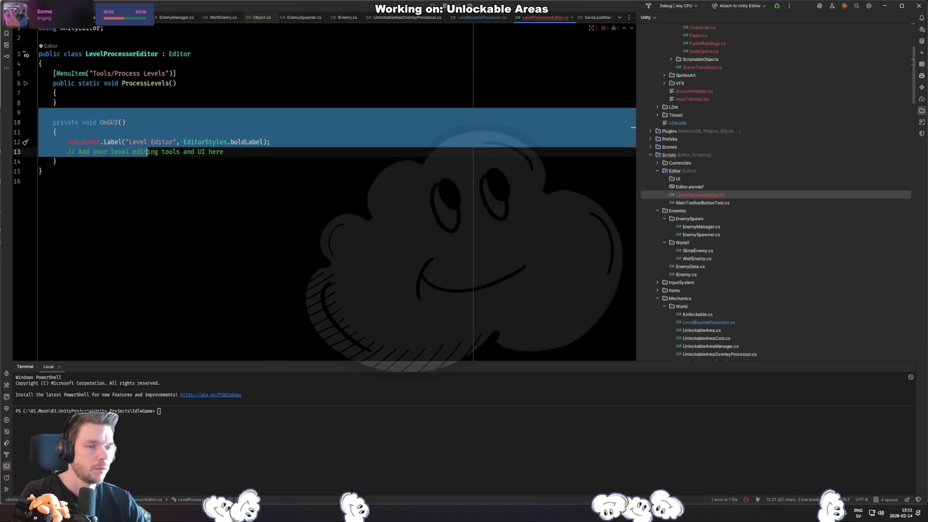
key("Delete")
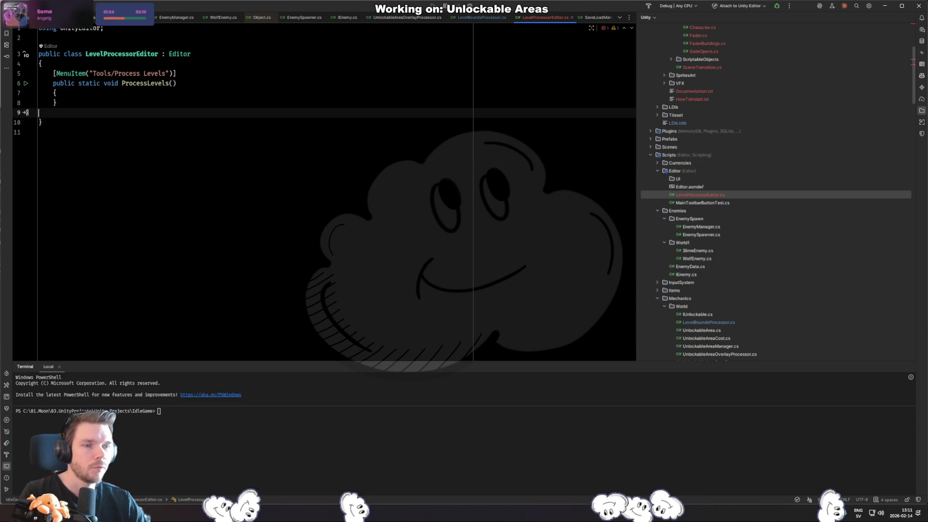
key("BackSpace")
key("Up")
- Add a SetLevelBounds() call in ProcessLevels and generate its private static stub
key("Return")
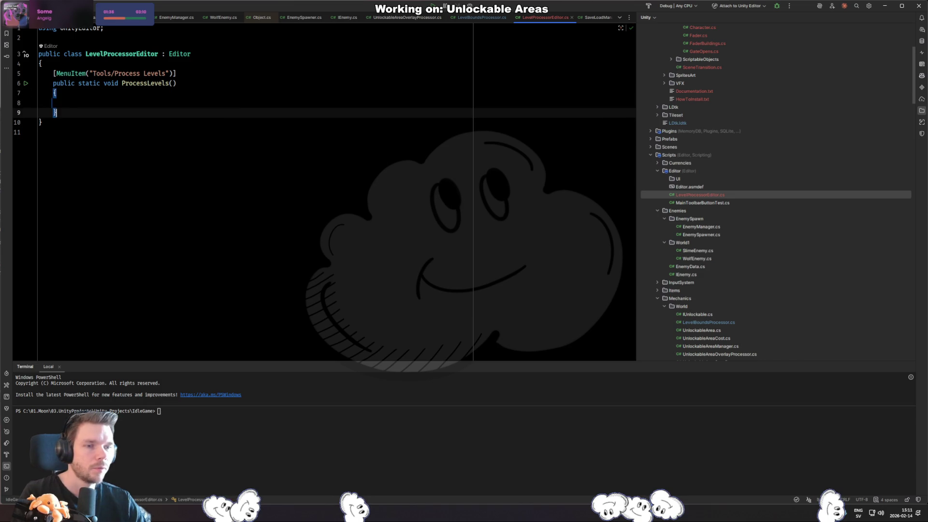
key("Up")
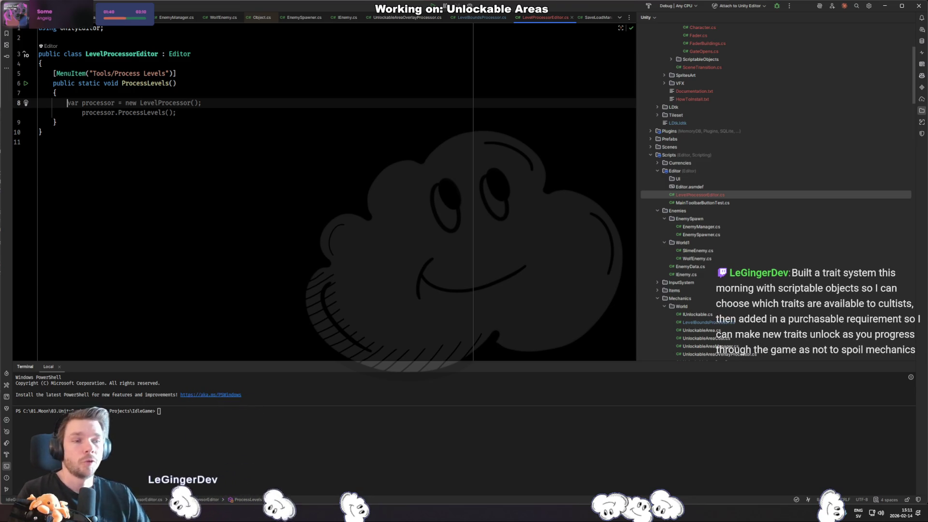
type("Se")
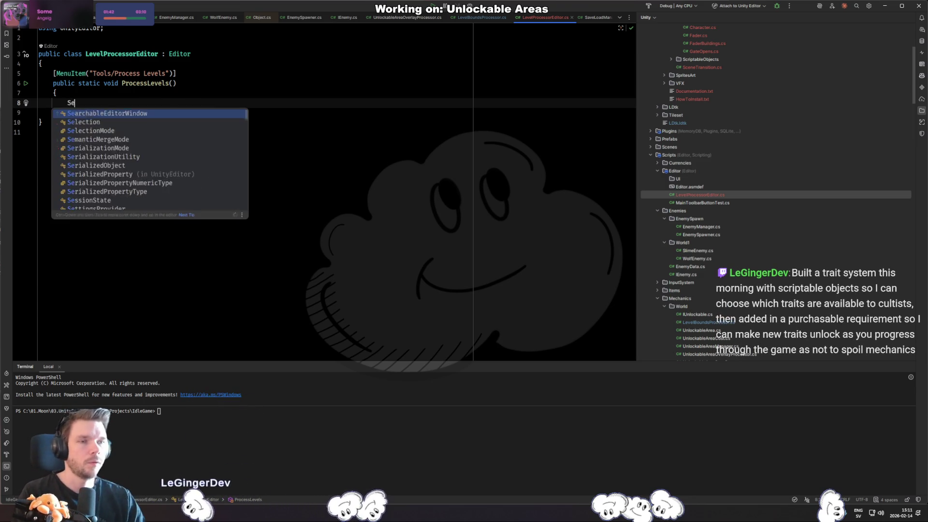
type("tLevelBounds();")
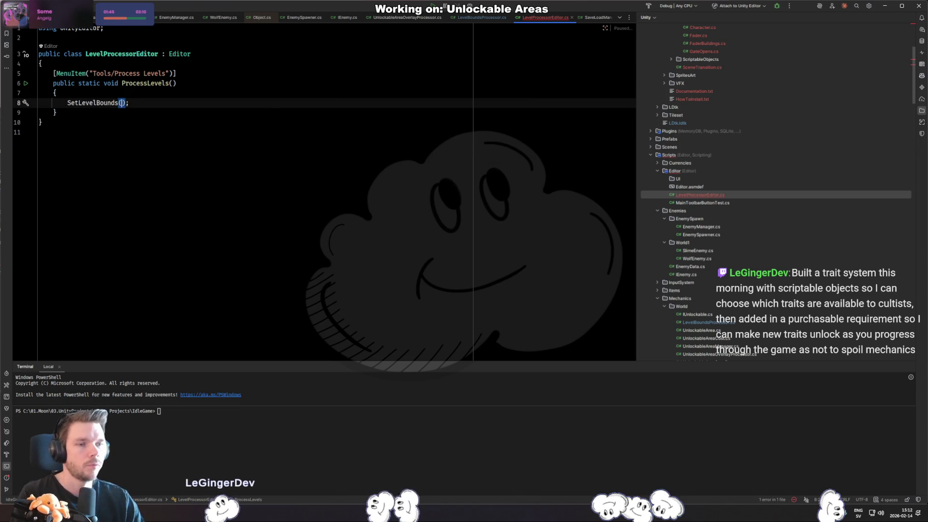
key("alt+Return")
key("Return")
key("Return")
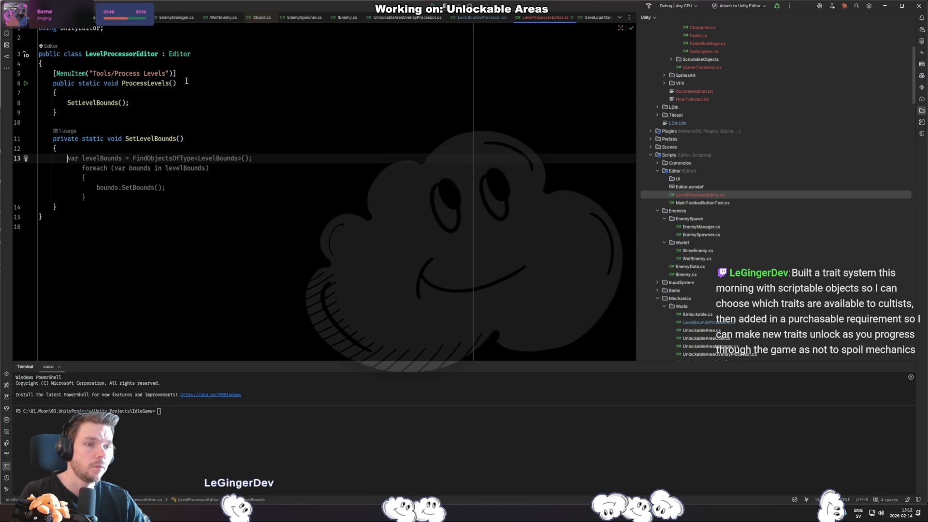
- Loop in SetLevelBounds over FindObjectsOfType<LevelBoundsProcessor> results
key("Tab")
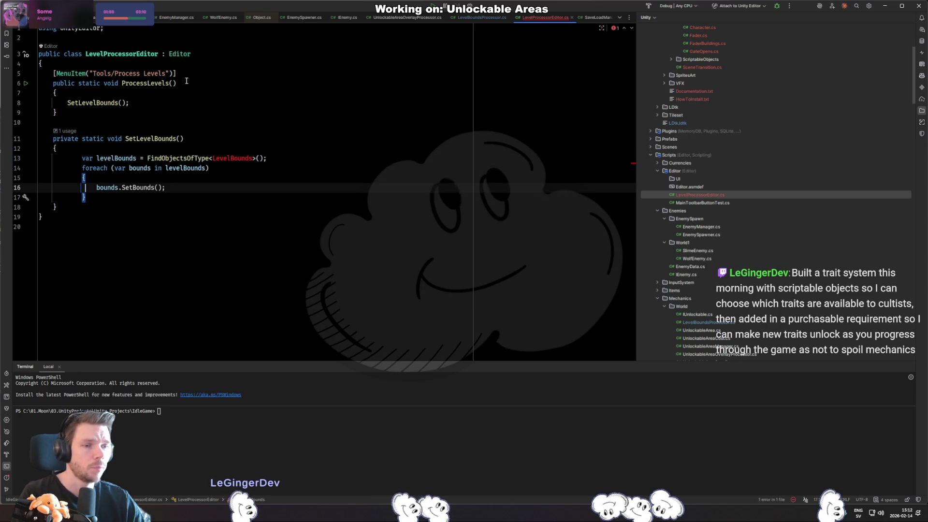
key("ctrl+w")
key("ctrl+w")
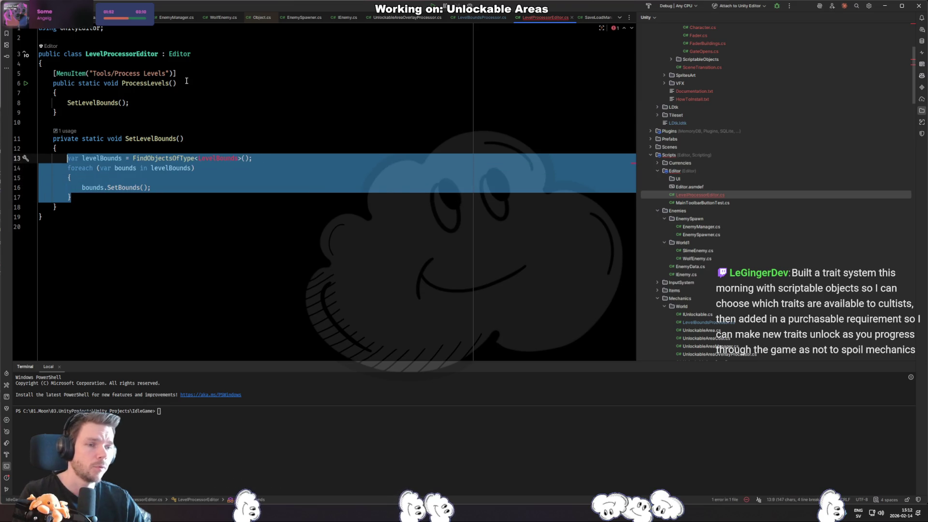
key("shift+Tab")
key("End")
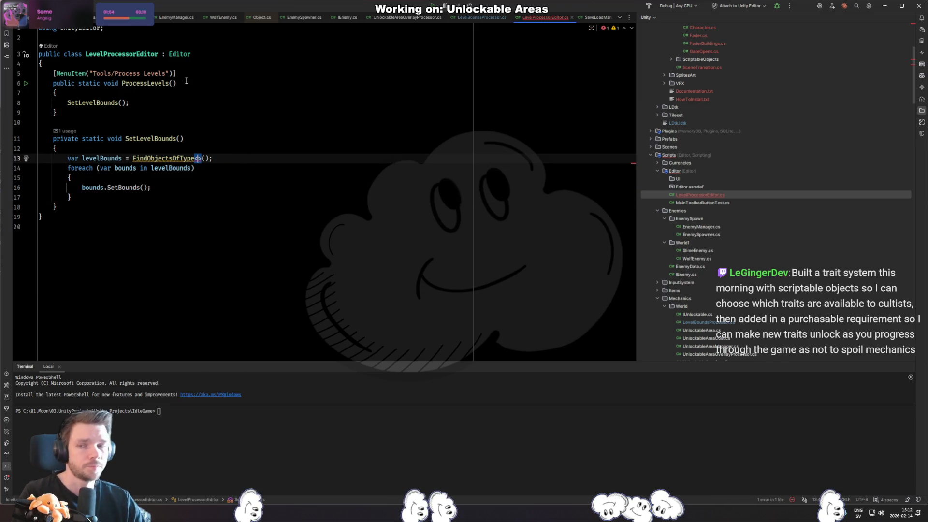
type("LevelBou")
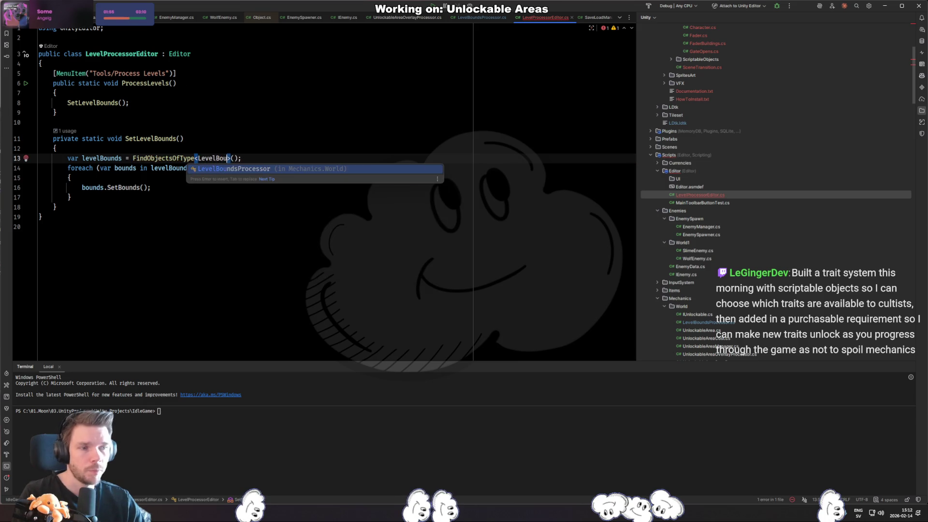
key("Return")
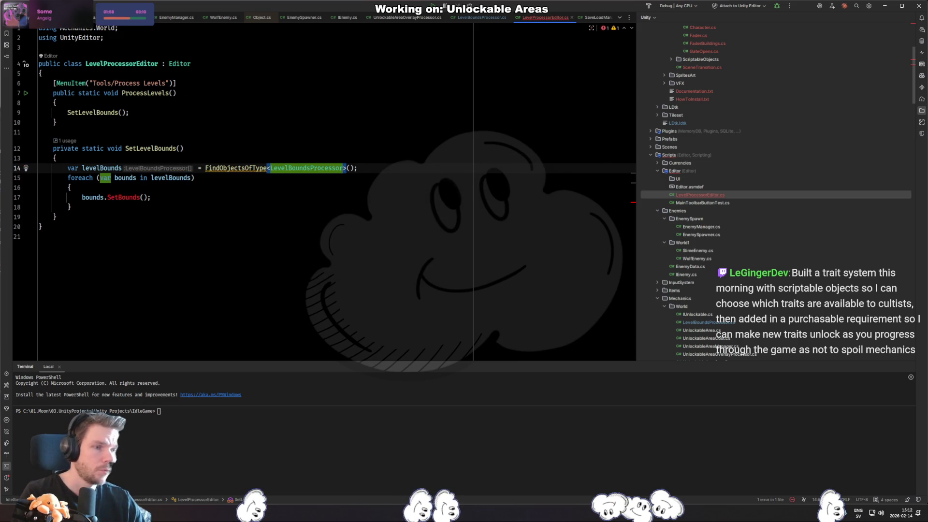
- Replace the loop's SetBounds call with bounds.CalculateBounds(); and return to Unity
key("Down")
key("Down")
key("Down")
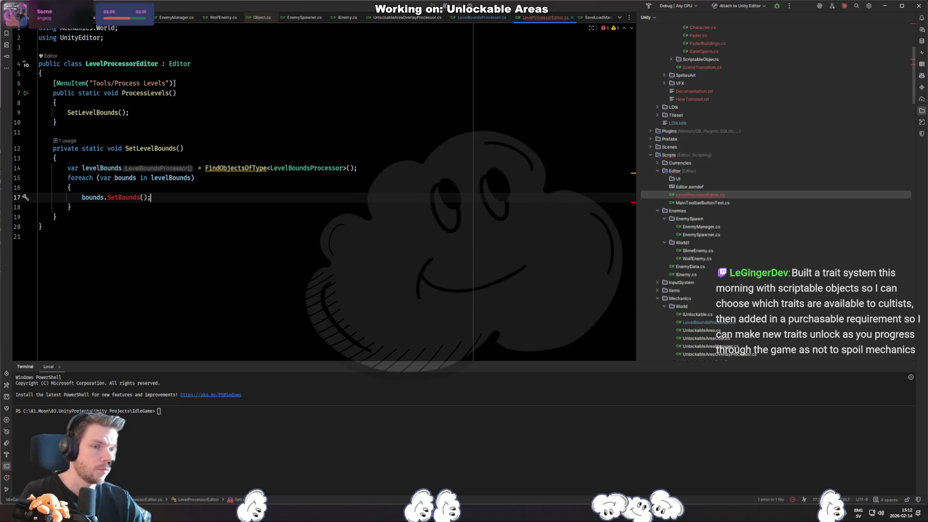
key("shift+Home")
key("BackSpace")
type("bounds.")
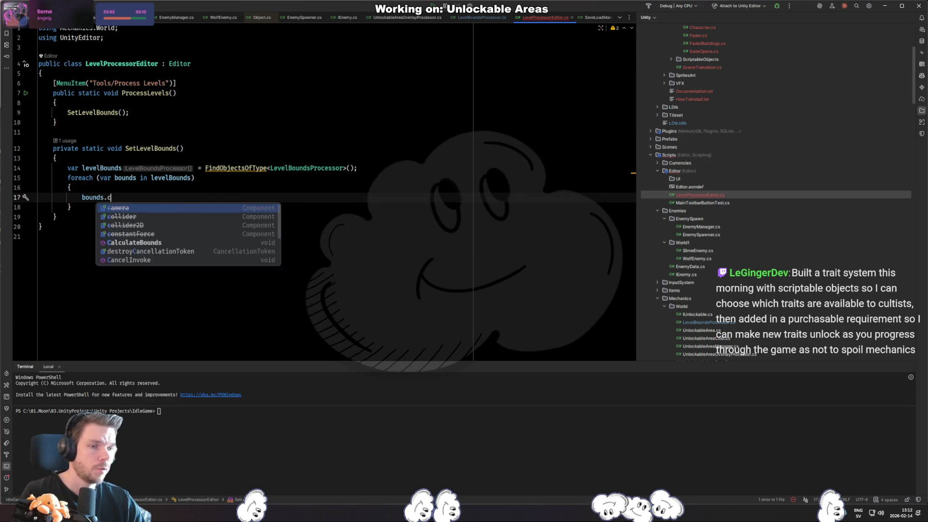
key("Return")
type(";")
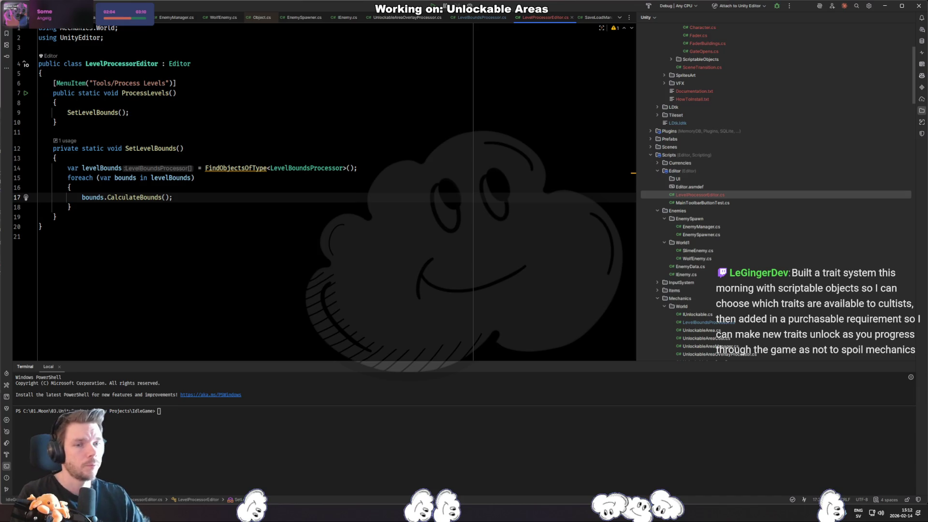
key("alt+Tab")
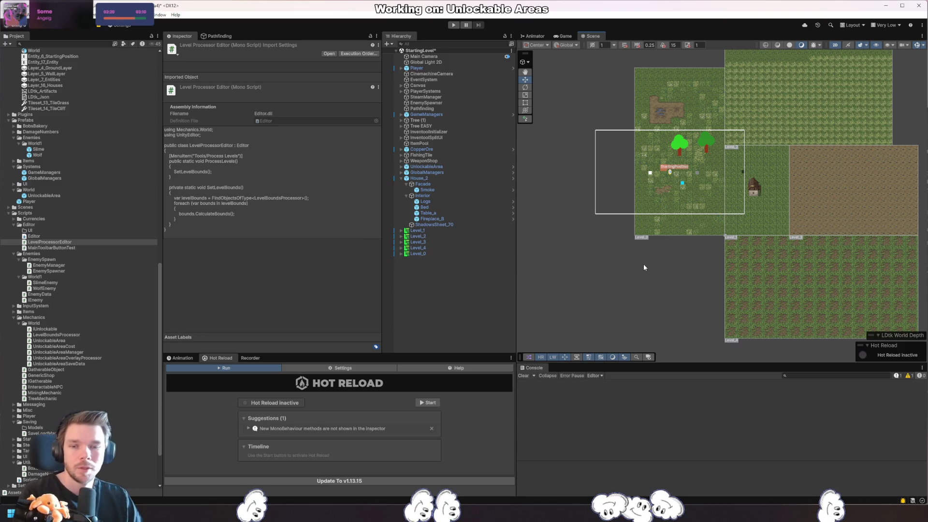
- Collapse House_2, run Tools > Process Levels on the scene, and return to Rider
left_click(401, 178)
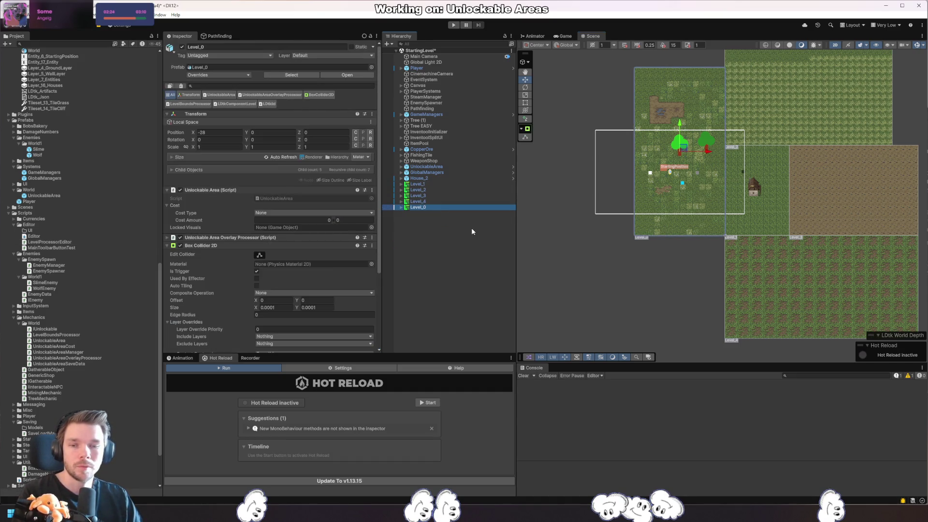
left_click(127, 14)
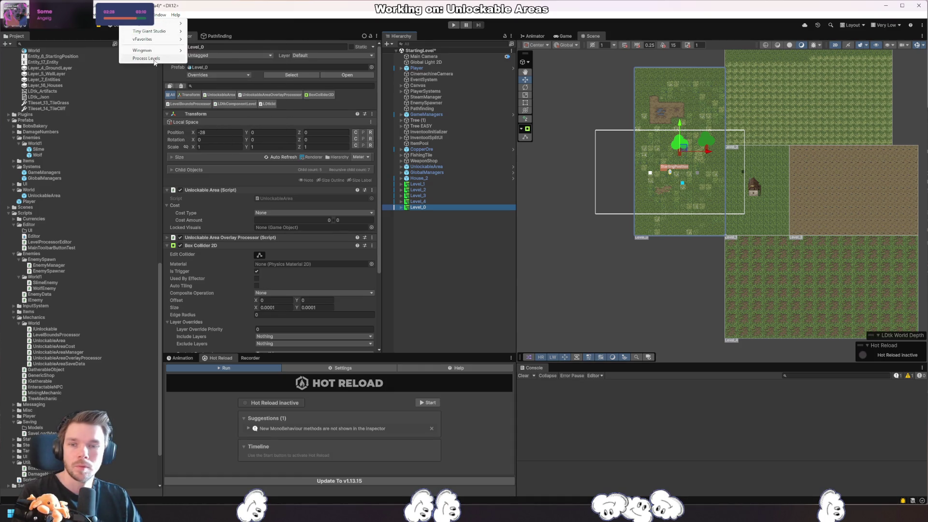
left_click(154, 60)
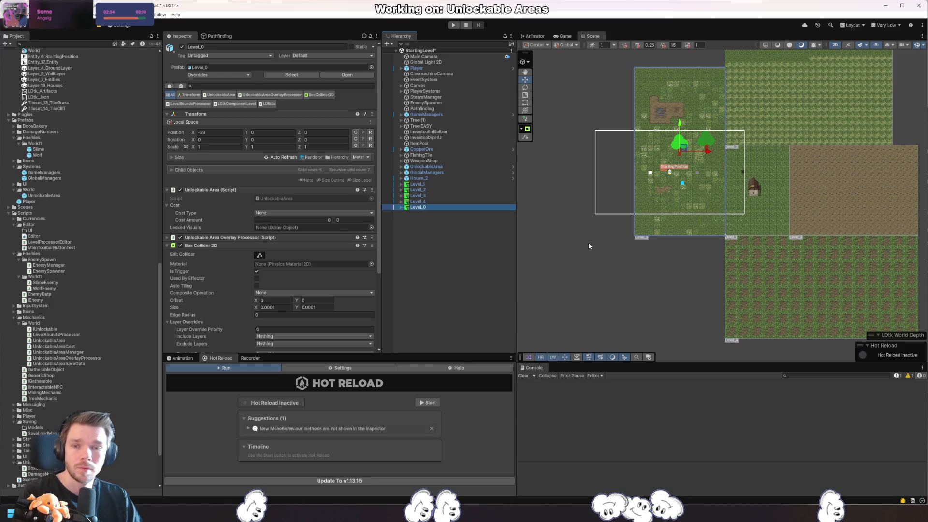
key("alt+Tab")
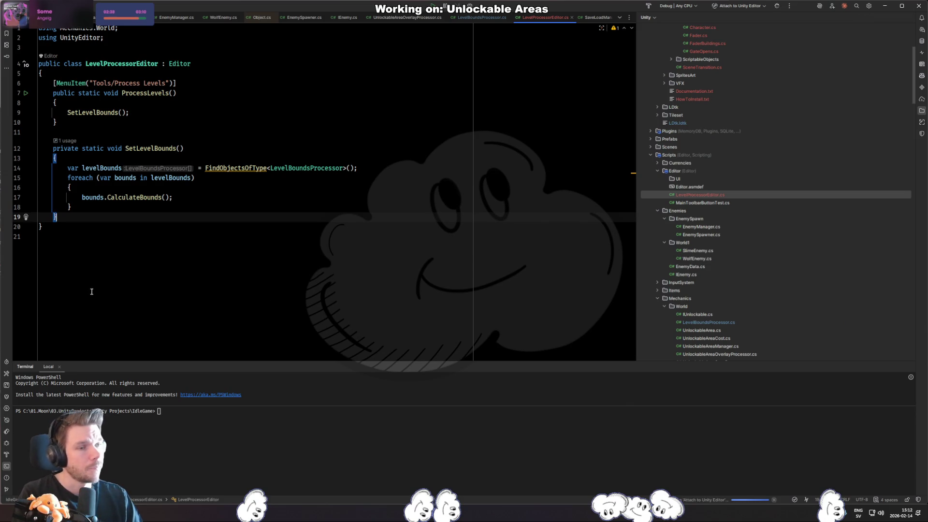
- Jump to CalculateBounds in LevelBoundsProcessor and attach Rider's debugger to Unity Editor
left_click(143, 198, "ctrl")
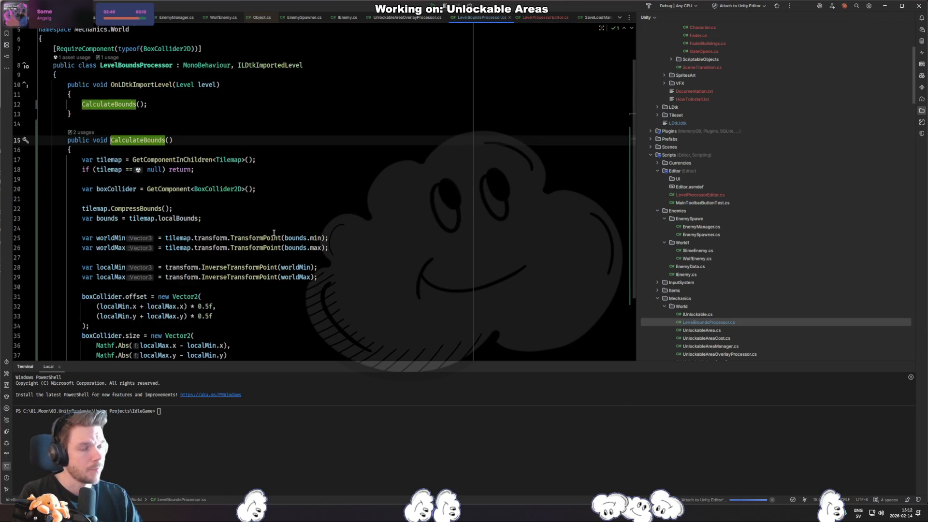
scroll(271, 232, "up", 2)
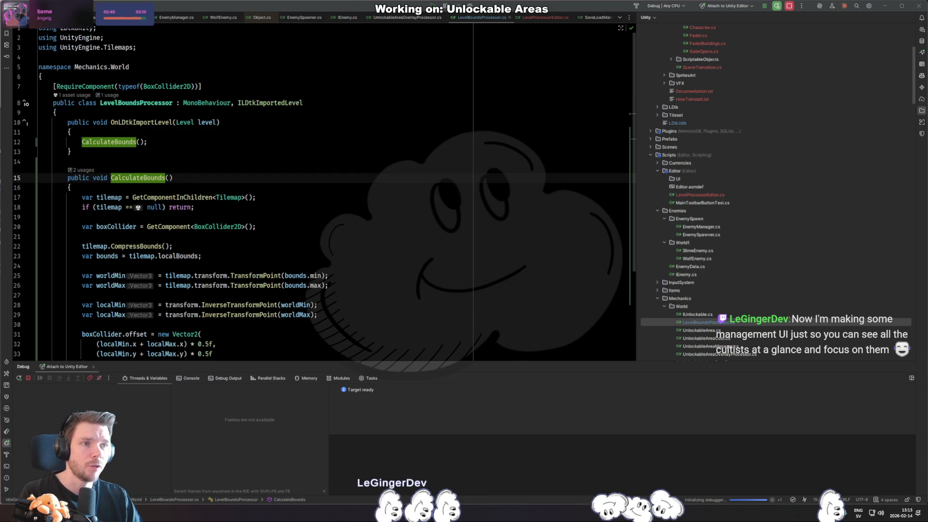
key("alt+Tab")
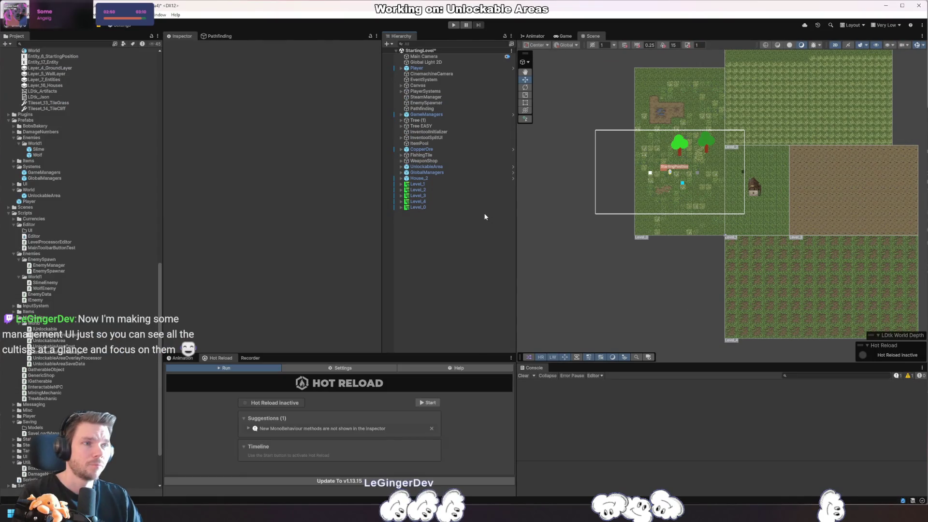
- Expand Level_0 to inspect its GroundLayer and WallLayer, then expand Level_4 for comparison
left_click(431, 207)
key("Right")
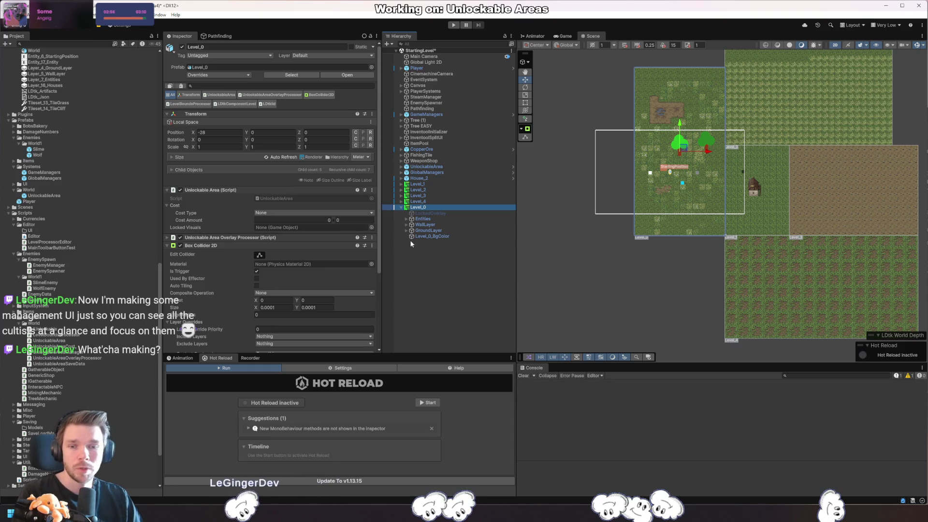
left_click(431, 231)
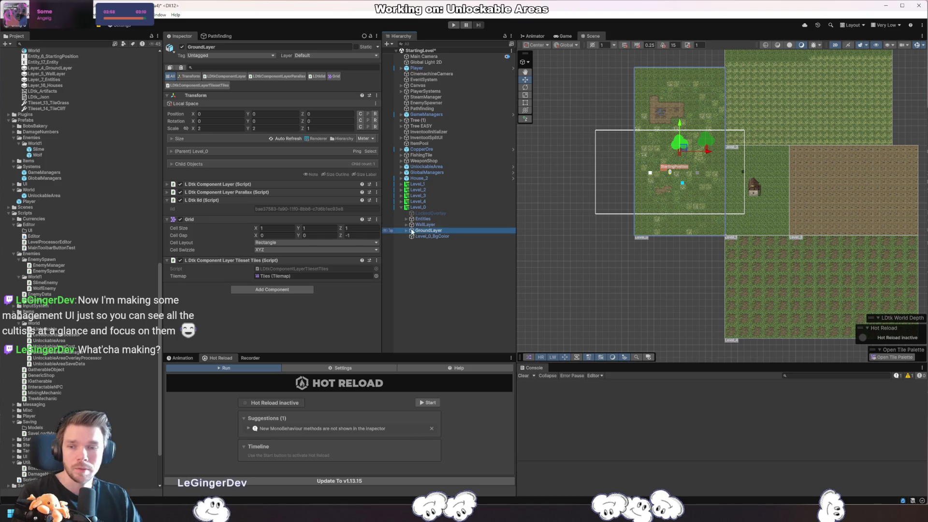
left_click(436, 225)
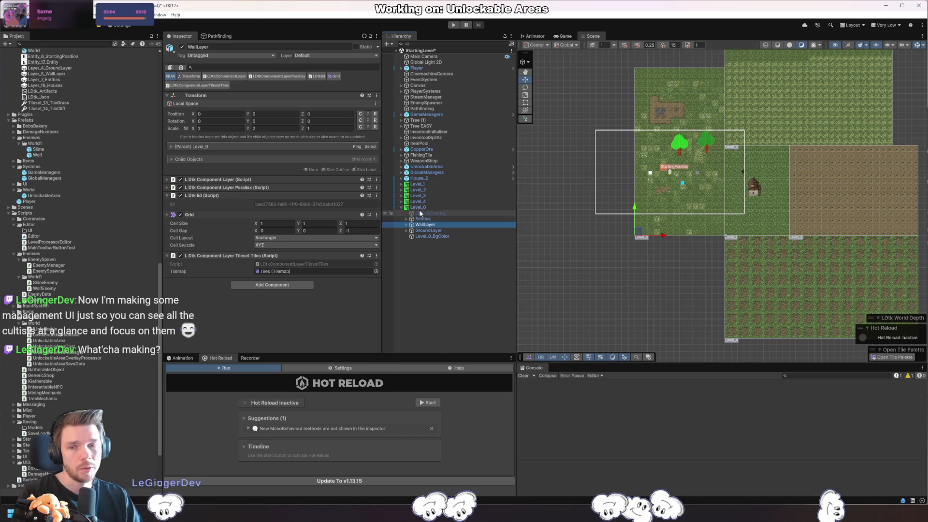
left_click(401, 202)
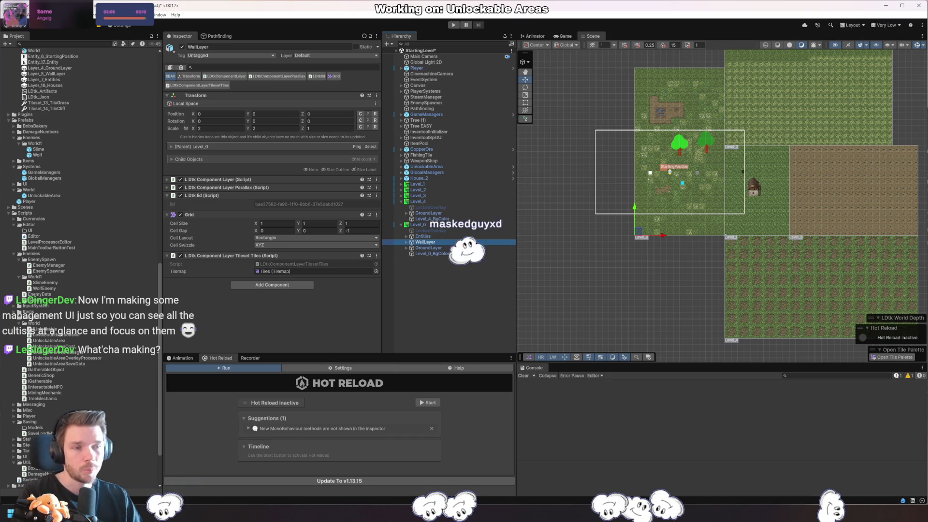
key("alt+Tab")
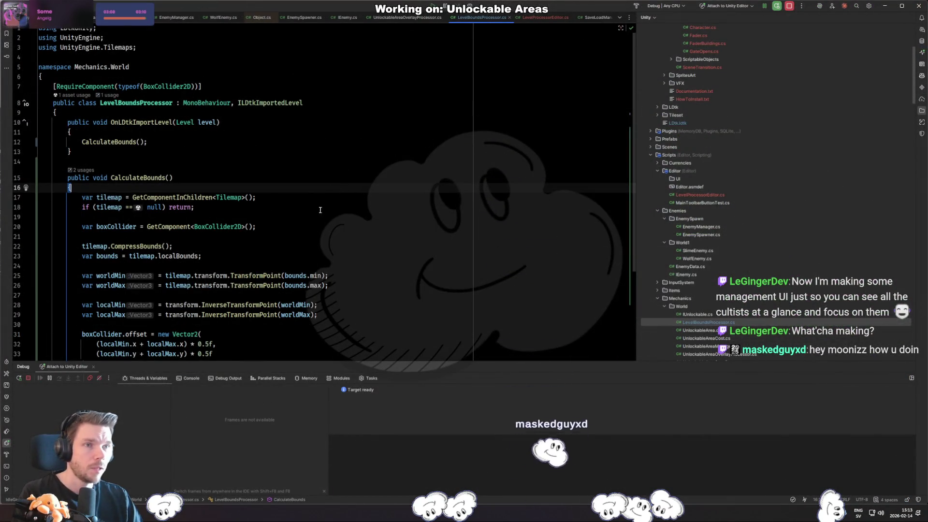
- Inspect the GetComponentInChildren tilemap lookup on line 17 of CalculateBounds, then return to Unity
left_click(218, 218)
left_click(300, 201)
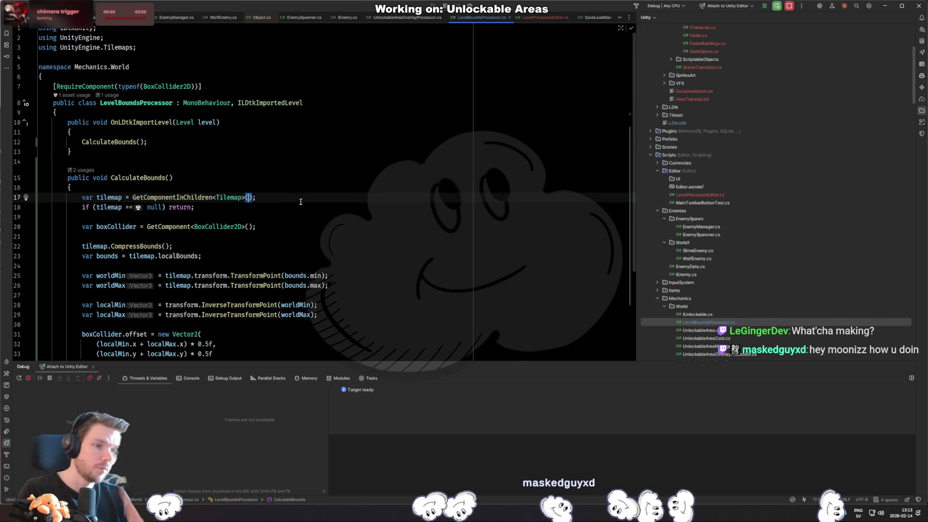
key("ctrl+Left")
key("ctrl+Left")
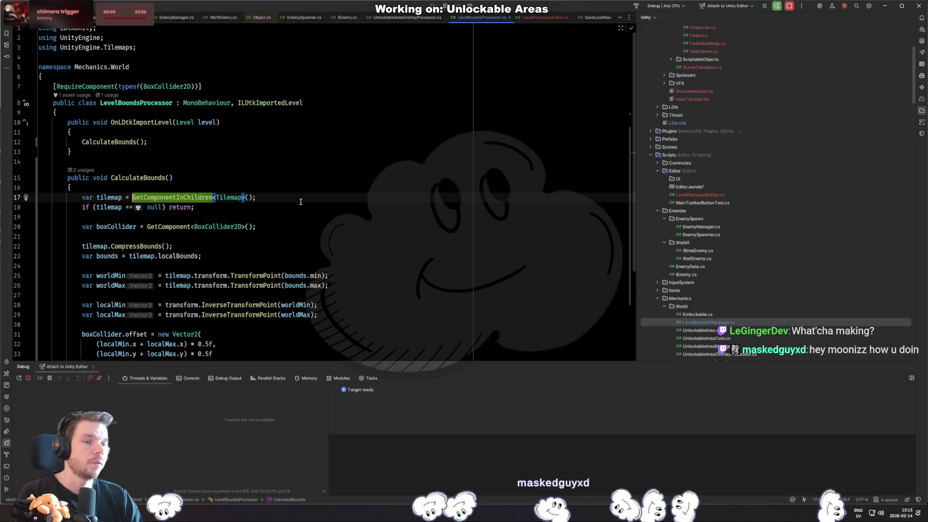
key("Right")
key("Right")
key("Right")
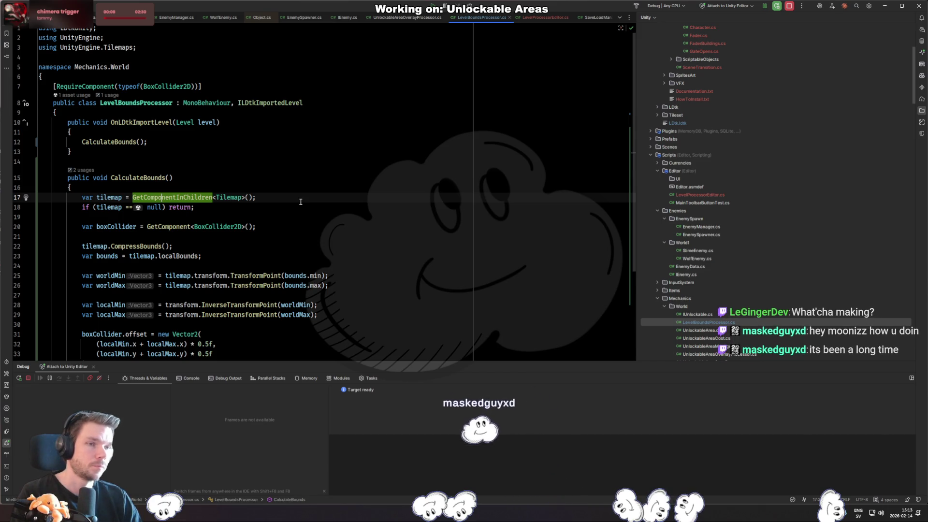
key("Right")
key("Right")
key("Right")
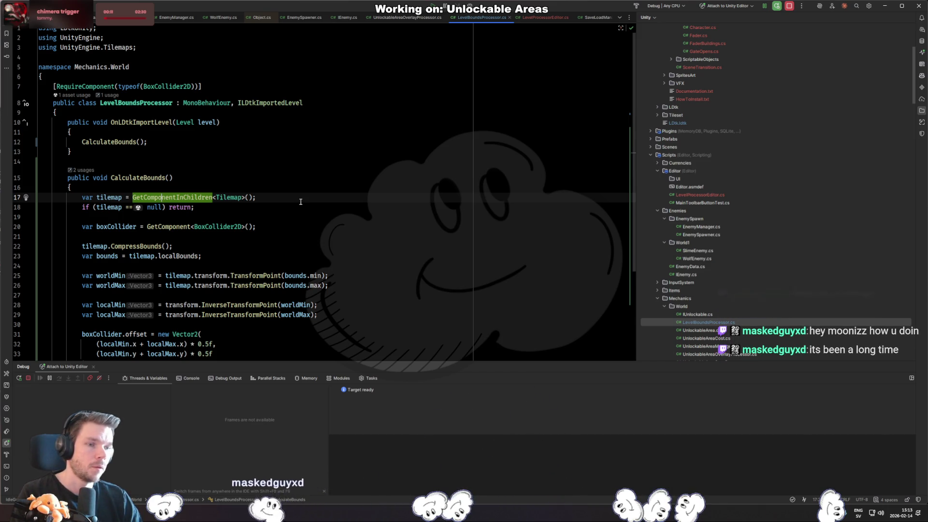
key("Right")
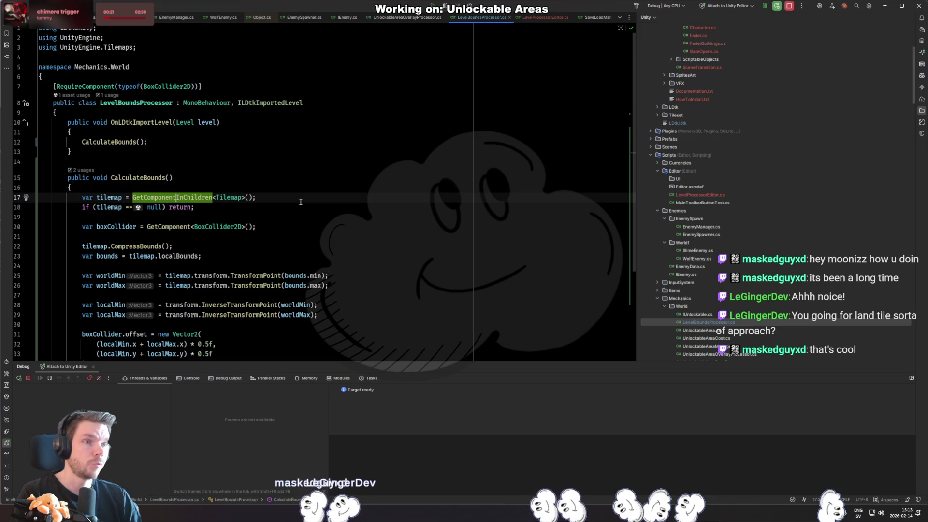
key("alt+Tab")
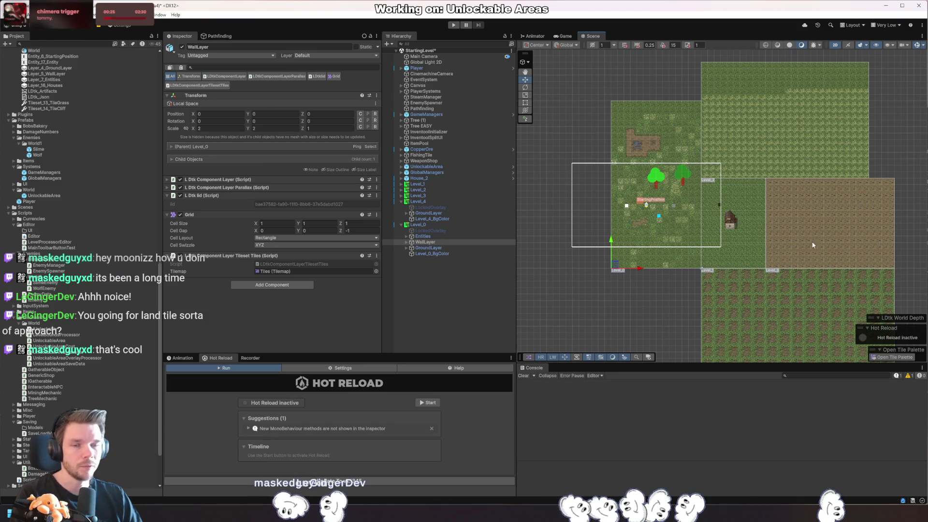
scroll(734, 264, "up", 2)
scroll(723, 216, "down", 3)
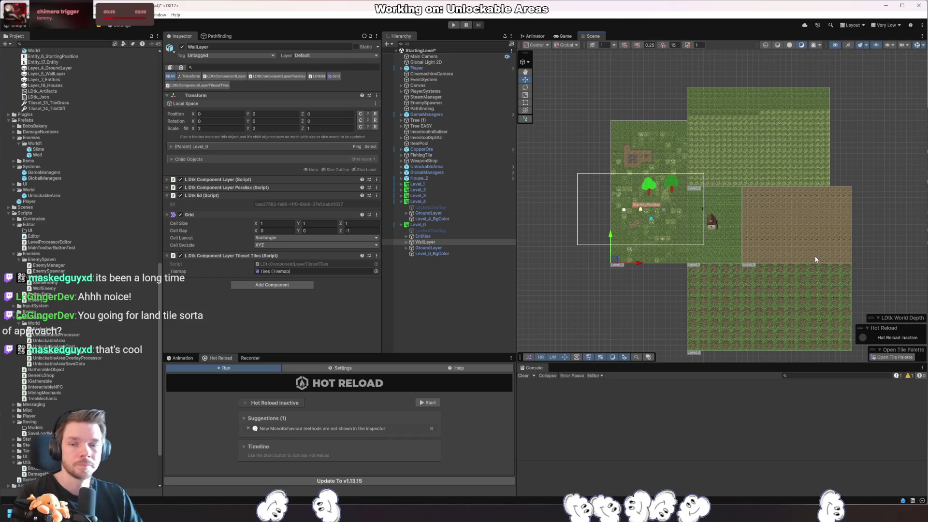
scroll(704, 225, "up", 5)
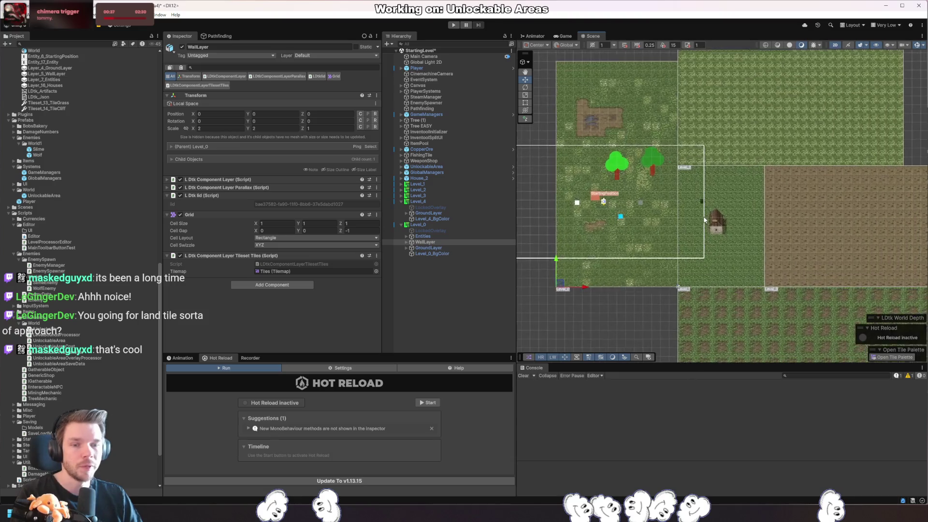
left_click_drag(591, 242, 712, 246)
scroll(712, 245, "down", 5)
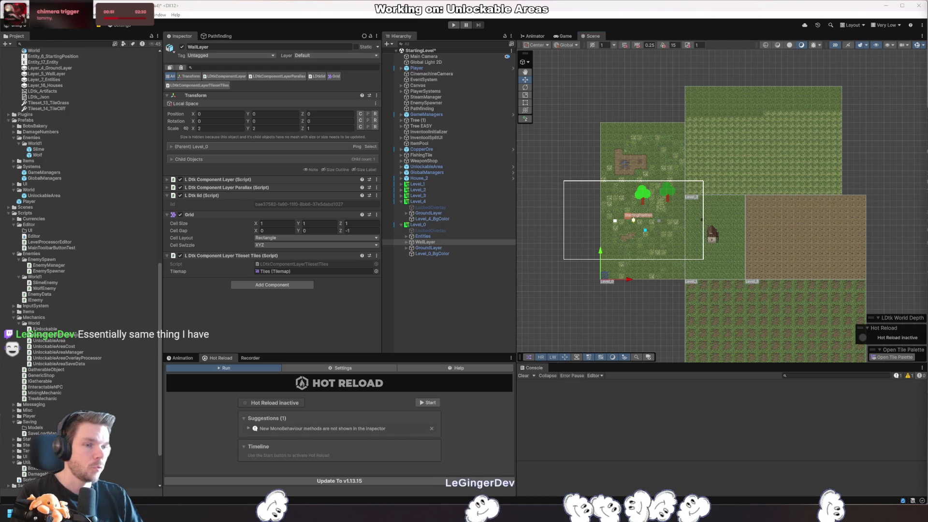
- In CalculateBounds, write var tilemap = transform.Find("GroundLayer").GetComponent<Tilemap>();
key("alt+Tab")
type("var tilemap =")
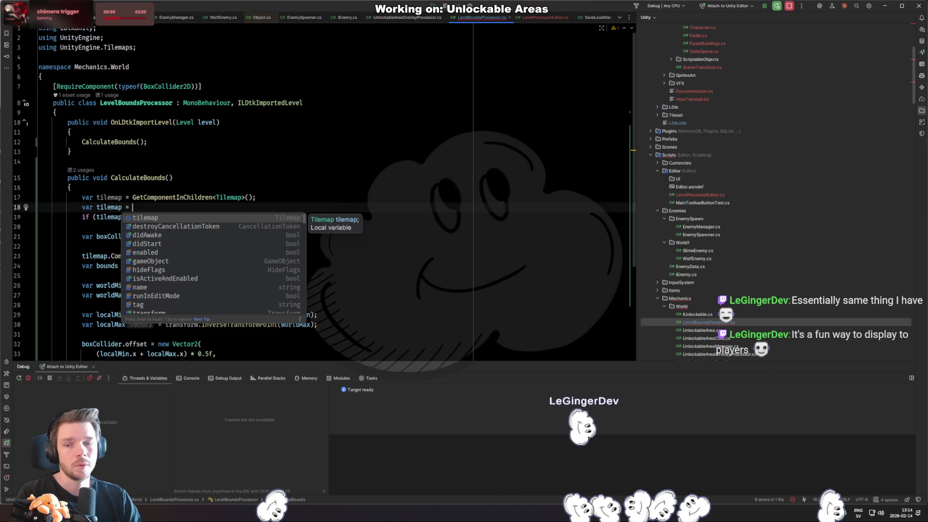
type("transform.findc")
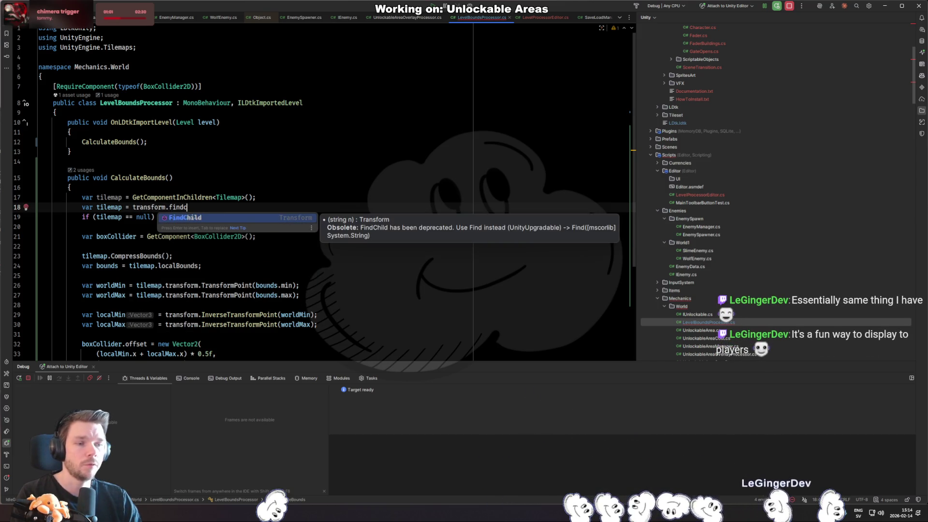
key("Return")
type("\"")
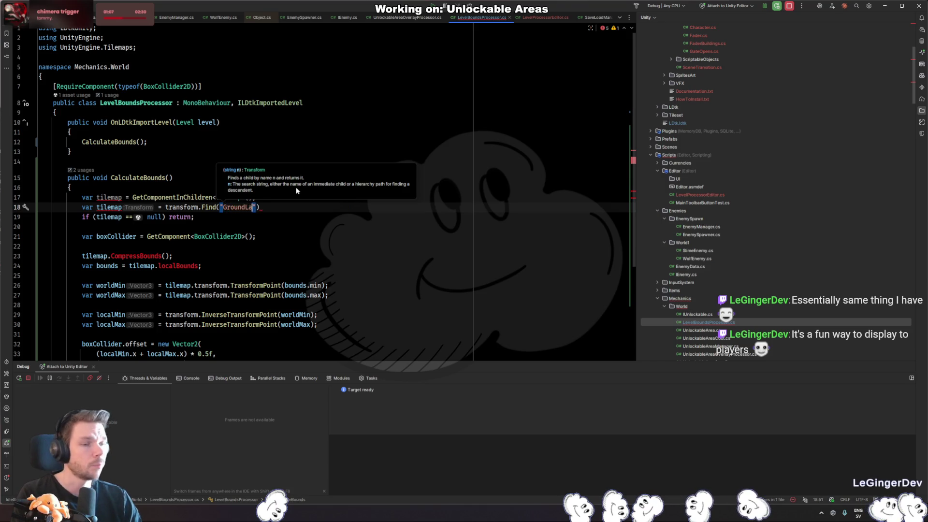
type("GroundLayer")
key("Down")
key("Left")
type(";")
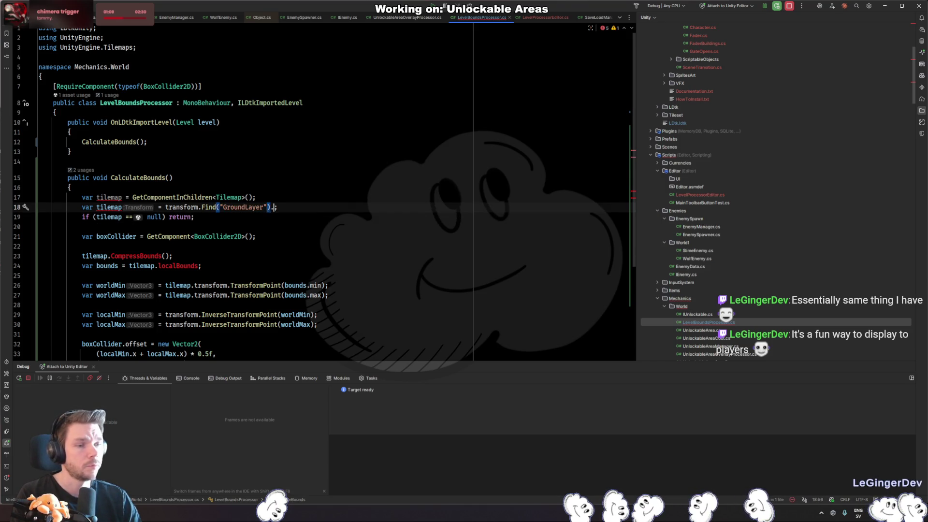
type("GetComp")
key("Return")
type("T")
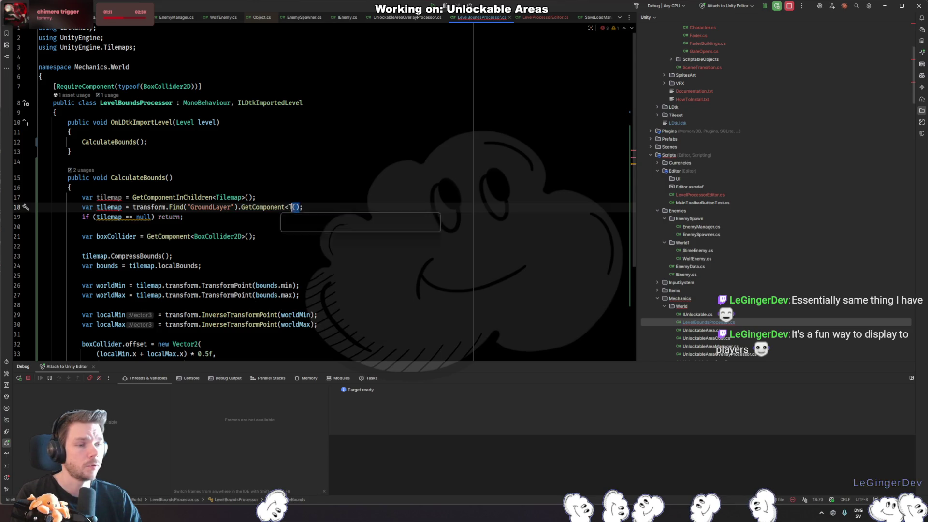
type("ie")
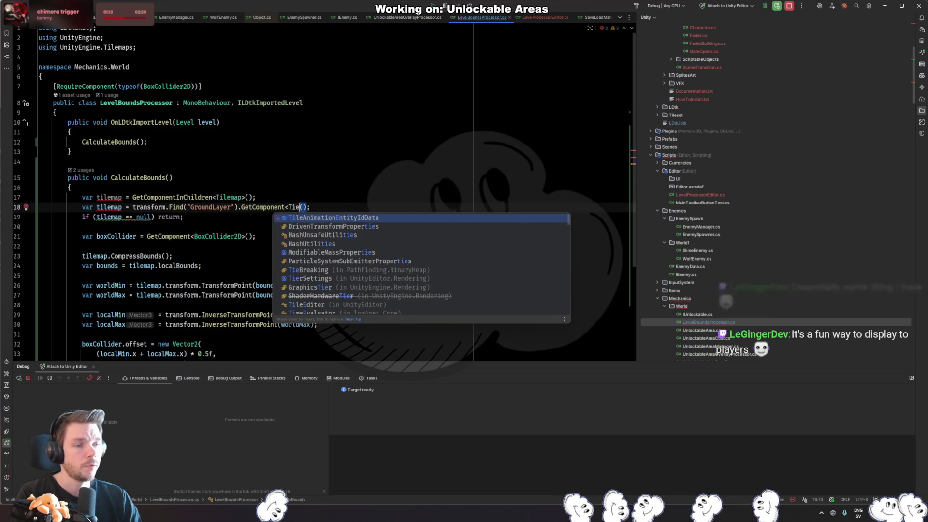
key("BackSpace")
type("lem")
key("Return")
- Delete the old GetComponentInChildren line and go back to Unity to recompile
key("Up")
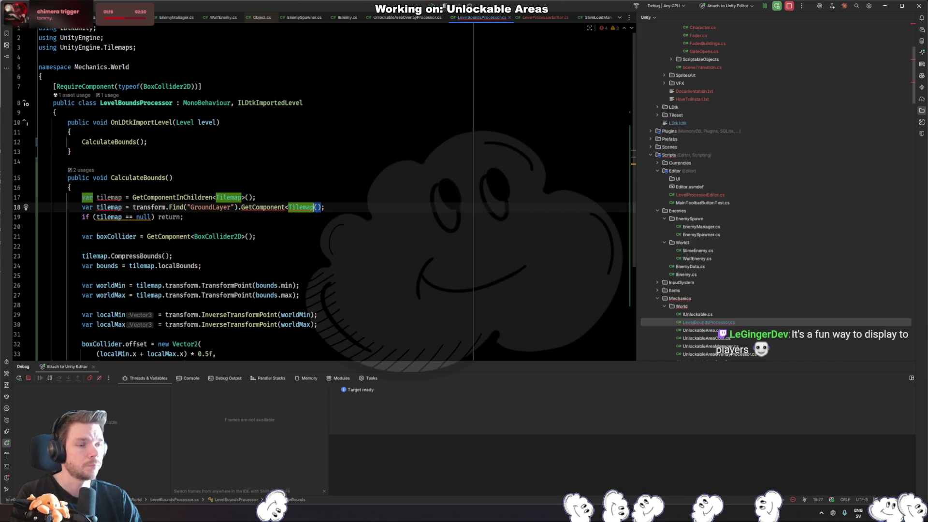
key("ctrl+x")
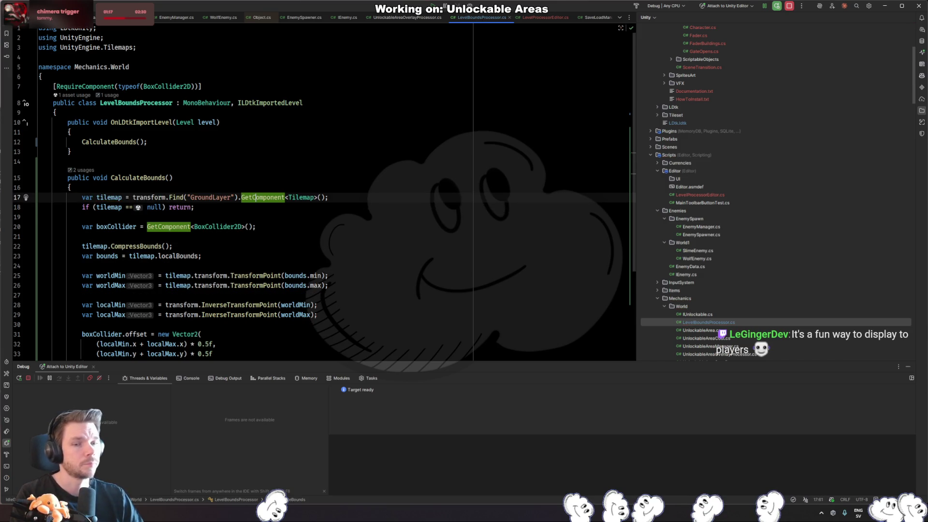
key("alt+Tab")
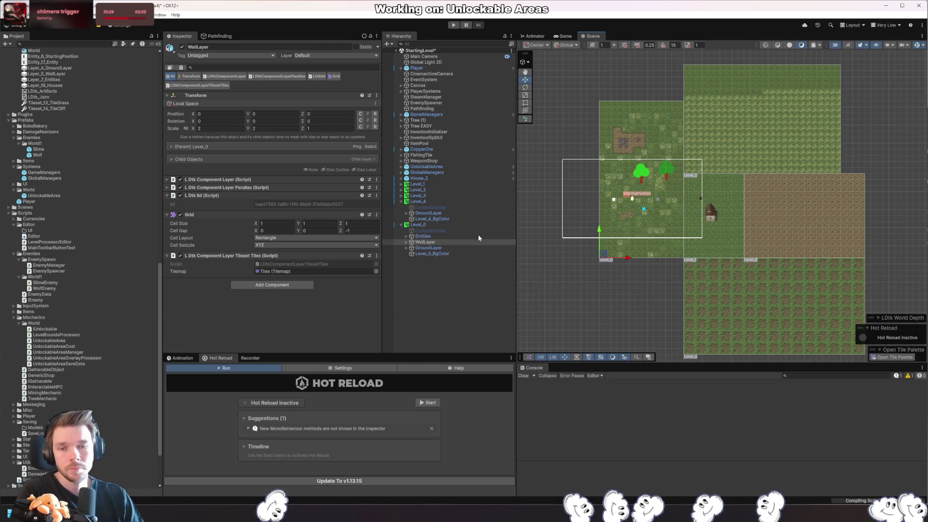
- With Level_0 selected, run Tools > Process Levels, which breaks in Rider on a NullReferenceException
left_click(433, 227)
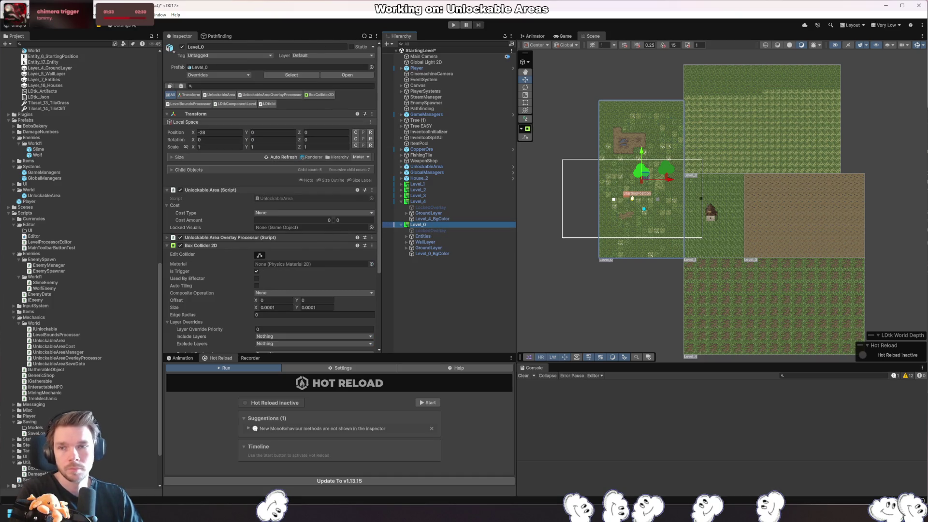
left_click(112, 14)
mouse_move(128, 14)
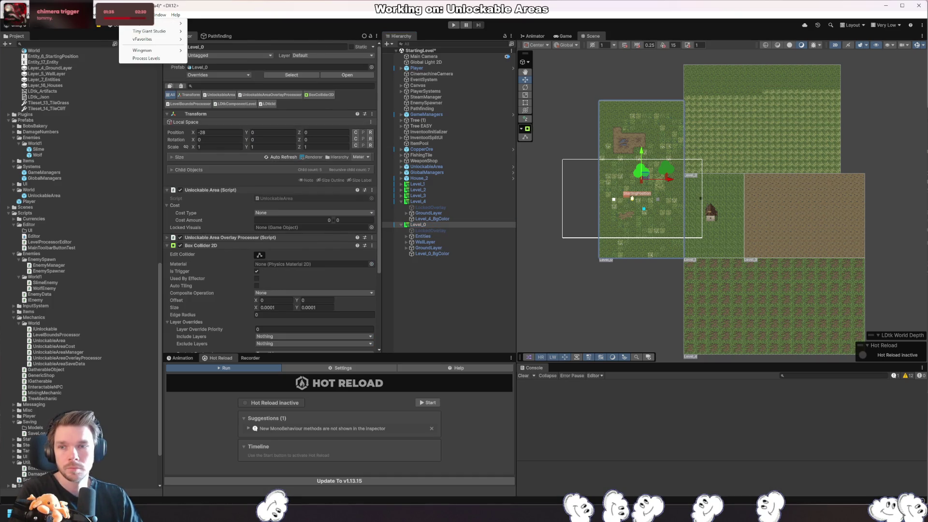
left_click(155, 58)
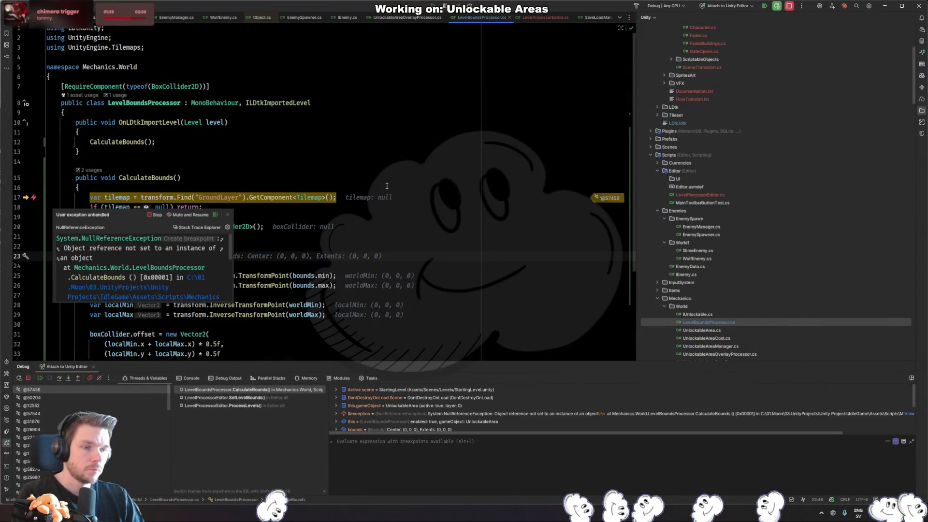
- Resume the debugger past the NullReferenceException and check the Unity Editor
left_click(337, 186)
key("F5")
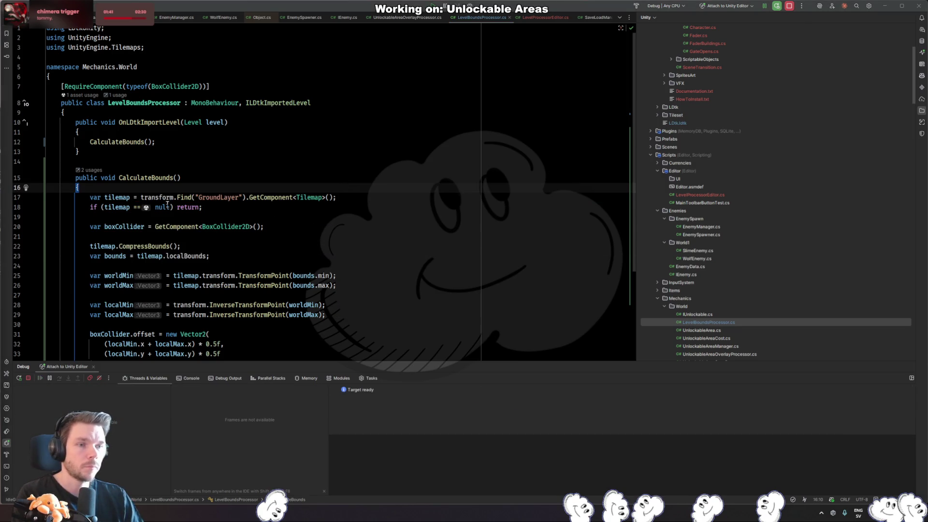
key("alt+Tab")
key("alt+Tab")
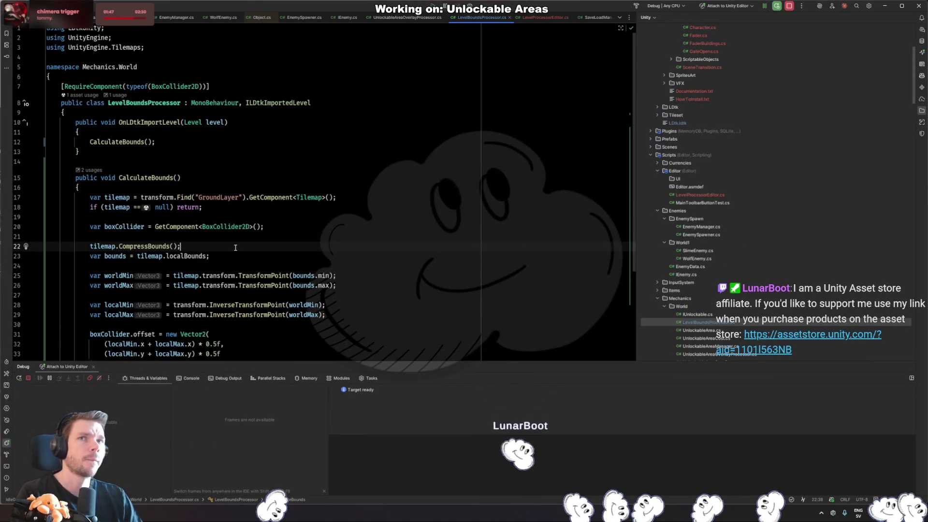
- Restore the tilemap lookup as GetComponentsInChildren<Tilemap>() and add an empty line below it
key("ctrl+z")
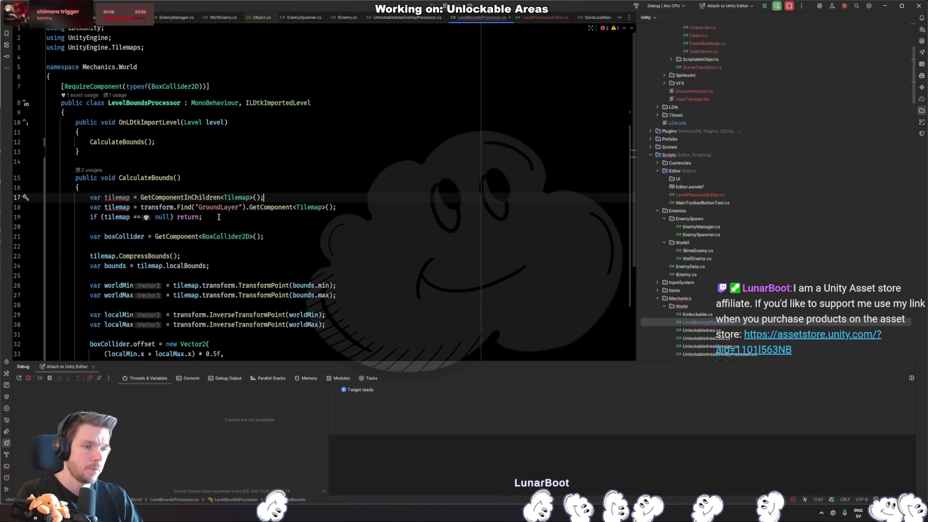
key("ctrl+Left")
key("ctrl+Left")
key("ctrl+Left")
type("s")
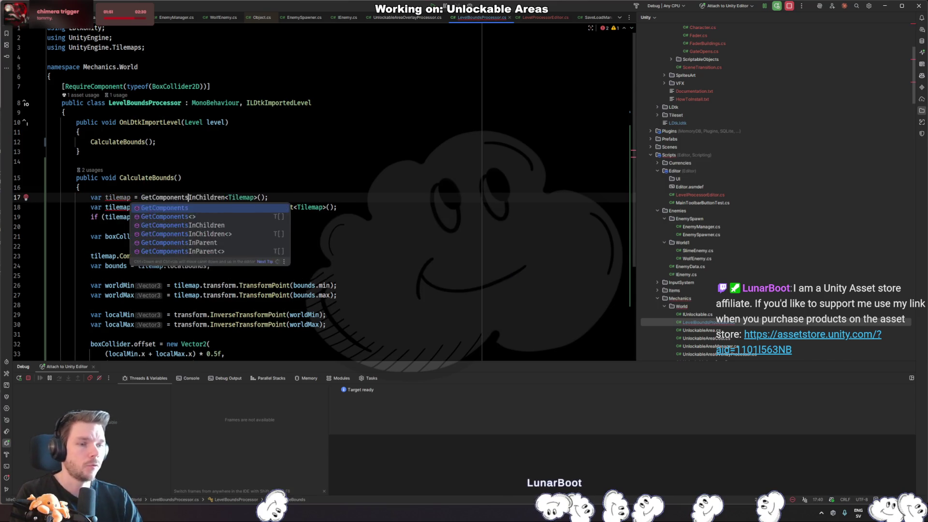
key("Escape")
key("shift+Return")
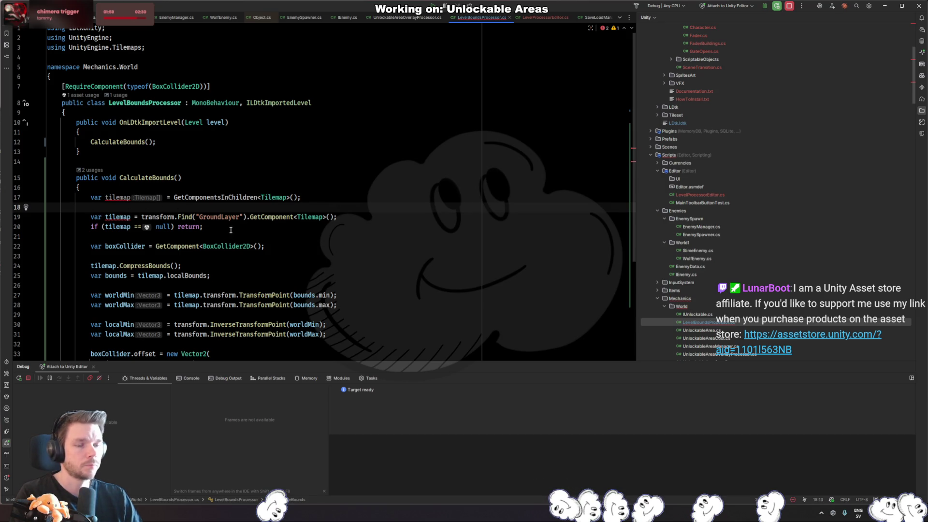
- Add a foreach loop over tilemaps, rename the array to tilemaps, and delete the transform.Find line
type("foreach")
key("Tab")
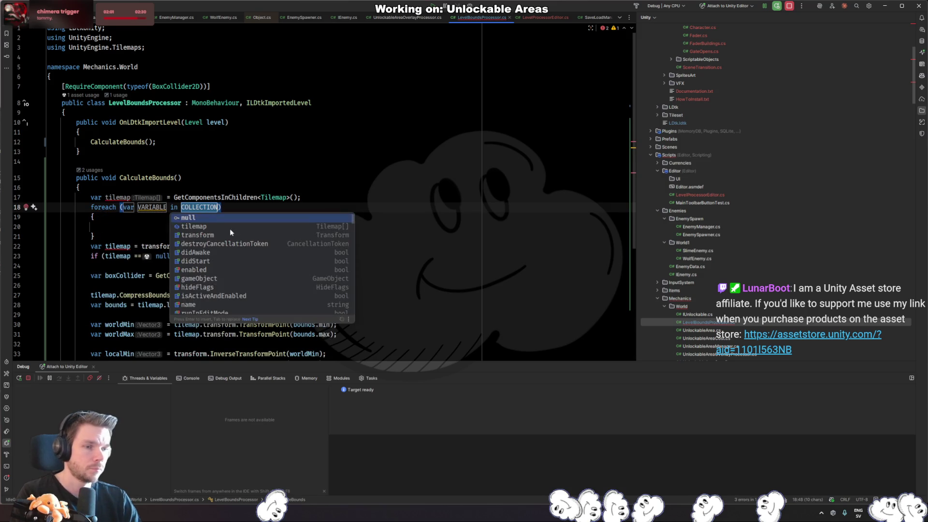
type("tilemaps")
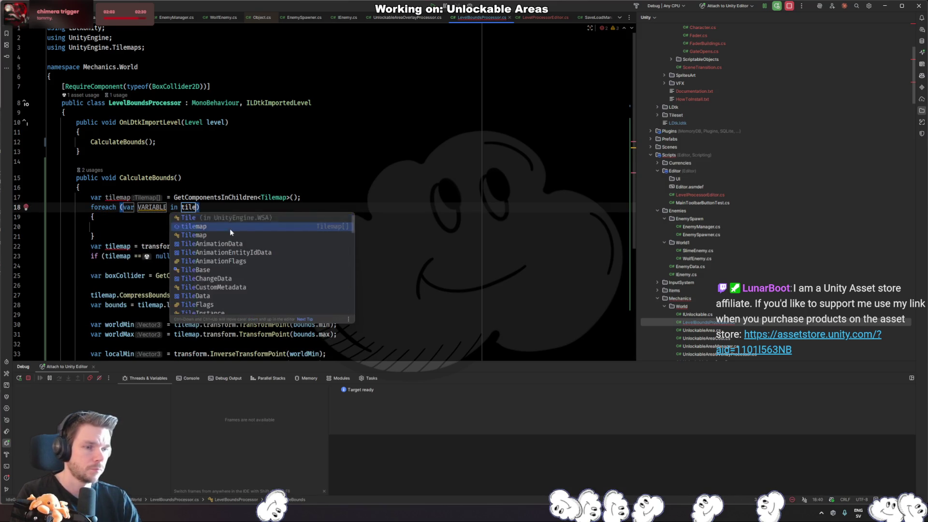
key("Tab")
key("Up")
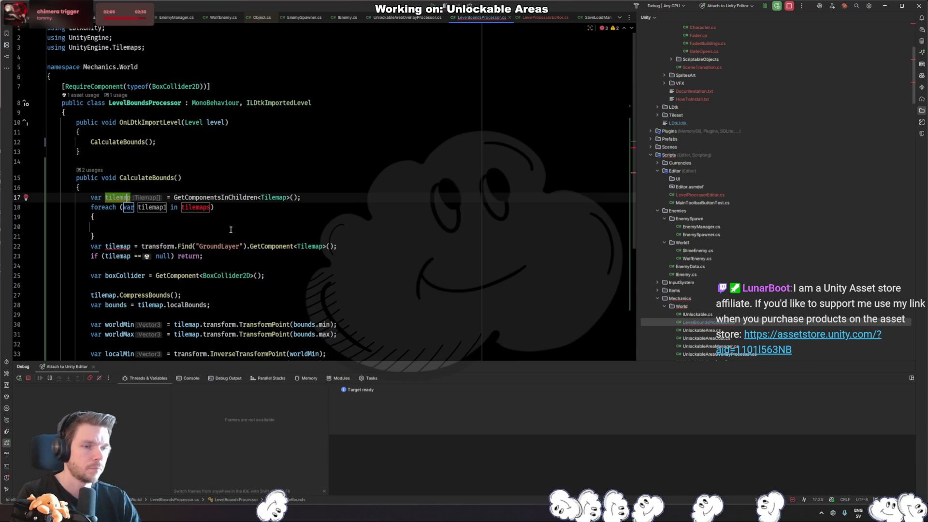
type("s")
left_click(177, 207)
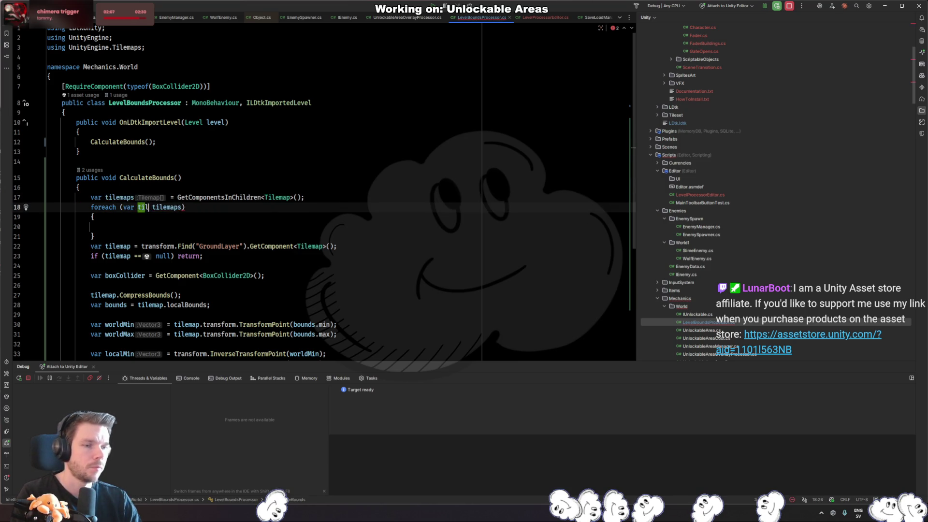
type("emap")
key("Tab")
key("Down")
key("Down")
key("ctrl+y")
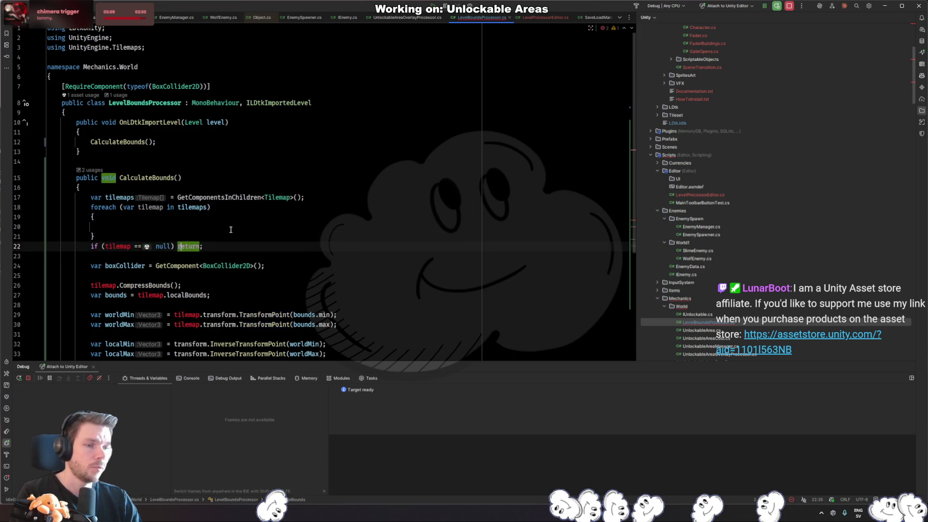
- In the loop, add if (!tilemap.name.Equals("GroundLayer", StringComparison.InvariantCultureIgnoreCase)) { continue; }
left_click(231, 227)
type("(til")
key("Return")
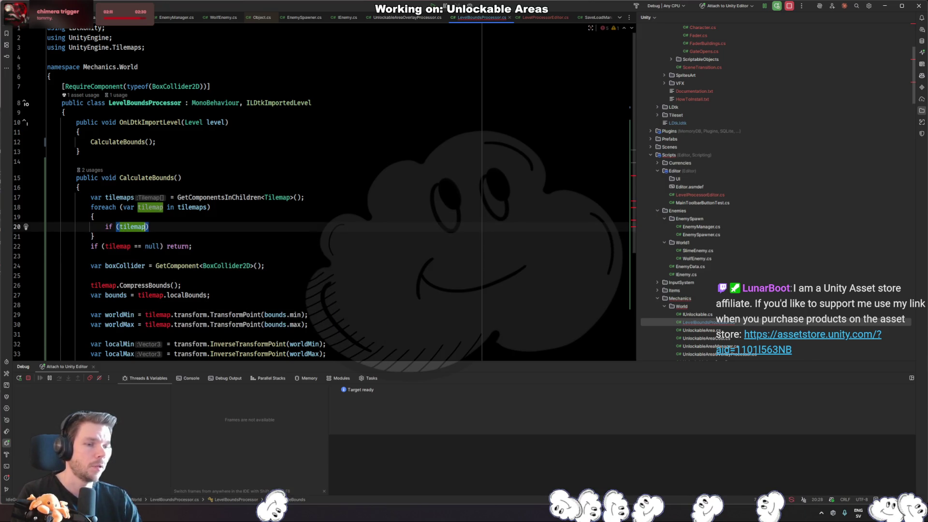
type(".name.Equals(")
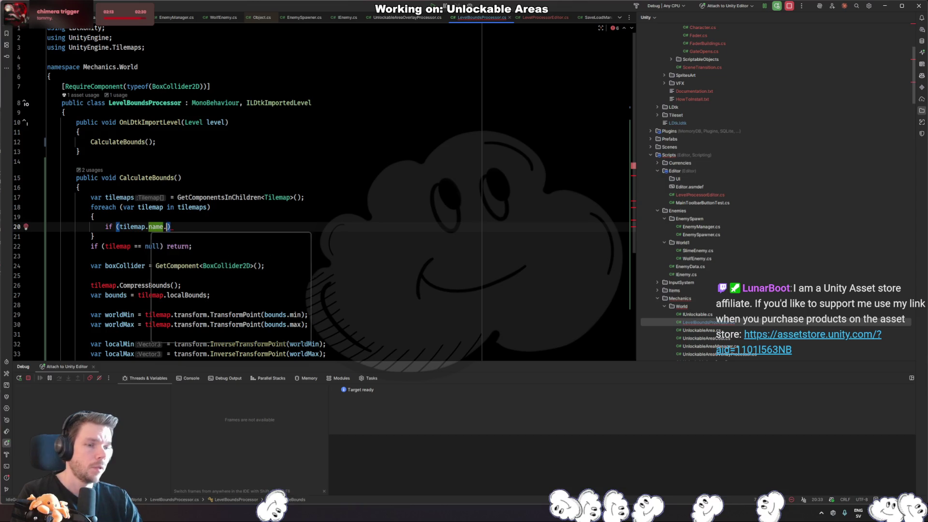
type("\"GroundLayer")
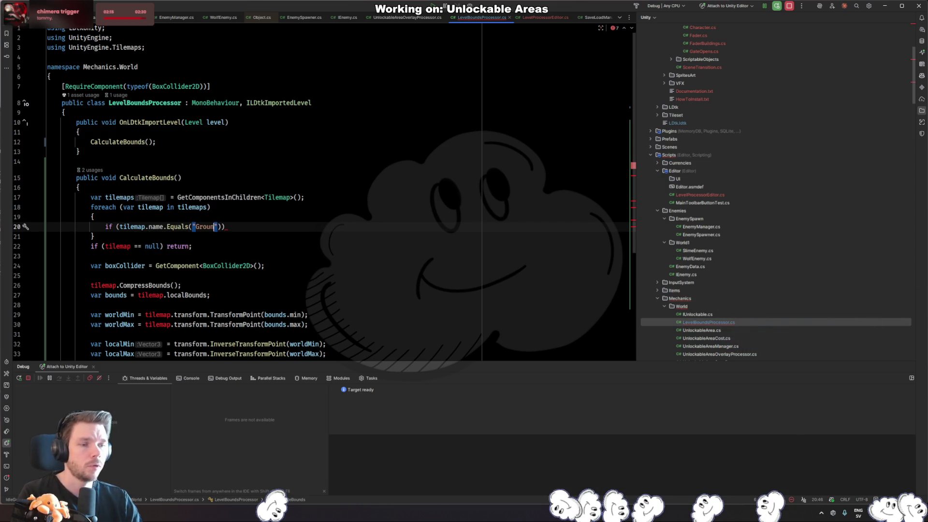
type("\", StringComparison.Inv")
key("Return")
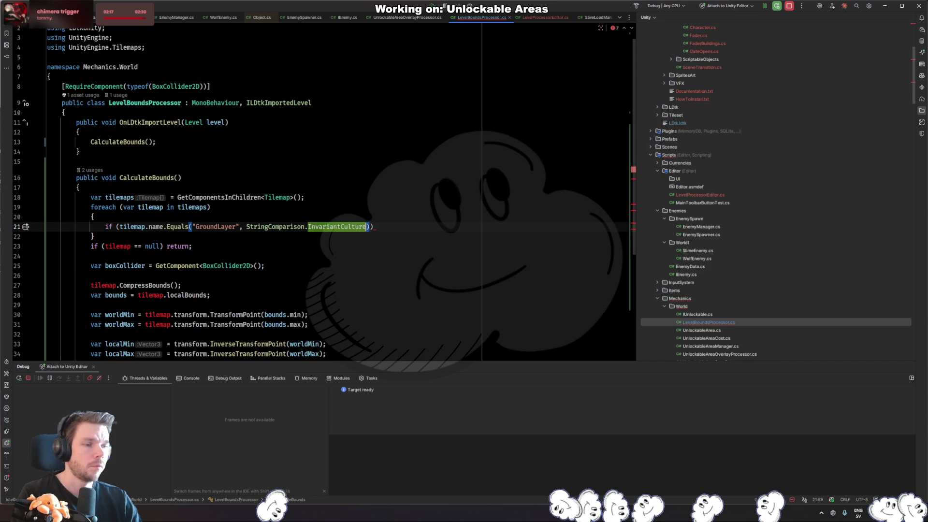
type("I")
key("Return")
key("End")
key("Return")
type("{")
key("Return")
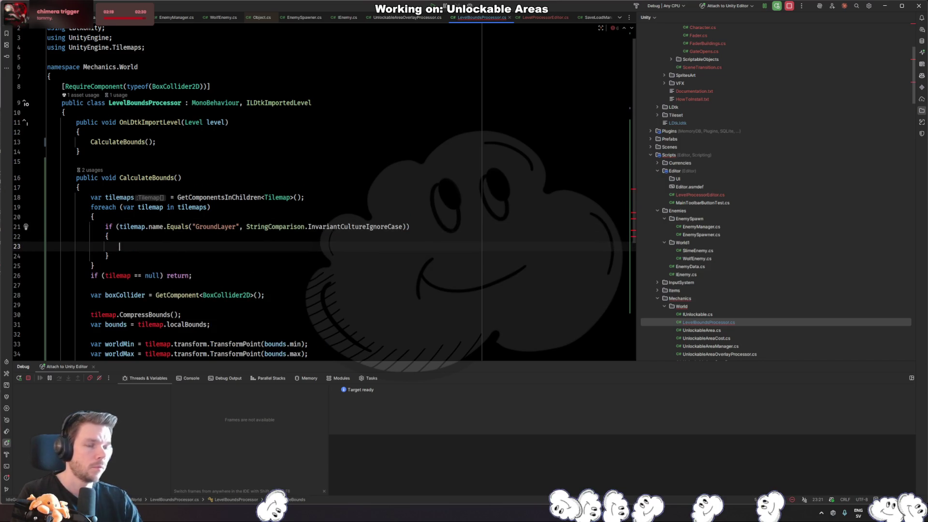
left_click(119, 227)
type("!")
key("Down")
key("Down")
type("return;")
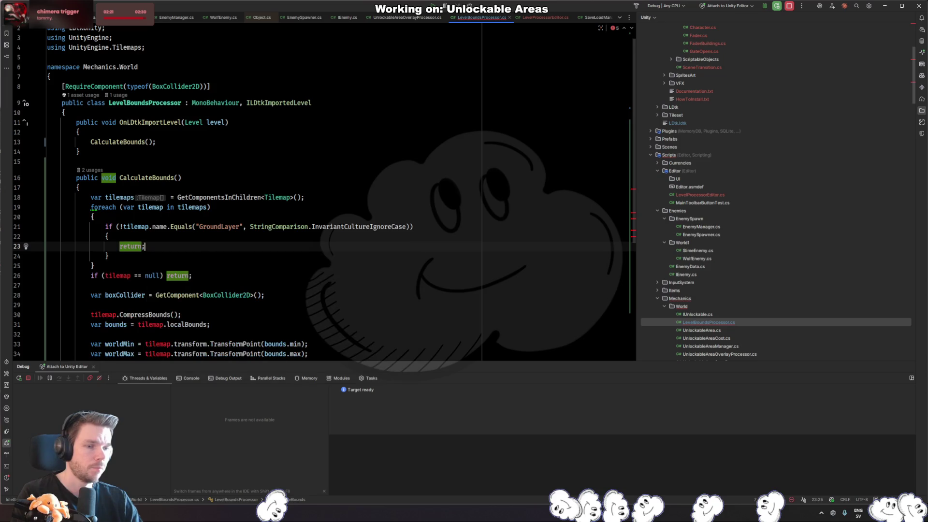
key("BackSpace")
key("BackSpace")
key("BackSpace")
type("continue;")
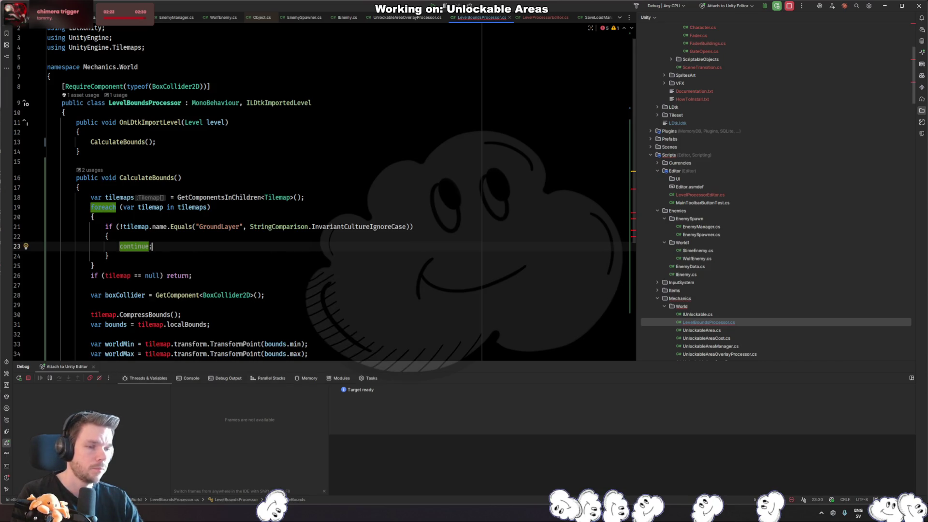
- Delete the old tilemap null check and open a blank line above the foreach
key("Up")
key("Up")
key("Up")
key("Down")
key("Down")
key("Down")
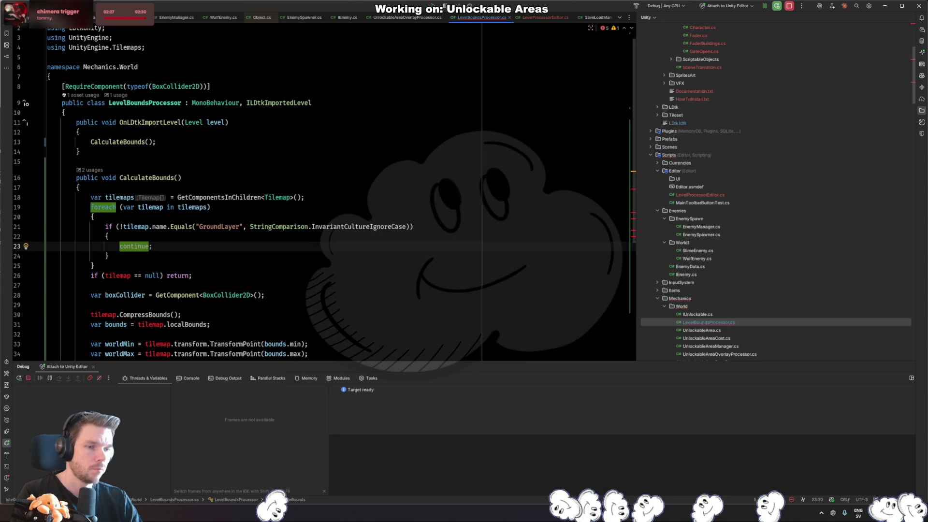
key("Down")
key("Return")
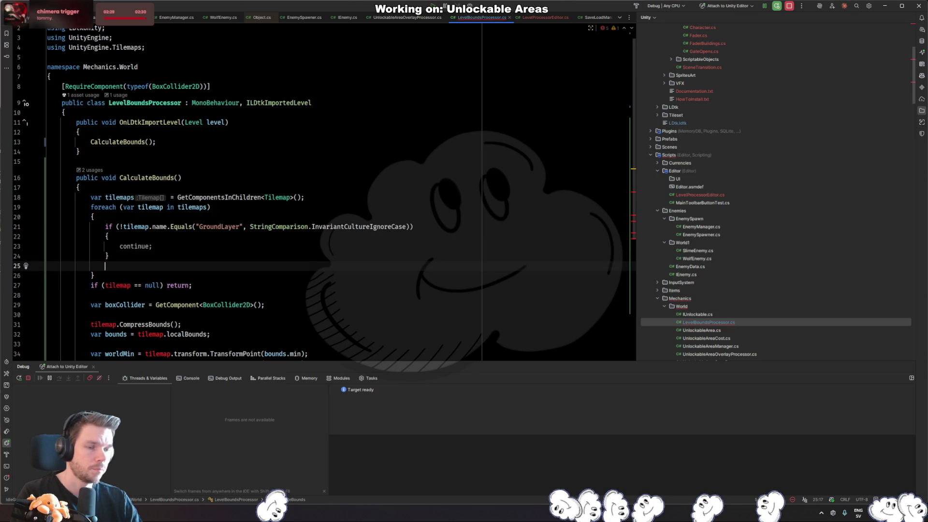
key("Down")
key("Down")
key("ctrl+x")
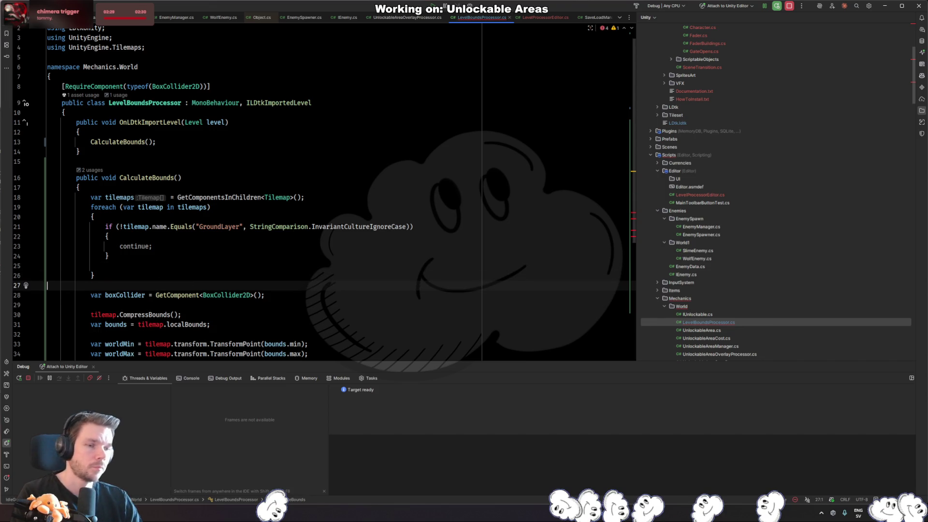
key("Up")
key("Up")
key("Up")
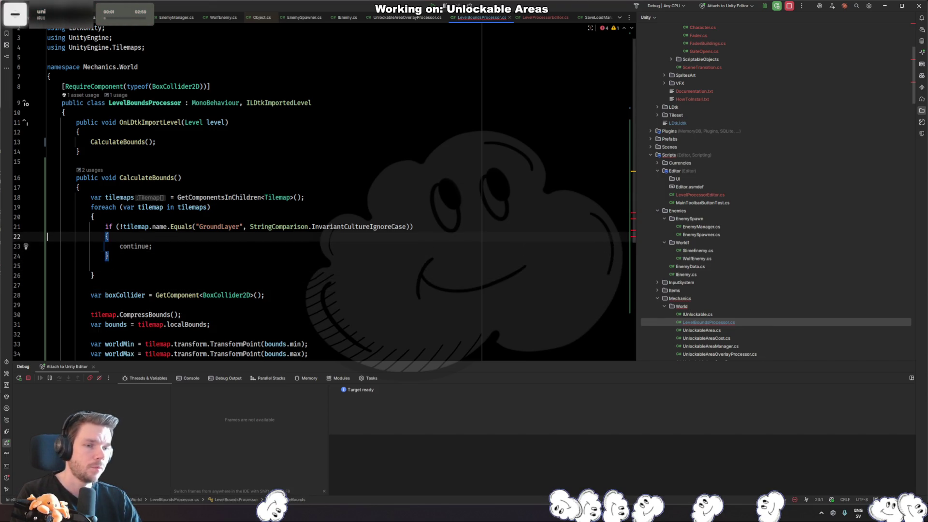
key("Up")
key("Up")
key("Up")
key("Return")
key("Up")
- Declare Tilemap tilemap; above the foreach loop
type("Ti")
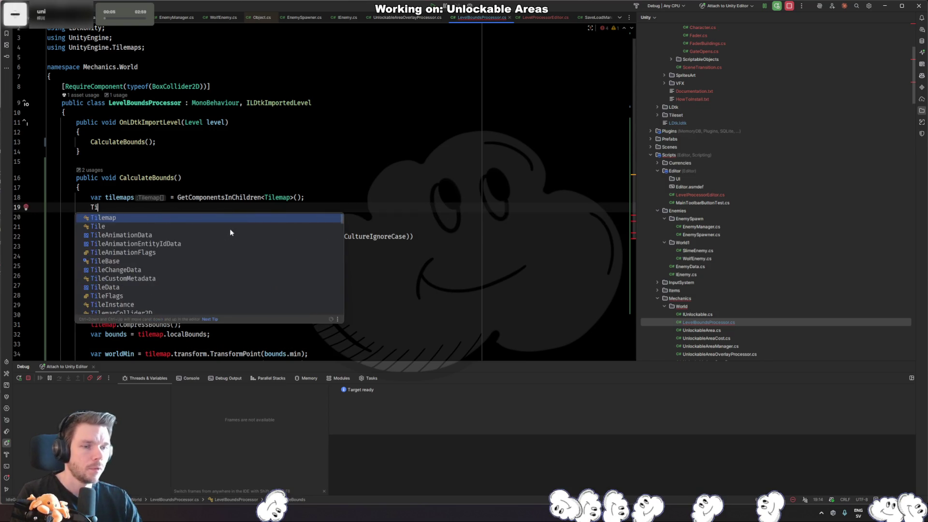
key("Return")
type("tile")
key("Return")
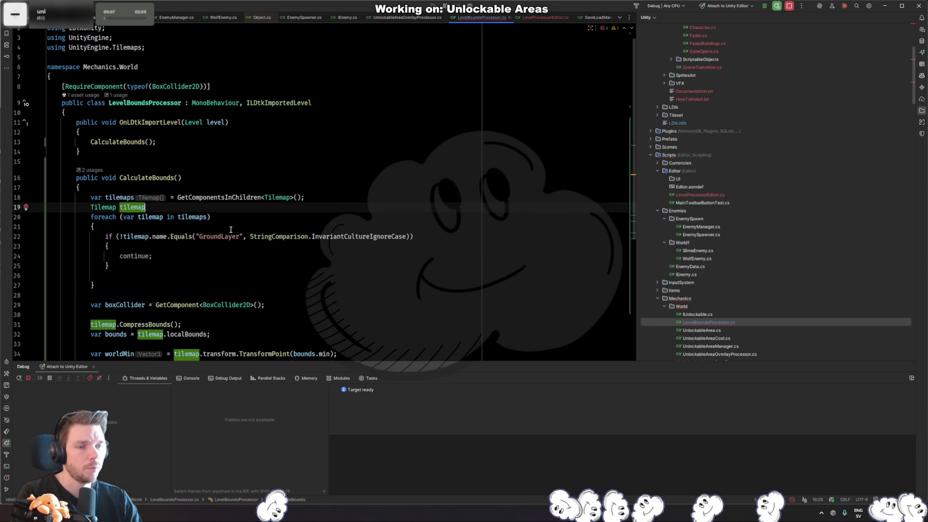
type(";")
- Keep the GetComponentsInChildren line and rename the foreach loop variable to map
left_click(134, 197)
key("ctrl+x")
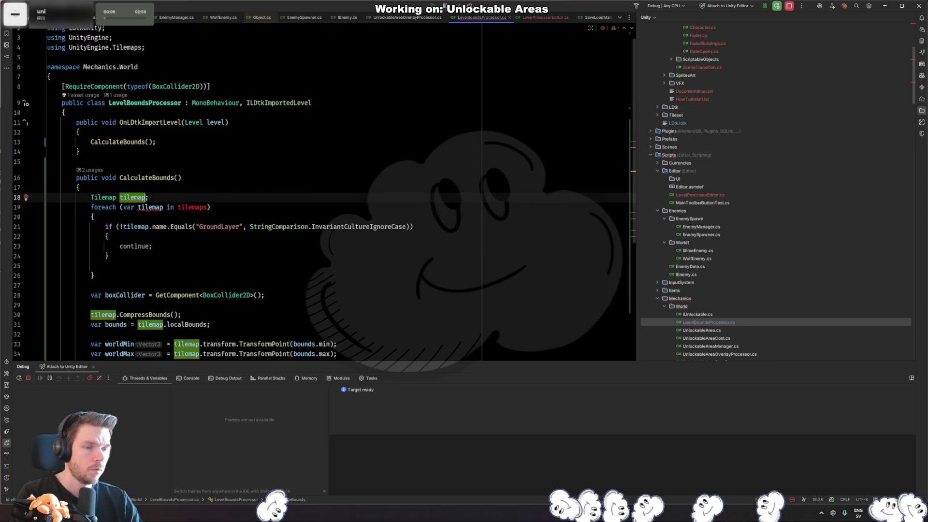
left_click(144, 207)
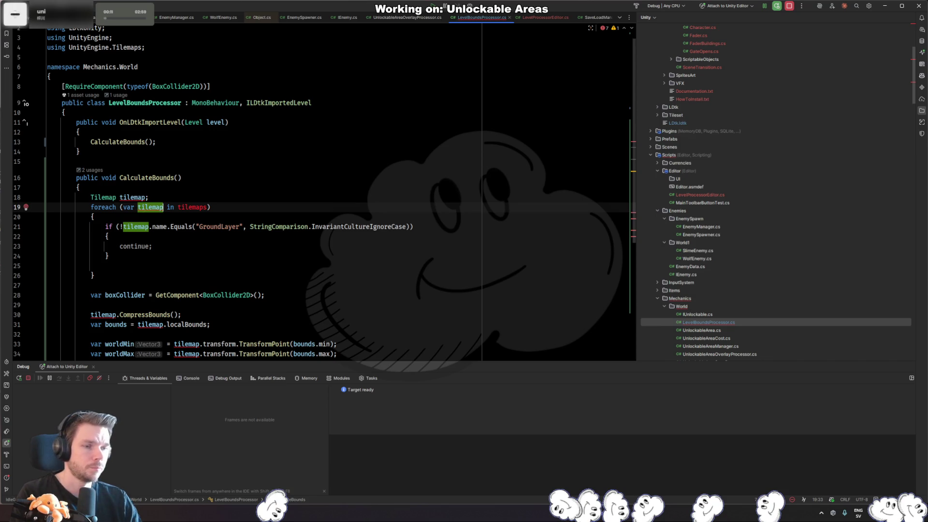
type("map")
double_click(129, 227)
type("map")
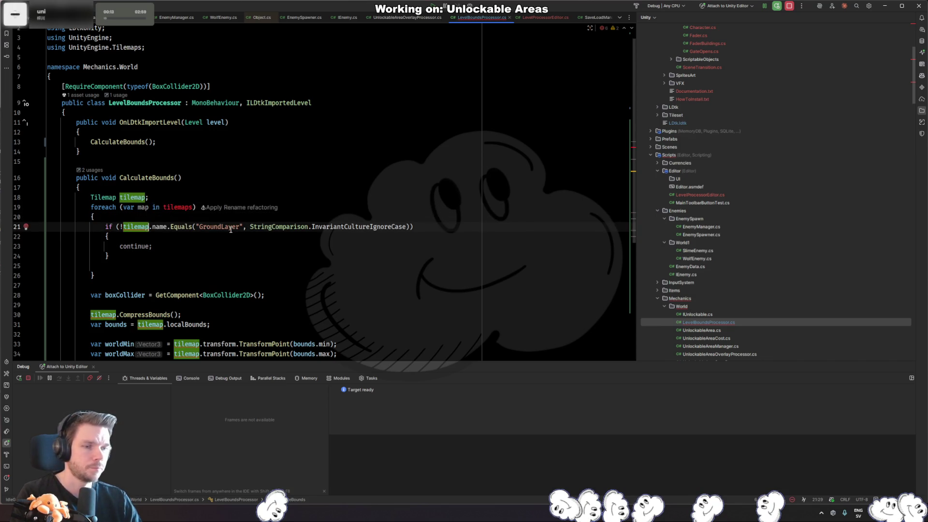
key("ctrl+z")
key("ctrl+z")
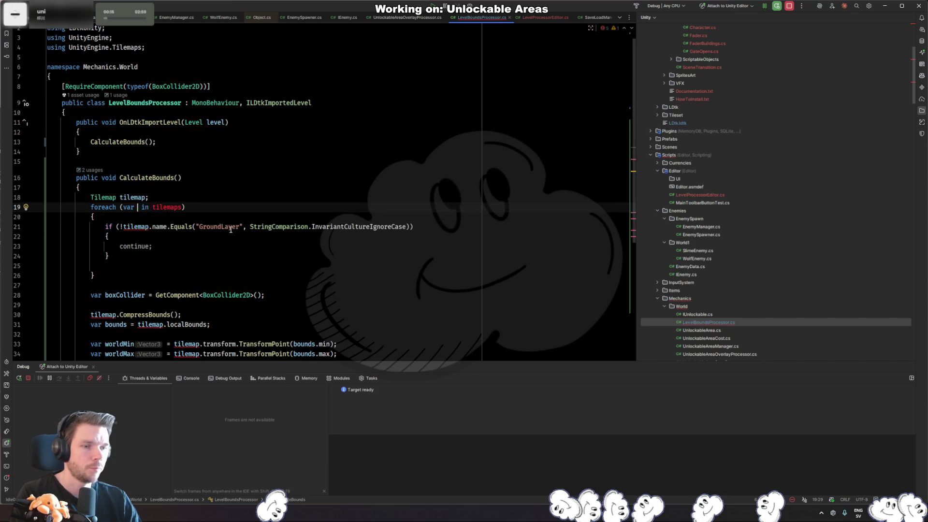
key("ctrl+z")
key("Down")
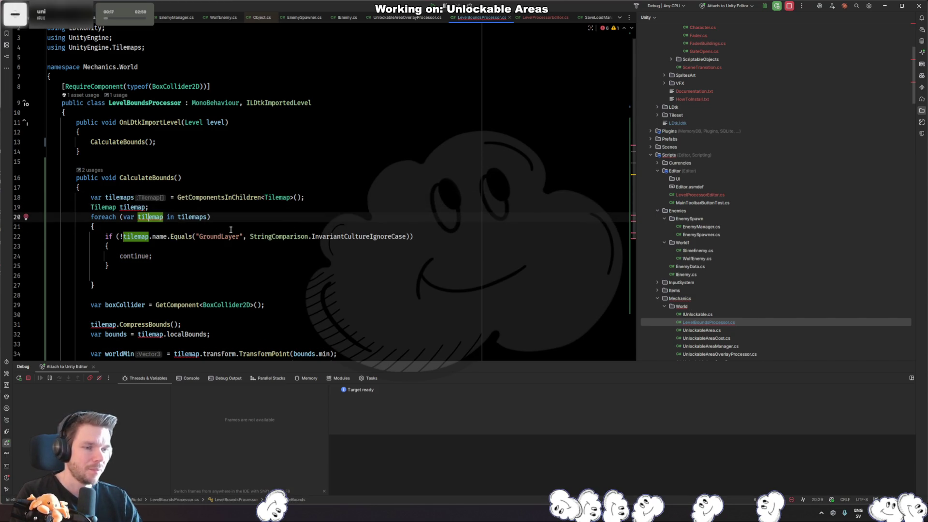
type("map")
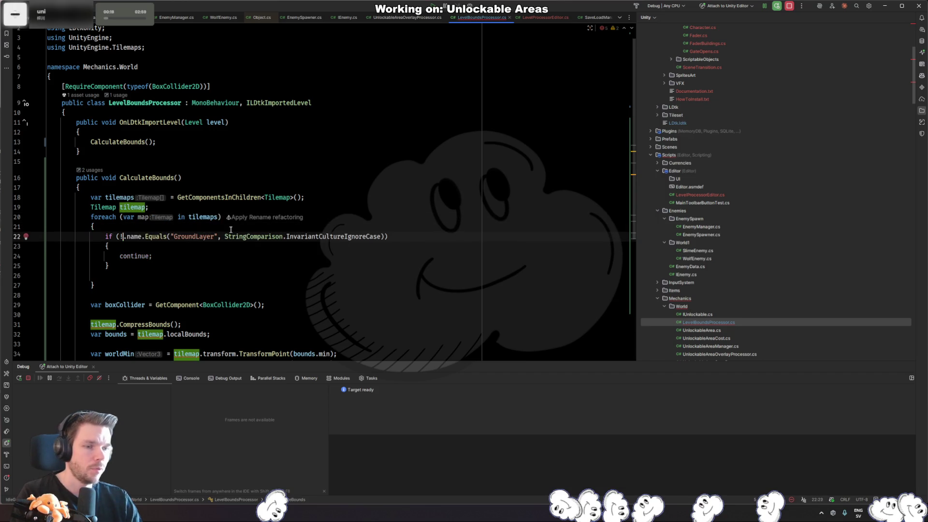
double_click(135, 236)
type("map")
- Remove the '!' negation from the GroundLayer name check and open a line in the if body
key("Up")
key("Up")
key("Up")
key("Down")
key("Down")
key("Down")
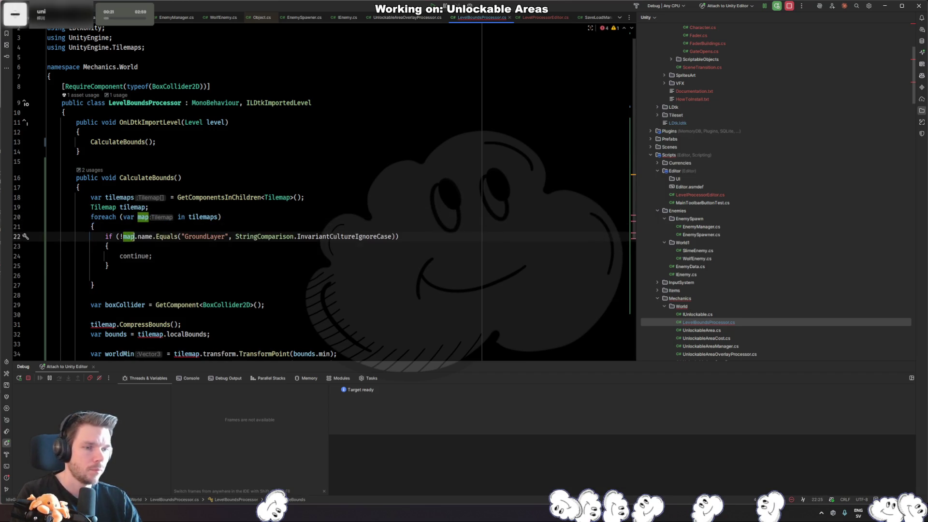
key("Up")
key("Up")
key("Left")
key("BackSpace")
key("Down")
key("Down")
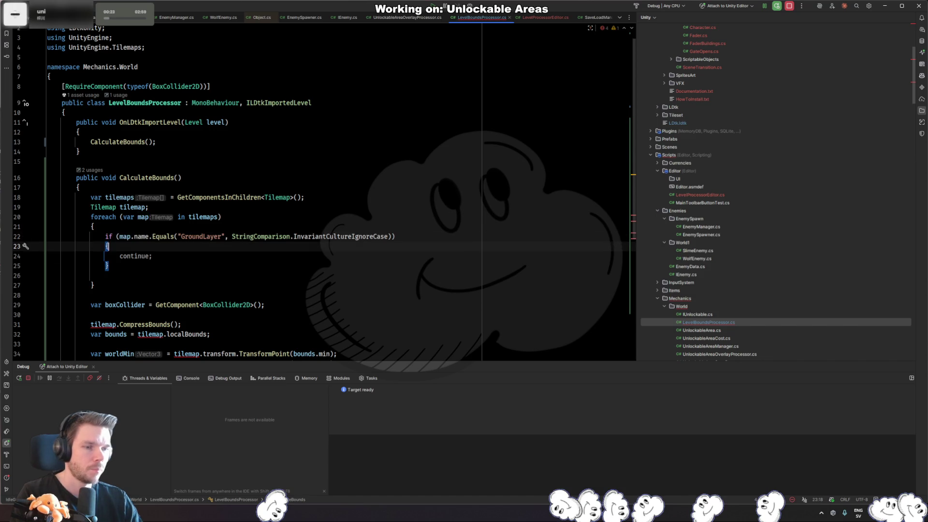
key("Return")
key("Up")
- Inside the if, write tilemap = map; break; and delete the leftover continue
type("tl")
key("Return")
key("ctrl+z")
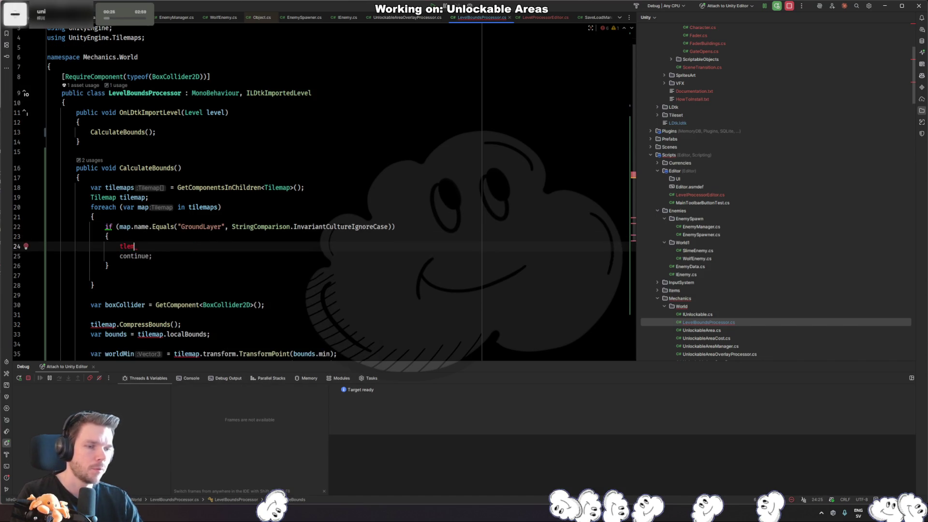
key("BackSpace")
type("i")
key("Return")
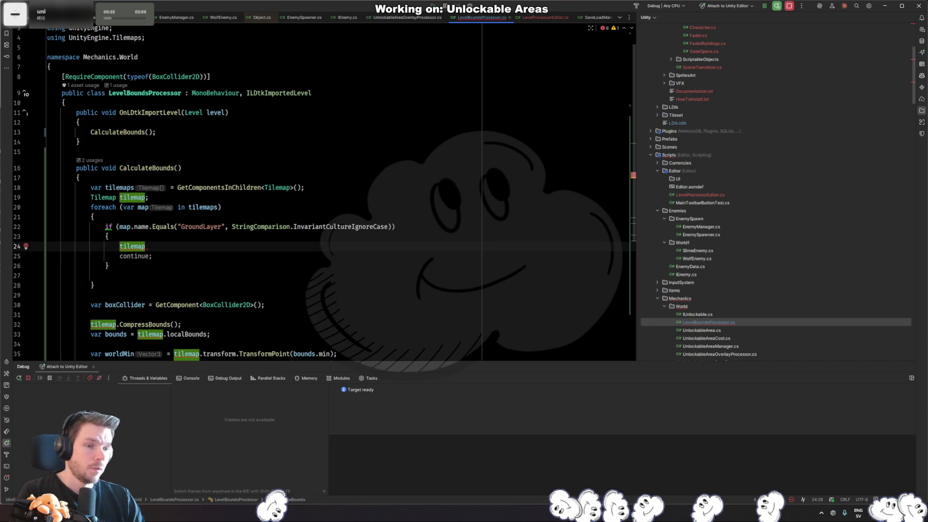
type(" = map;")
key("Return")
type("break;")
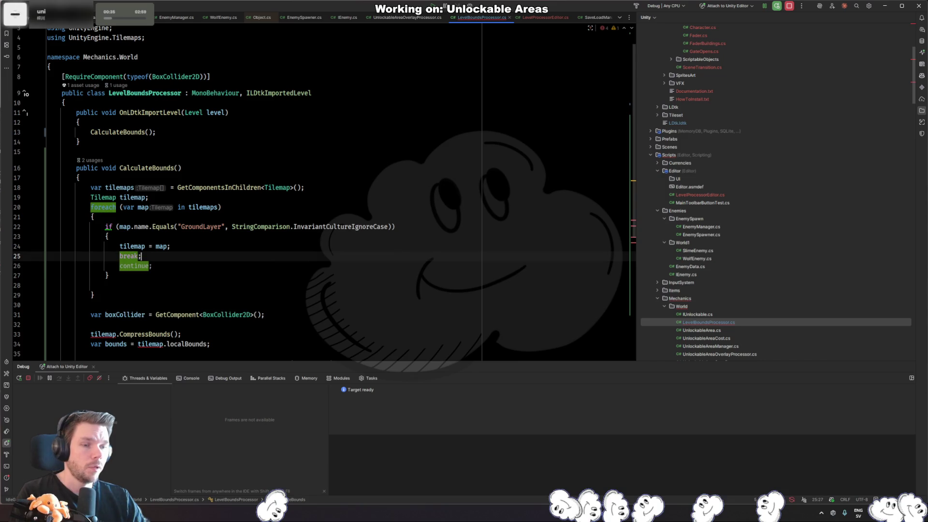
key("Down")
key("ctrl+x")
- After the loop, add if (tilemap == null) return; before the collider lookup
key("Down")
key("Down")
key("Down")
key("Return")
type("if (")
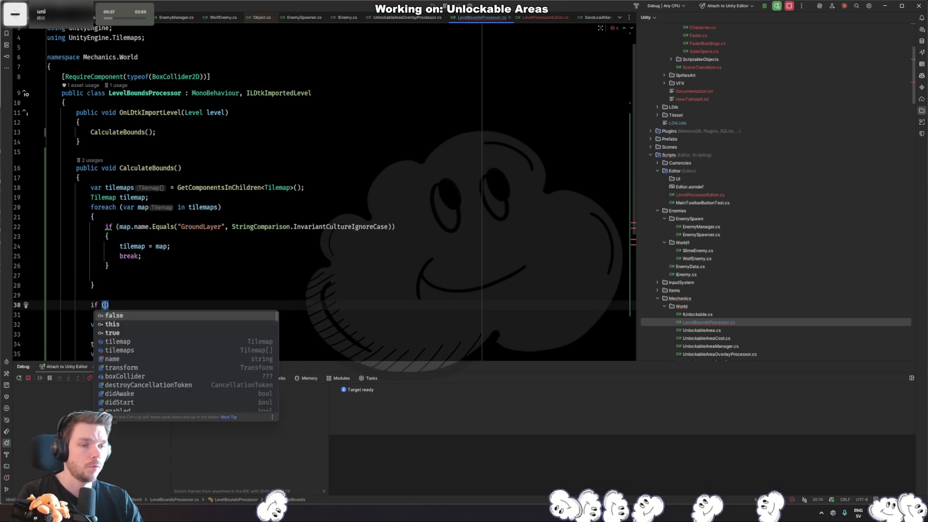
type("tilemap == nul")
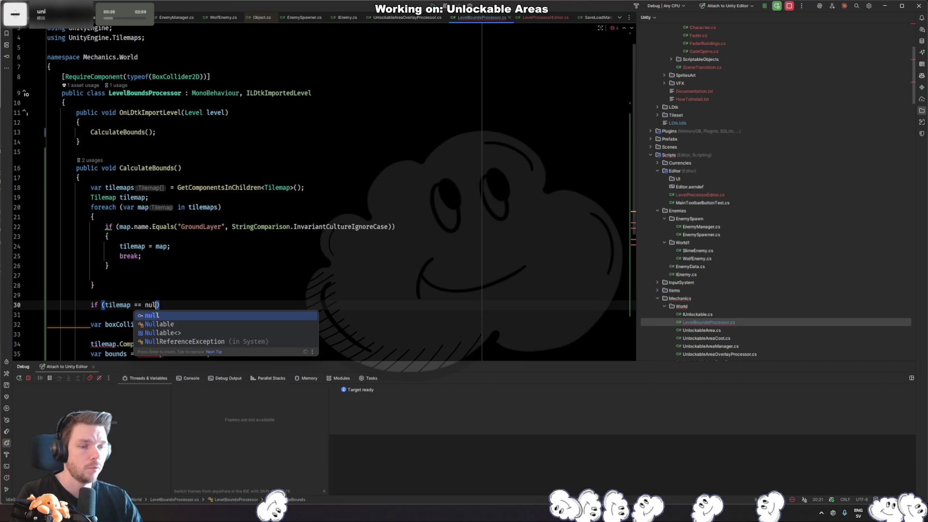
key("Return")
key("ctrl+shift+Return")
type("return;")
key("Down")
key("Down")
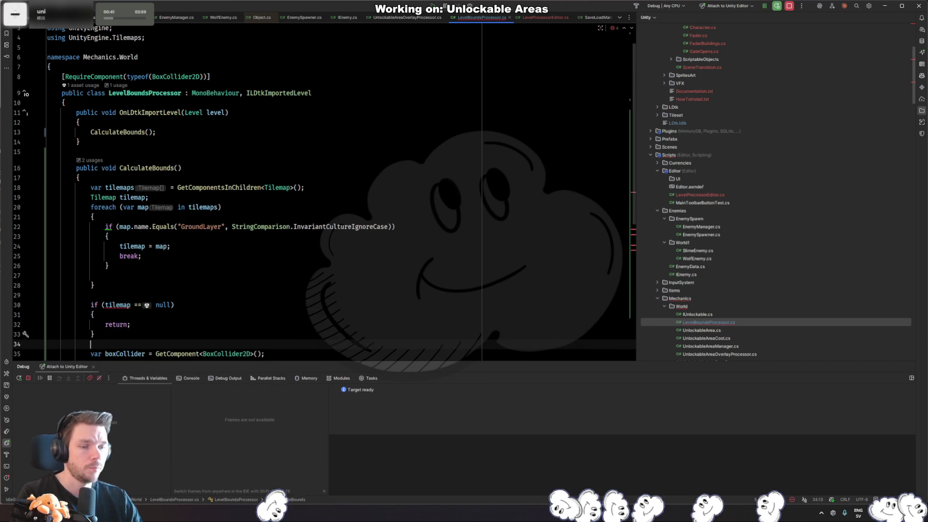
scroll(129, 153, "down", 4)
- Initialize tilemap to null using the Alt+Enter quick fix, then switch to Unity to recompile
left_click(118, 188)
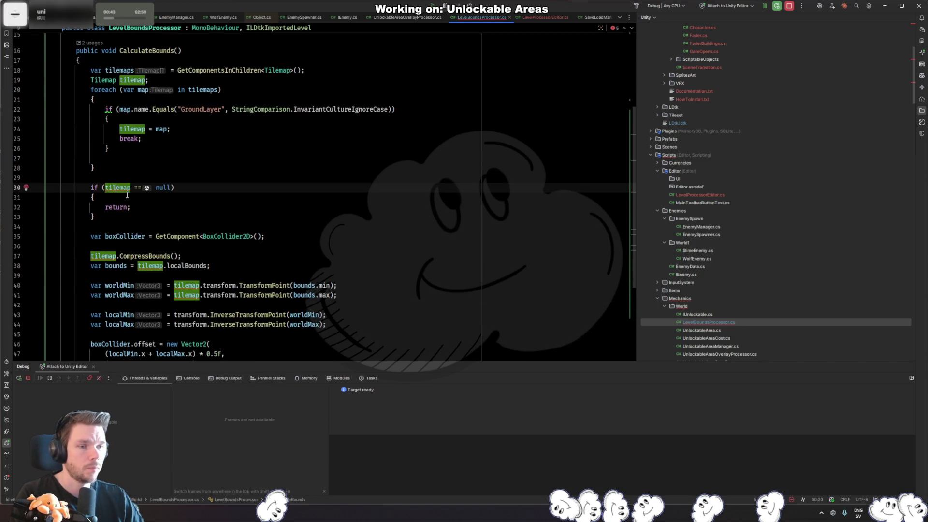
key("alt+Return")
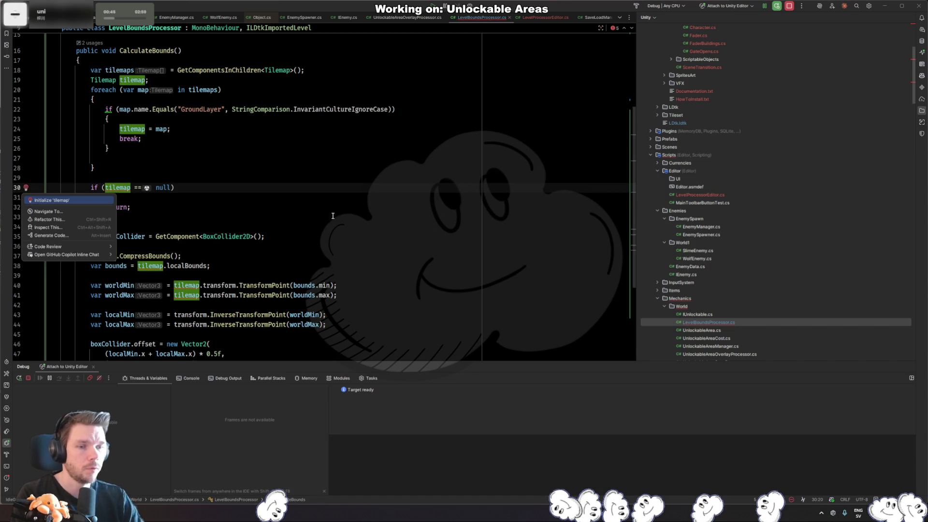
key("Return")
left_click(333, 209)
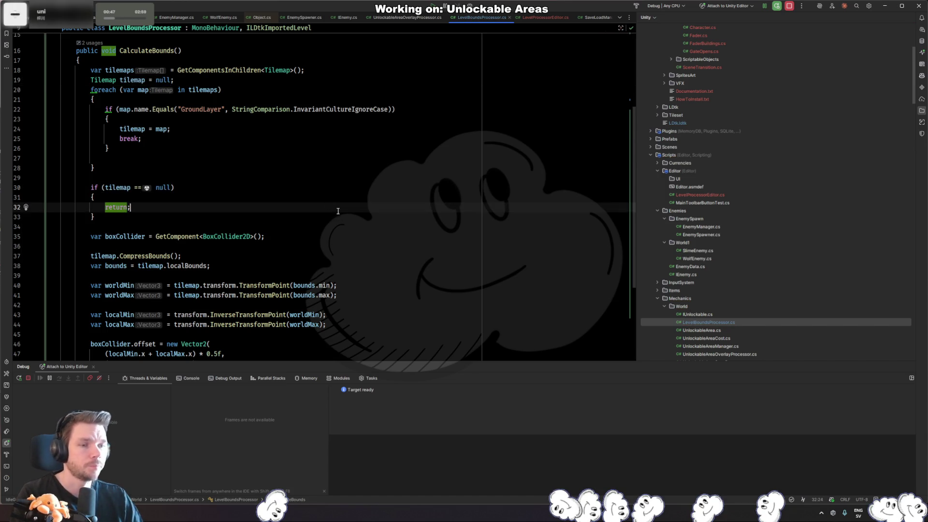
key("alt+Tab")
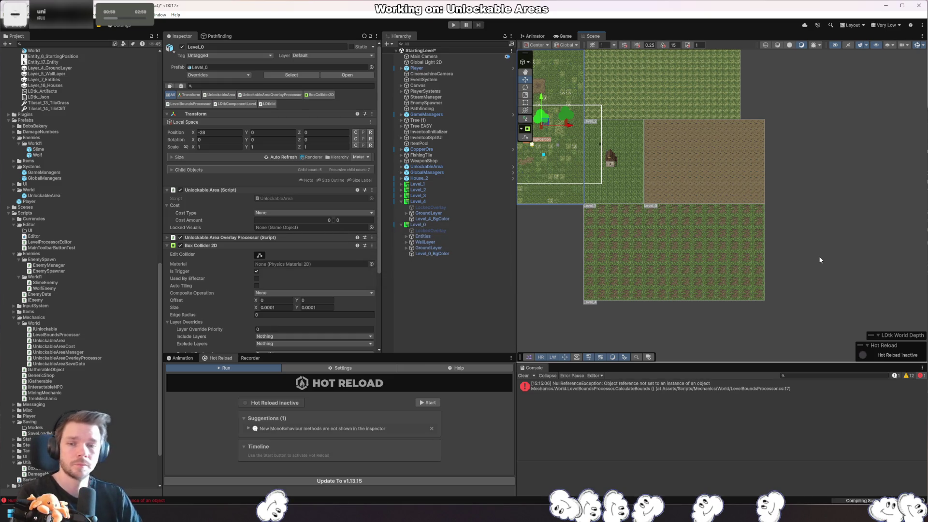
- With Level_0 selected, rerun Process Levels, then select Level_0's GroundLayer and centre the levels in view
left_click(441, 225)
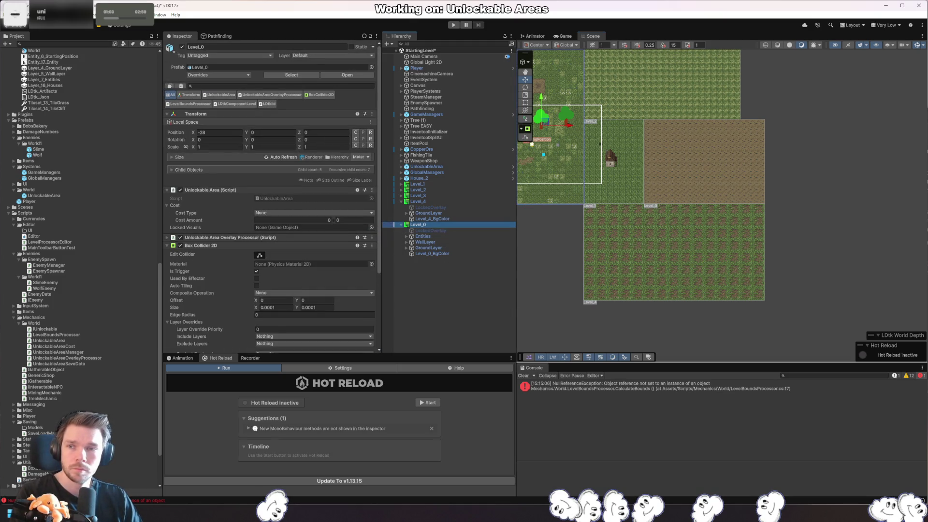
left_click(128, 14)
left_click(146, 58)
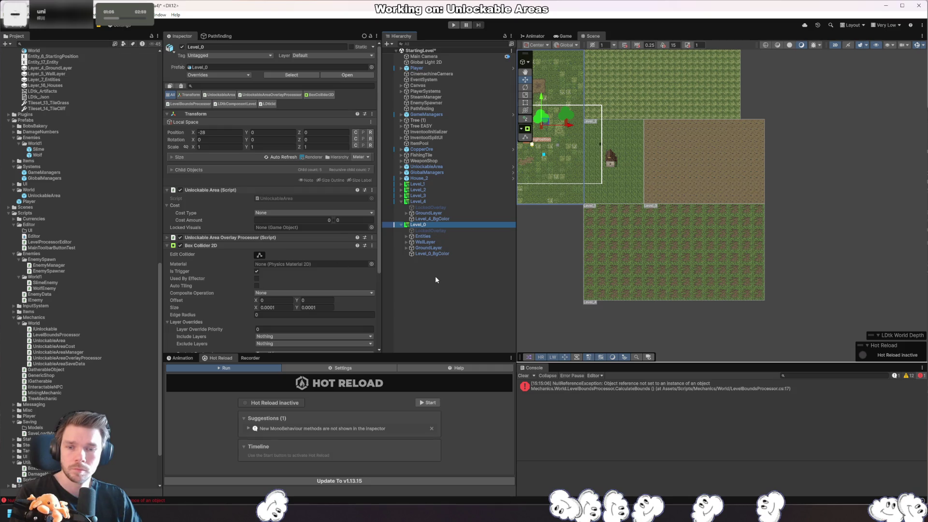
left_click(428, 247)
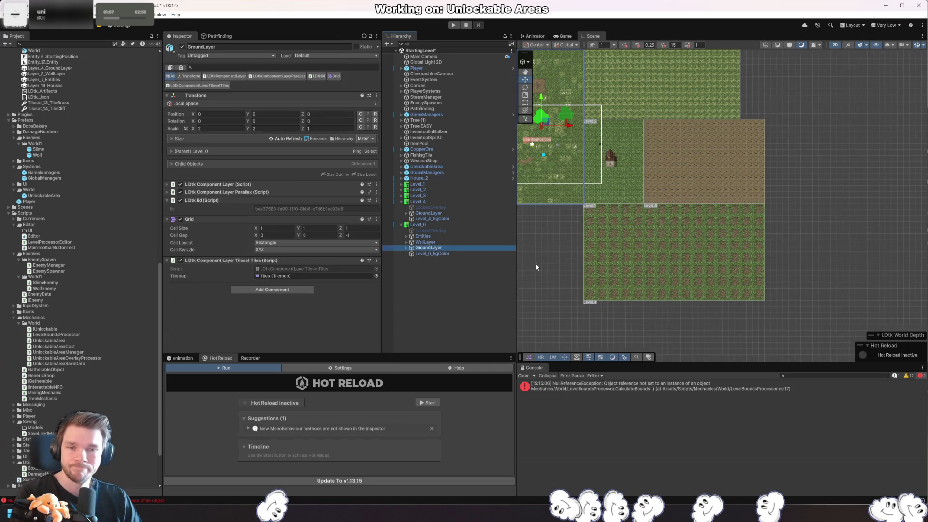
mouse_move(598, 236)
left_mouse_down()
mouse_move(735, 263)
mouse_move(725, 276)
left_mouse_up()
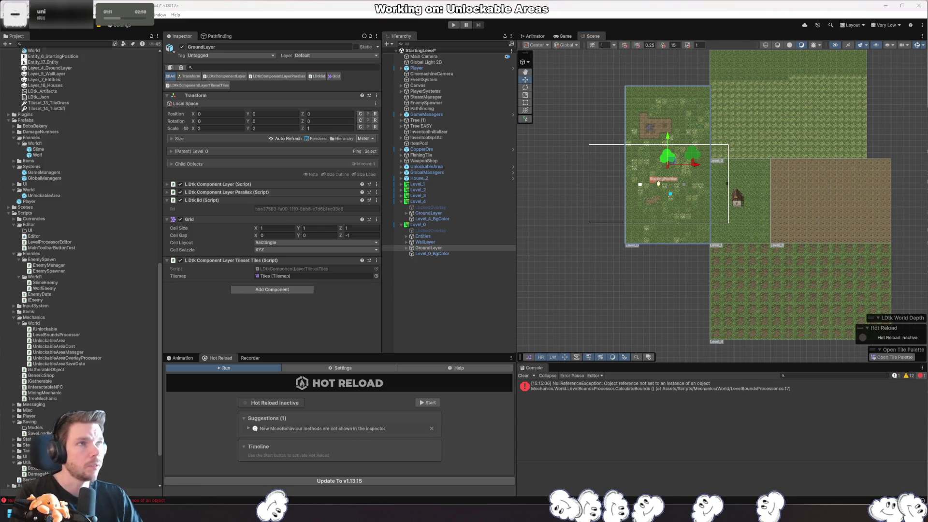
key("alt+Tab")
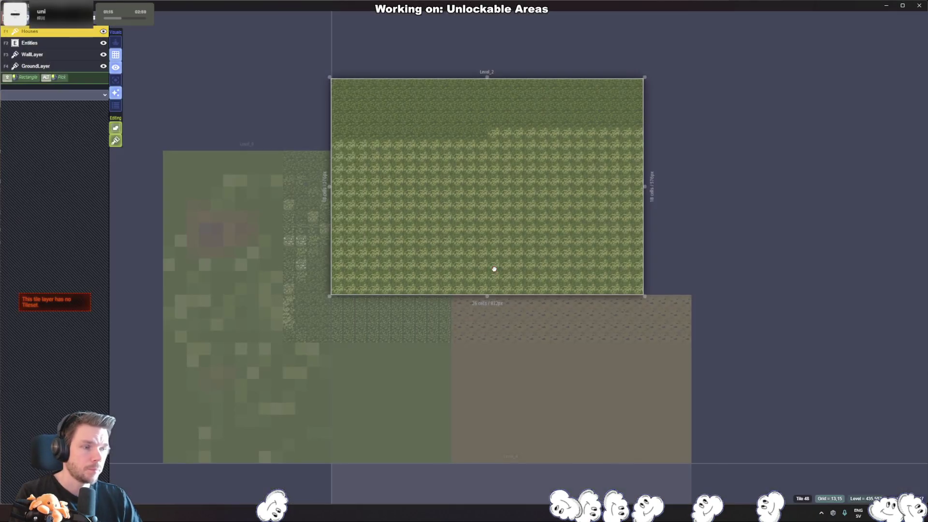
left_click(327, 253)
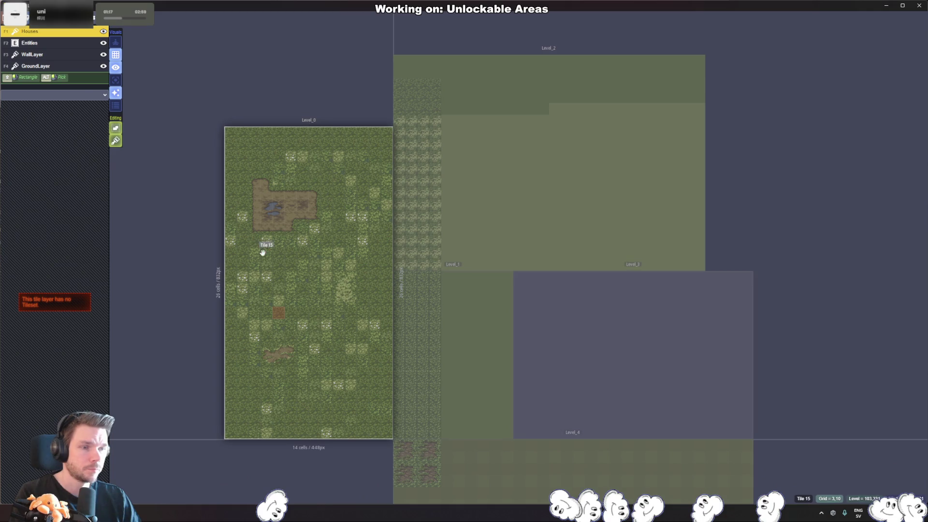
key("F4")
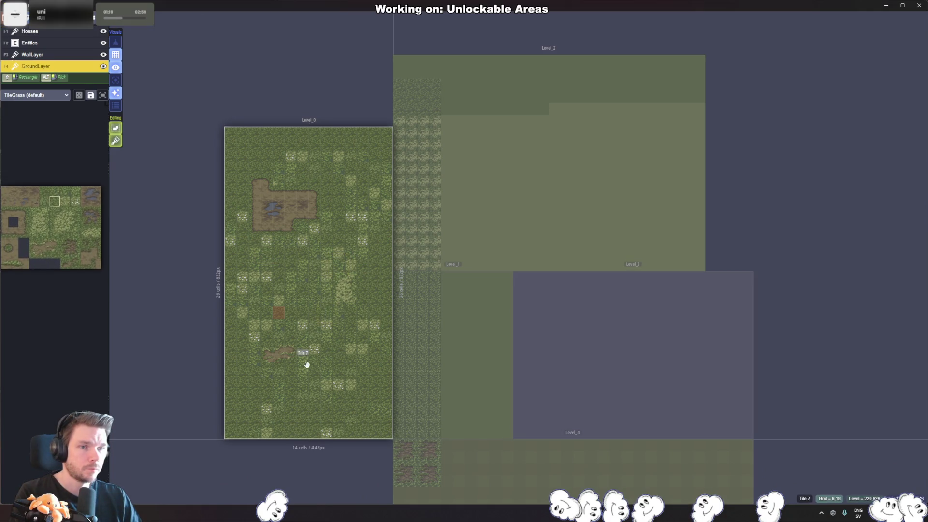
key("F3")
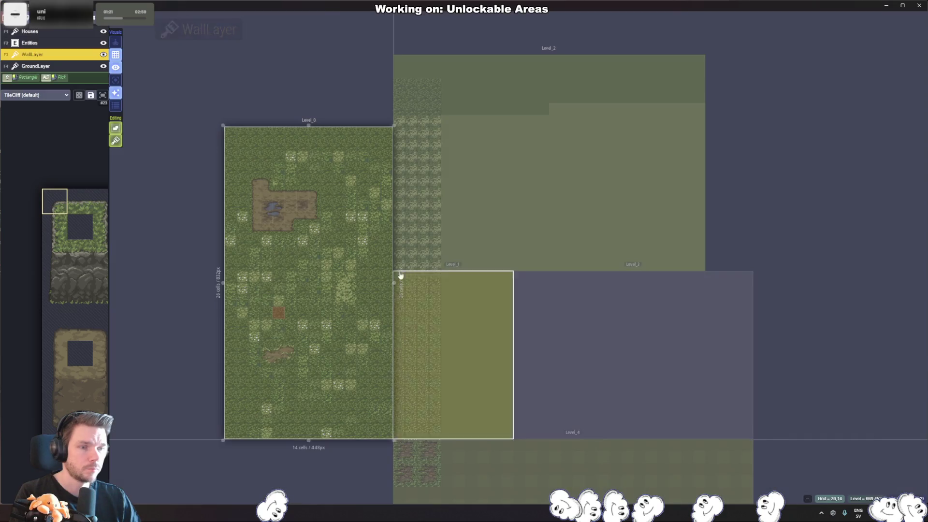
mouse_move(226, 128)
left_mouse_down()
mouse_move(284, 221)
mouse_move(383, 436)
mouse_move(408, 462)
left_mouse_up()
key("alt+Tab")
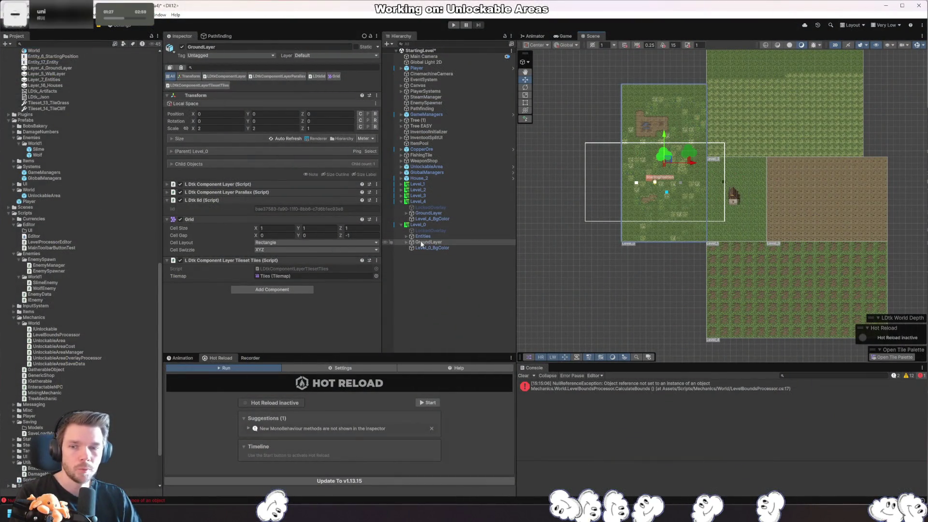
- Rerun Process Levels from Level_0, then step up the Hierarchy to Level_2 to view its Box Collider 2D
left_click(430, 225)
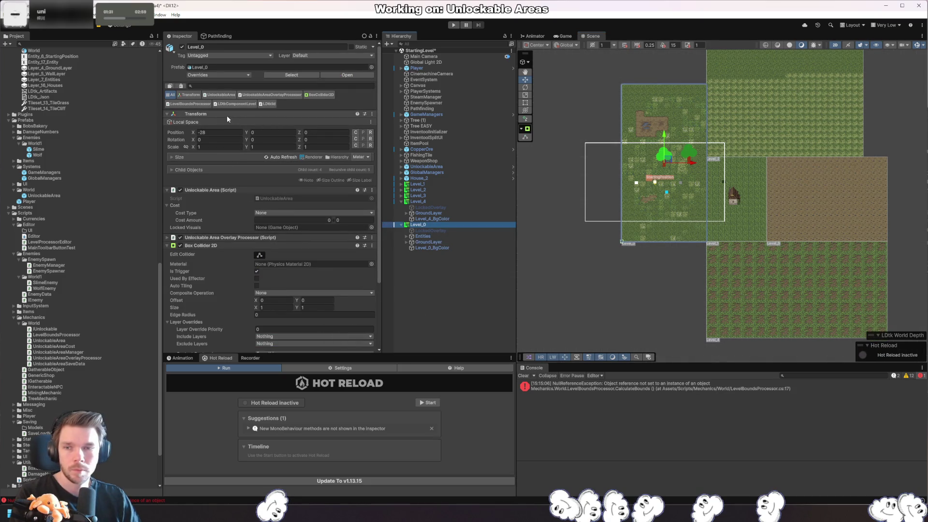
left_click(129, 15)
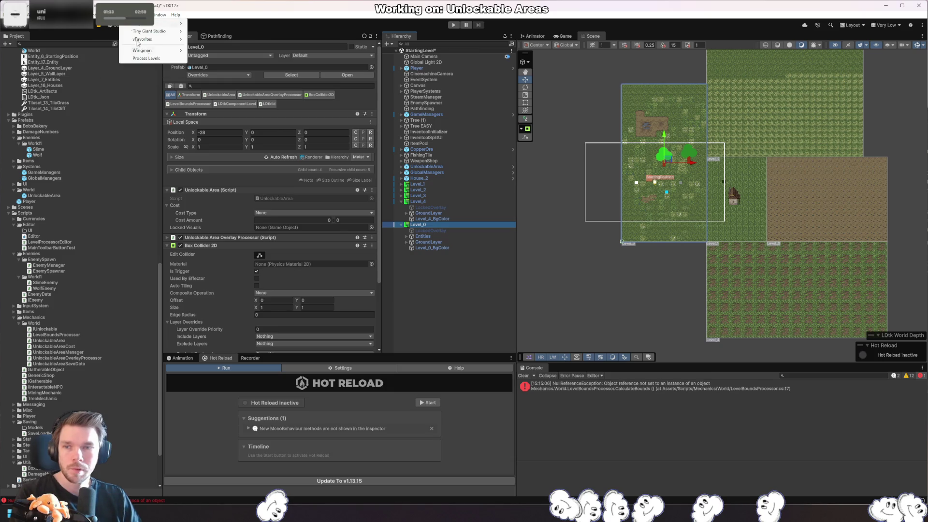
left_click(147, 58)
scroll(292, 323, "down", 3)
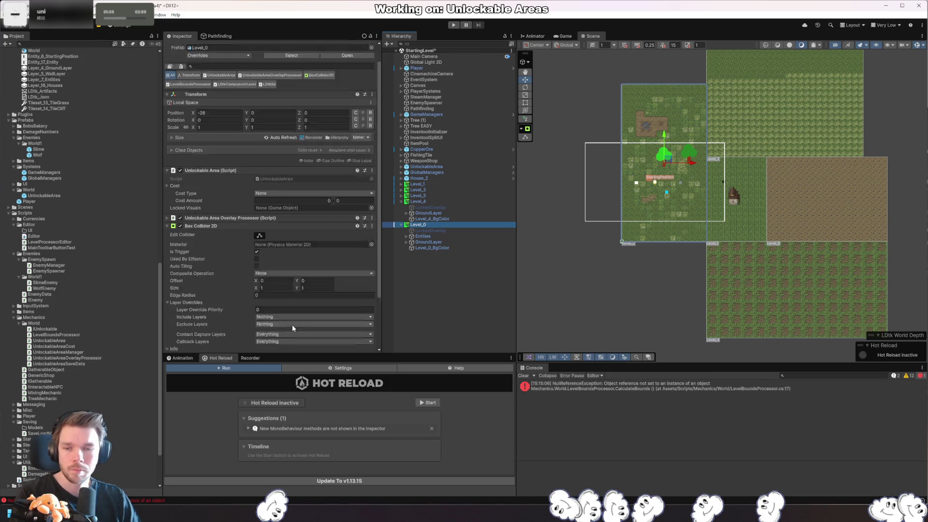
left_click(418, 201)
left_click(419, 195)
- Check Level_2, then delete Level_0 and restore it with undo
left_click(436, 190)
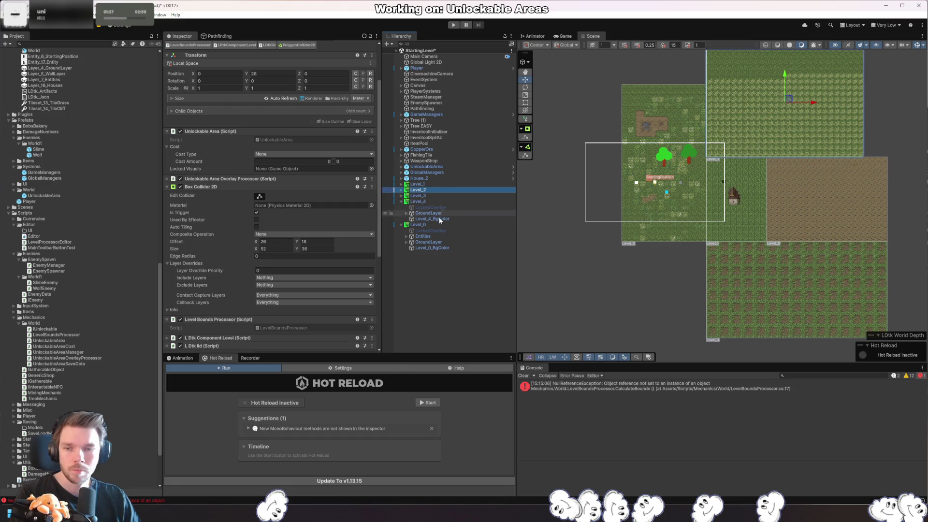
key("alt+Tab")
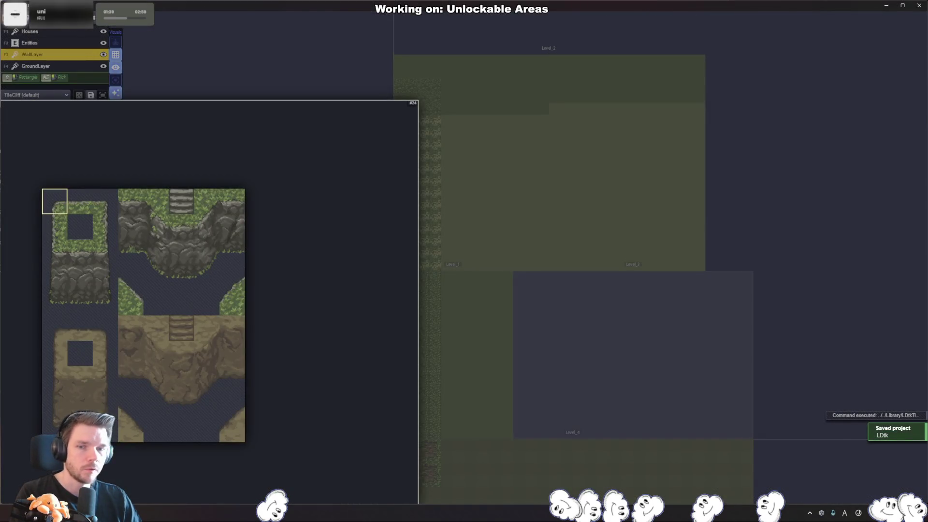
key("alt+Tab")
left_click(437, 224)
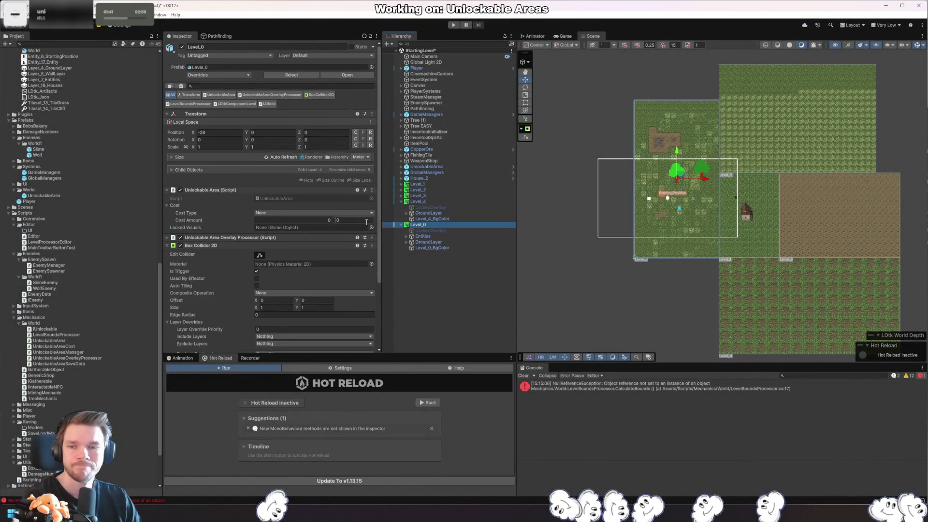
key("Delete")
scroll(91, 285, "up", 10)
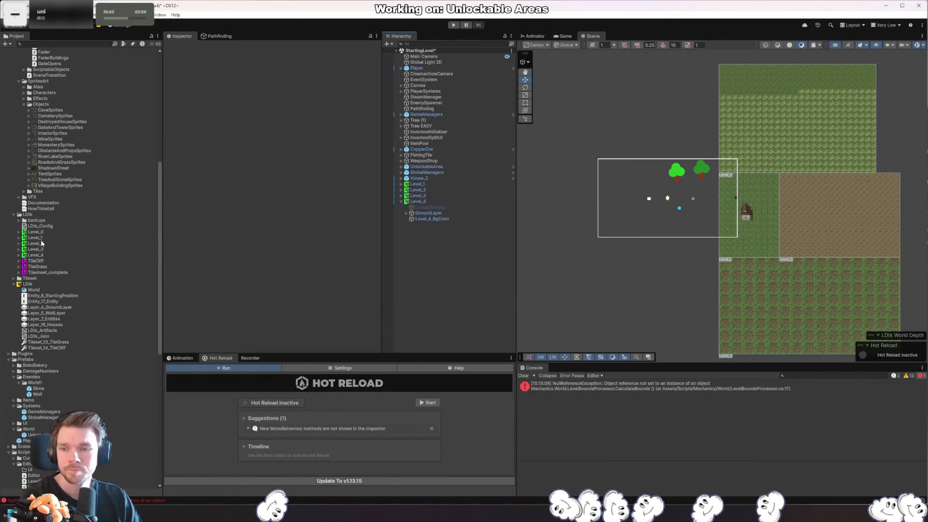
key("ctrl+z")
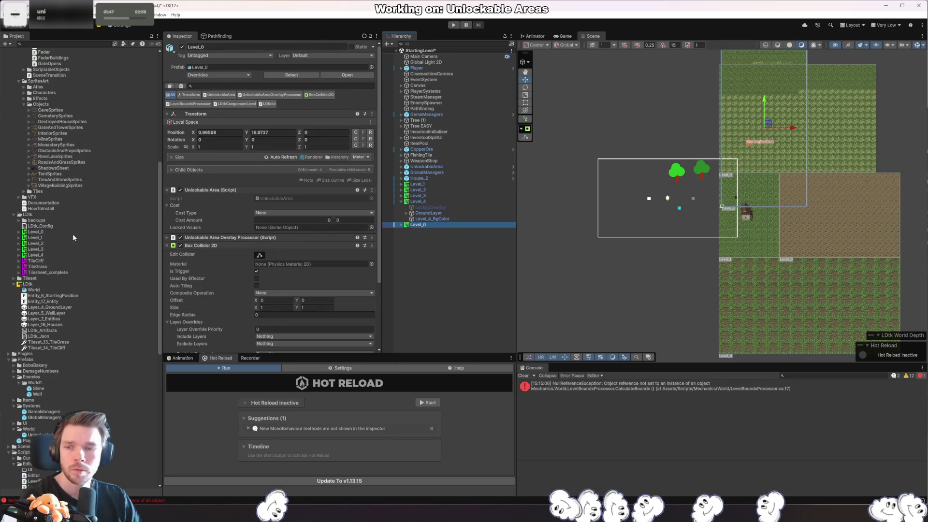
- Test a wider Box Collider 2D on Level_0, then set its Size X back to 1
left_click(99, 243)
scroll(323, 311, "down", 5)
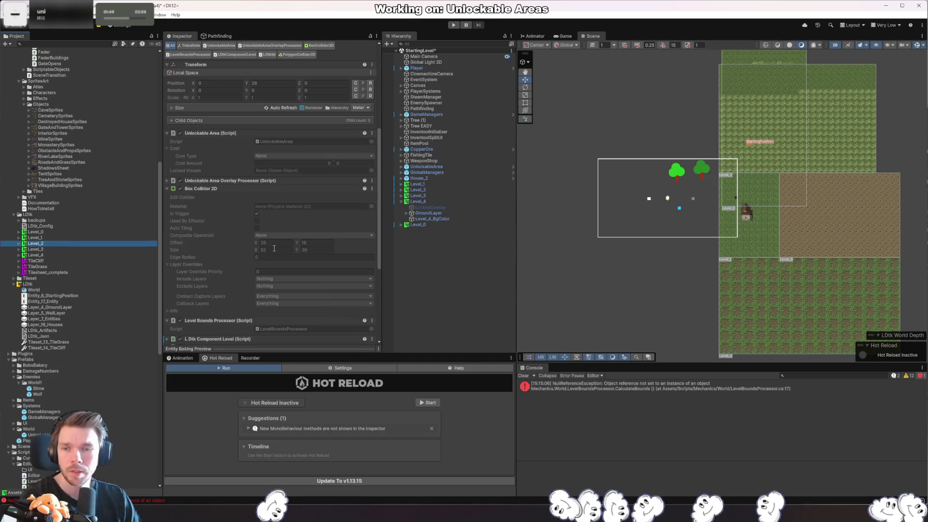
left_click(428, 224)
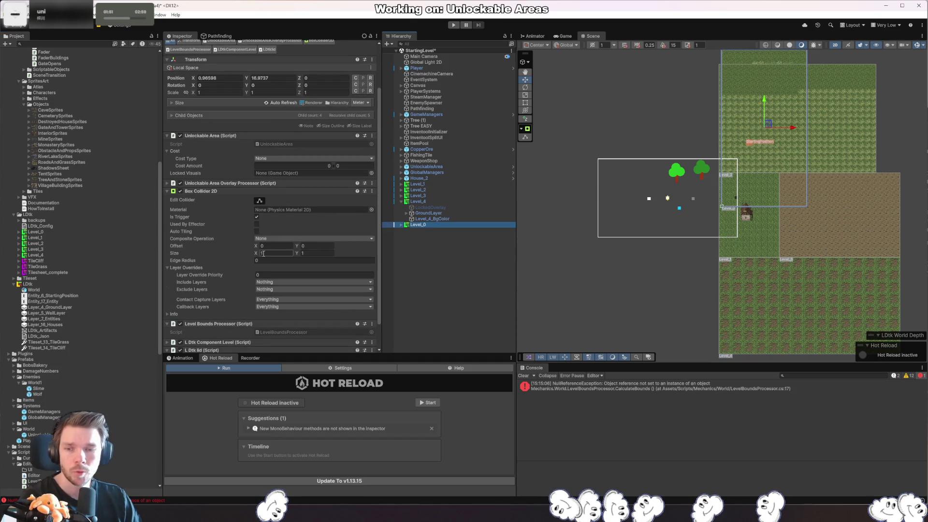
left_click_drag(256, 255, 514, 276)
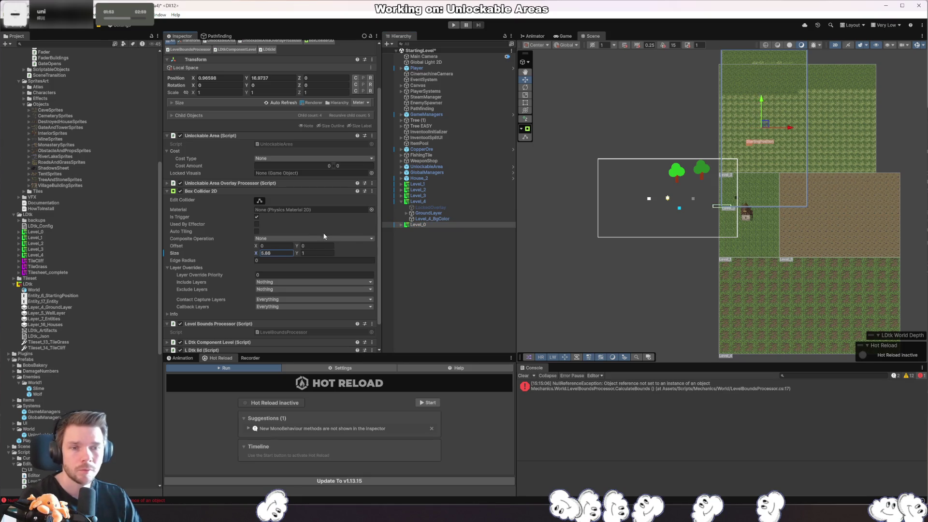
type("1")
- Show the Level_2 asset's import settings and save the LDtk project
left_click(35, 243)
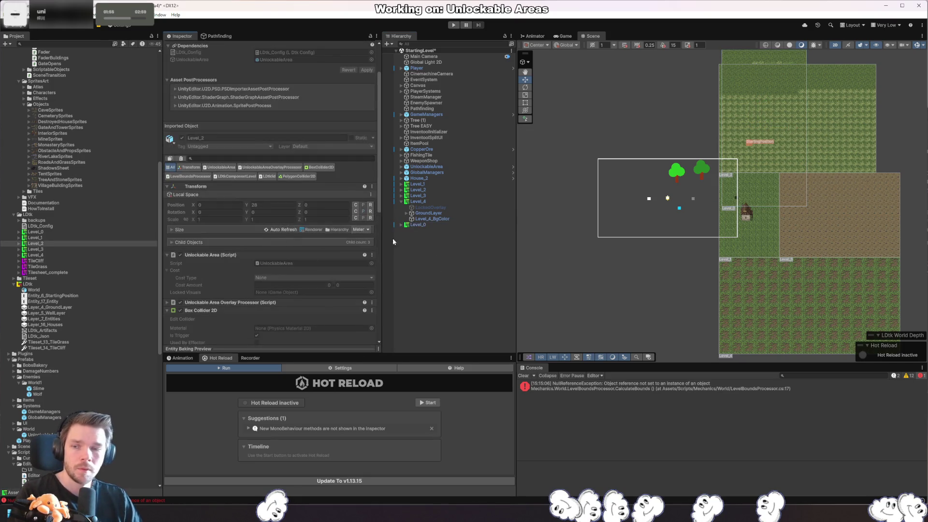
key("alt+Tab")
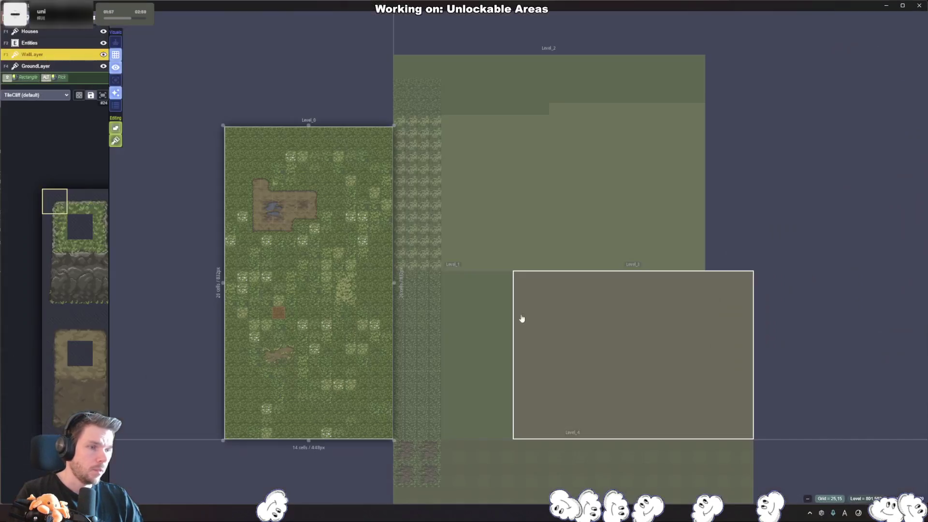
mouse_move(80, 268)
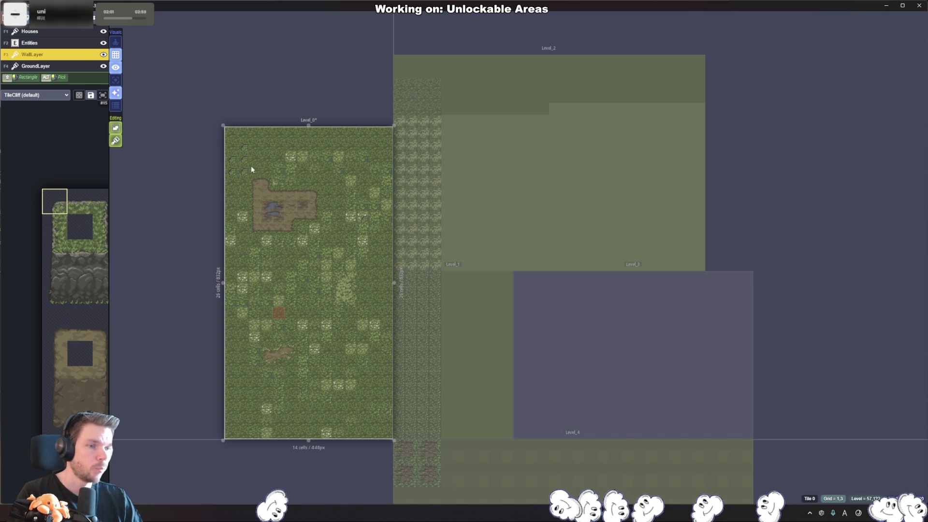
key("ctrl+s")
- Expand Level_0 and inspect GroundLayer and its nested Tiles tilemap in the Inspector
key("alt+Tab")
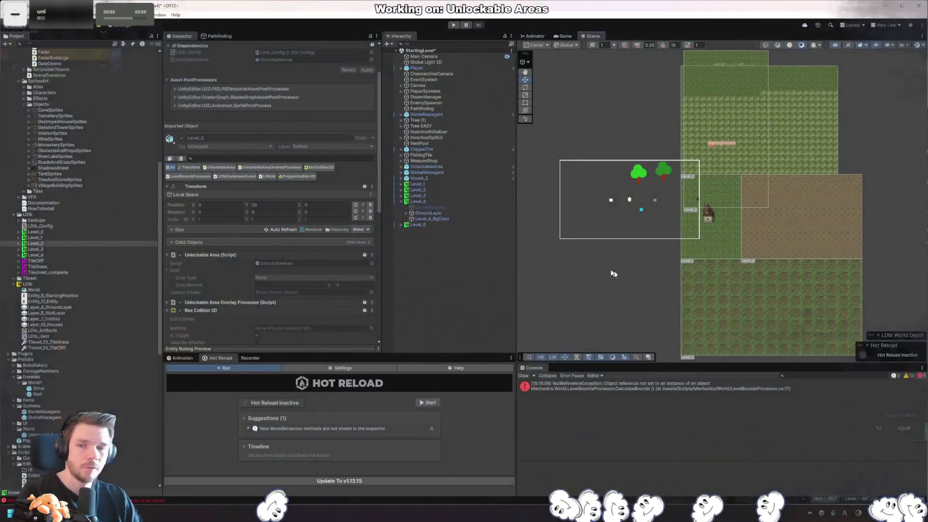
left_click(432, 213)
left_click(401, 224)
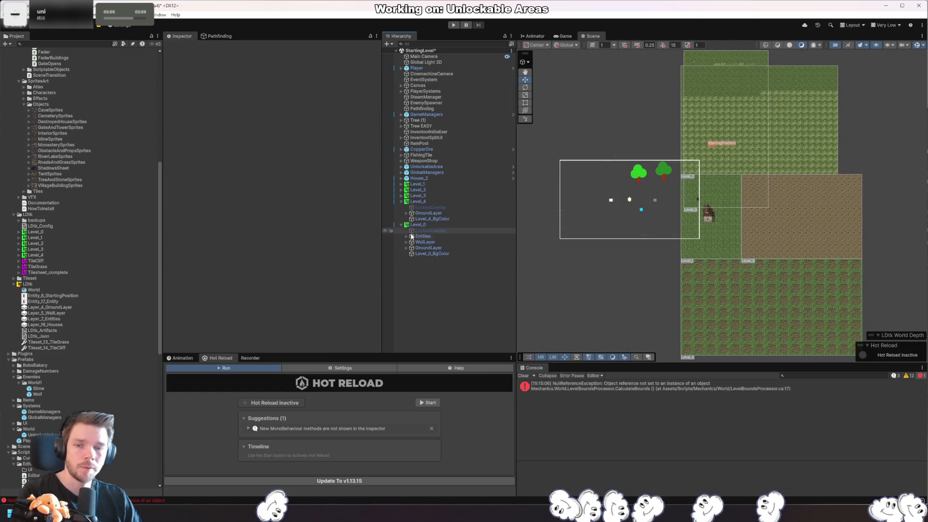
left_click(428, 248)
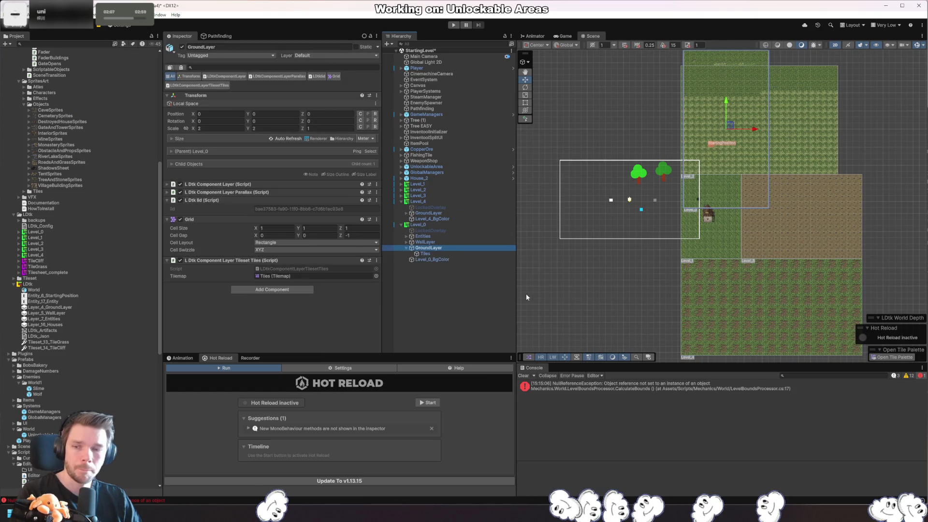
left_click(440, 253)
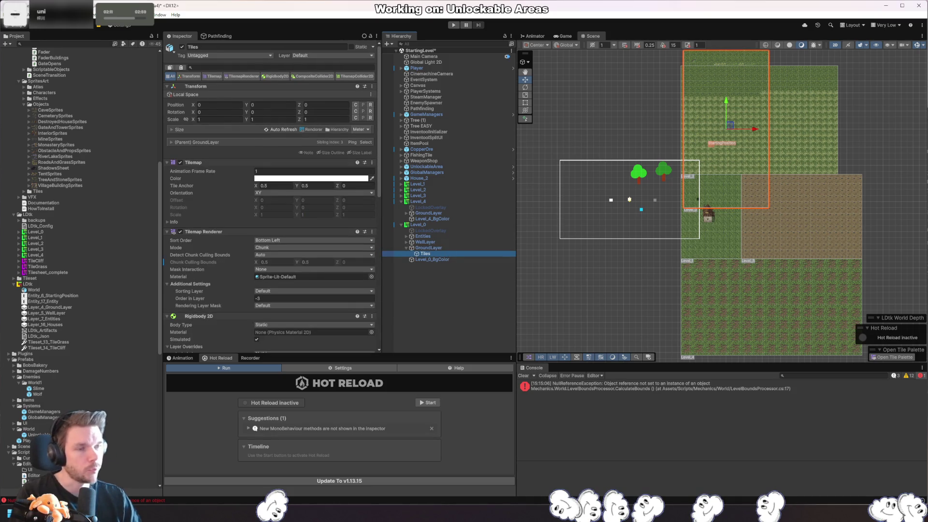
key("alt+Tab")
key("alt+Tab")
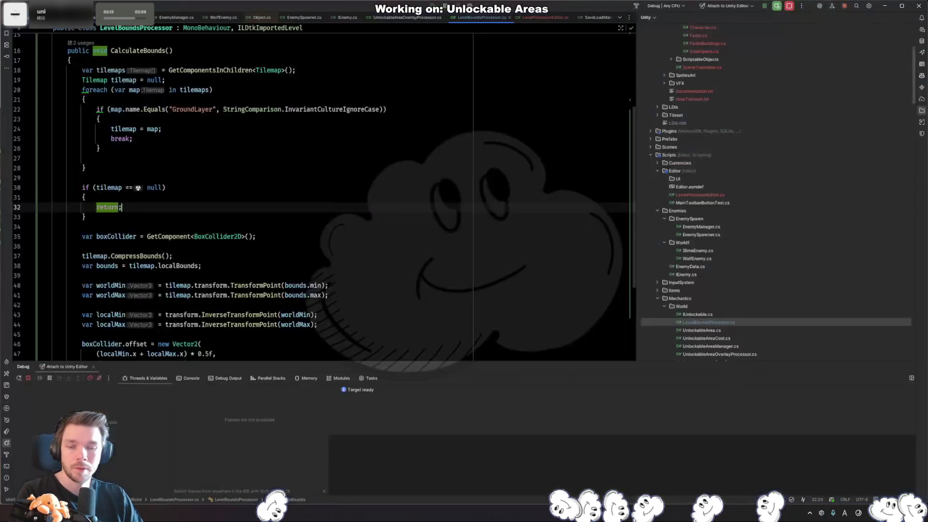
- Change line 22's map.name check to map.transform.parent.name in LevelBoundsProcessor.cs
left_click(376, 269)
left_click(309, 129)
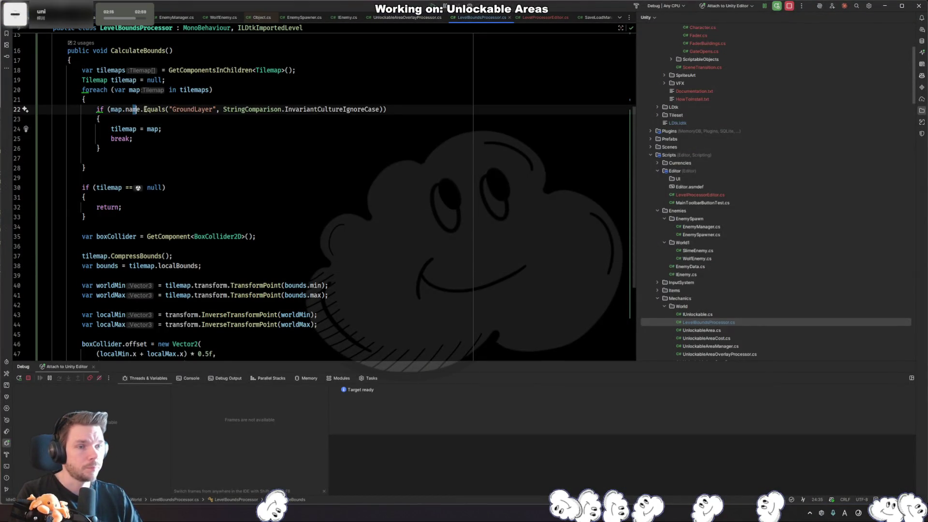
left_click(143, 109)
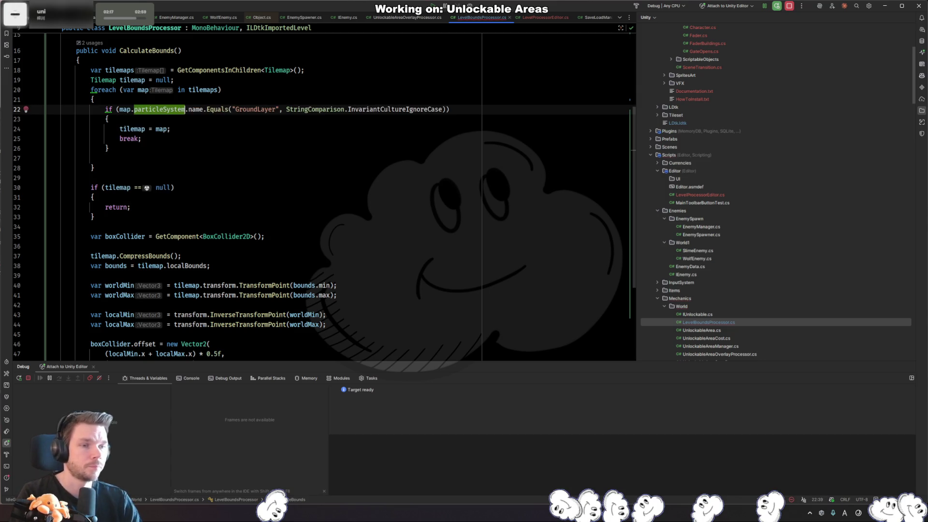
type("Par")
key("BackSpace")
key("BackSpace")
key("BackSpace")
type("transform.parent")
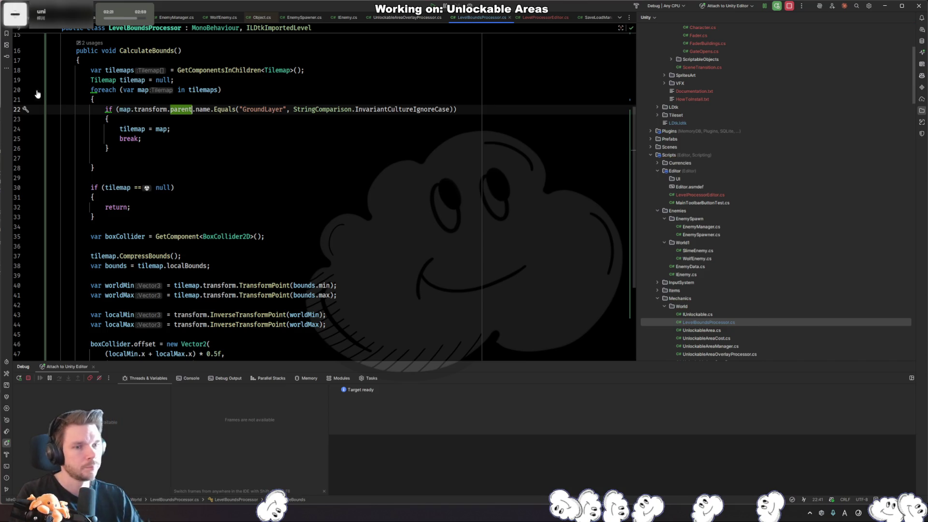
key("alt+Tab")
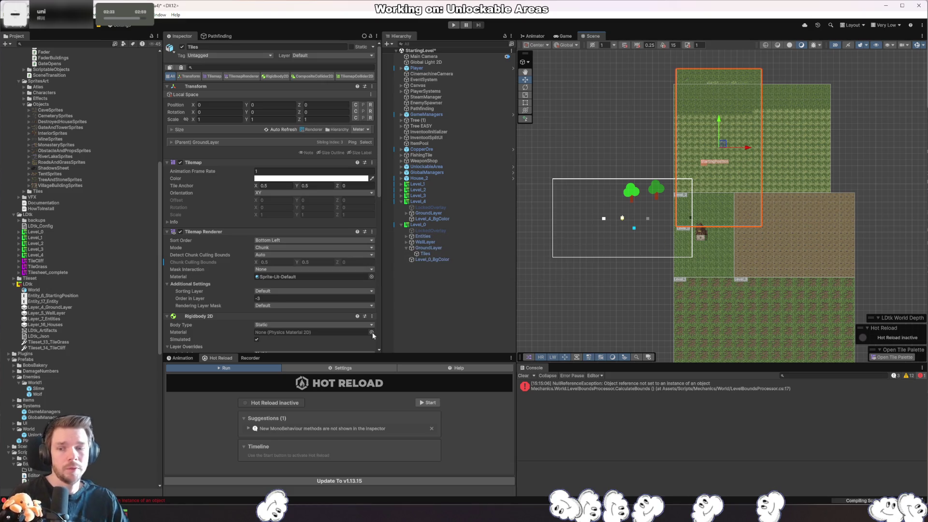
- Reimport the Level_0 asset for a 28 by 32 collider at offset 14, 26, and close Hot Reload
left_click(417, 224)
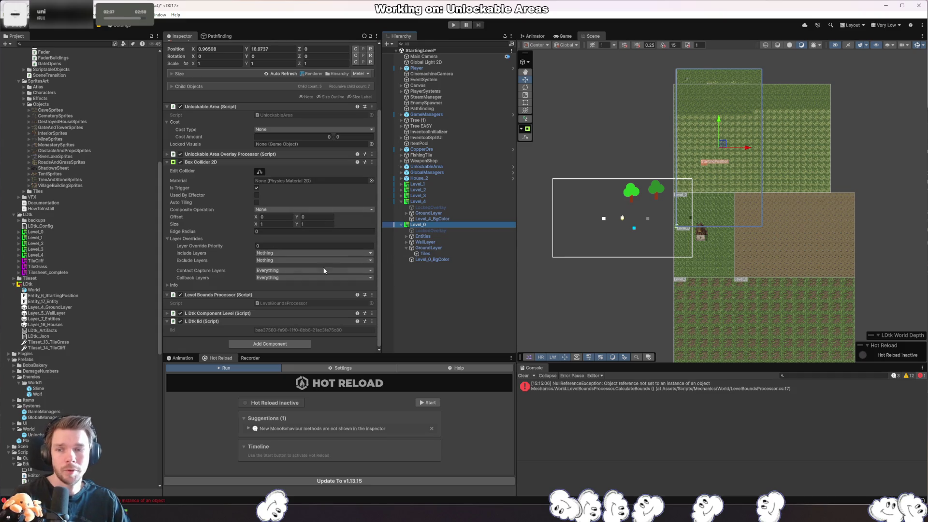
left_click(51, 232)
scroll(303, 260, "down", 3)
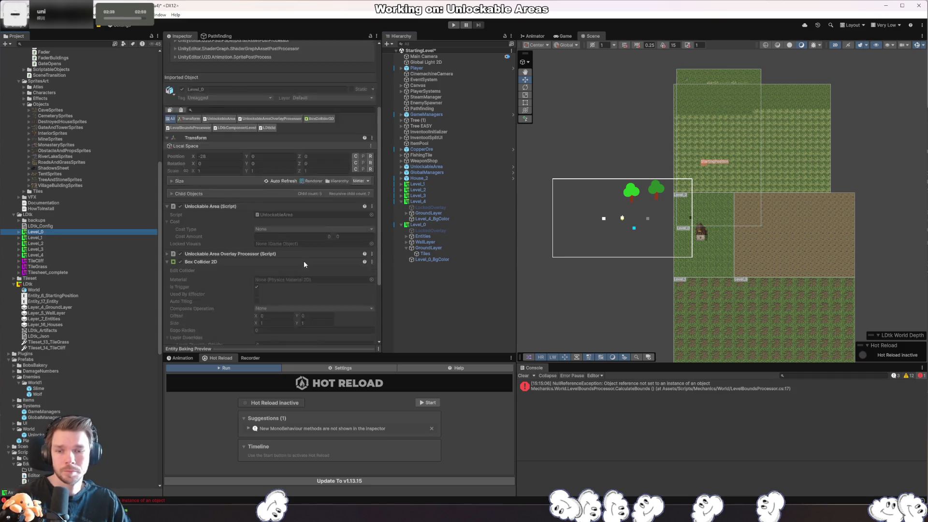
right_click(43, 233)
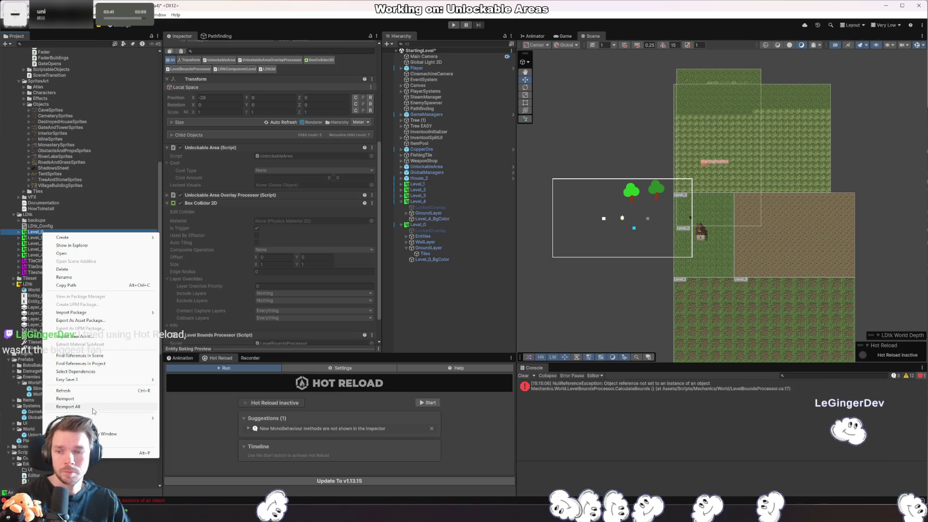
left_click(92, 371)
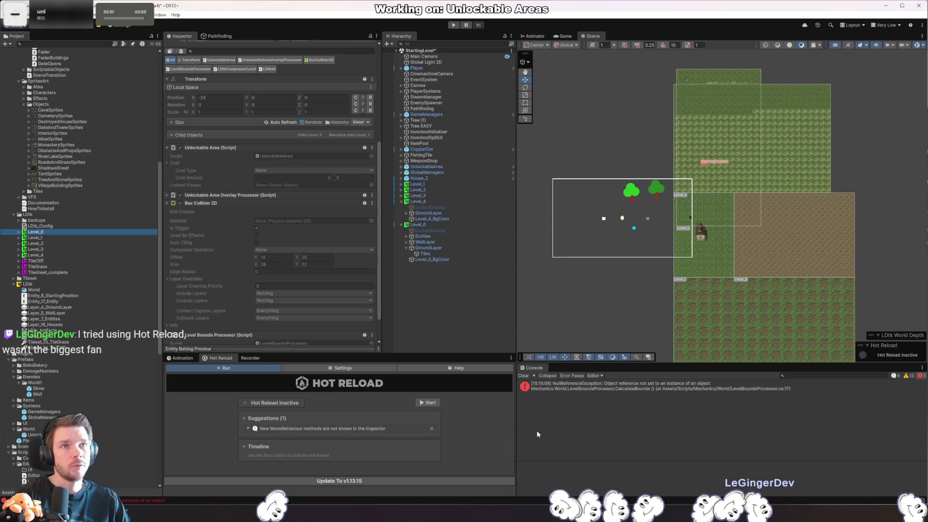
middle_click(220, 357)
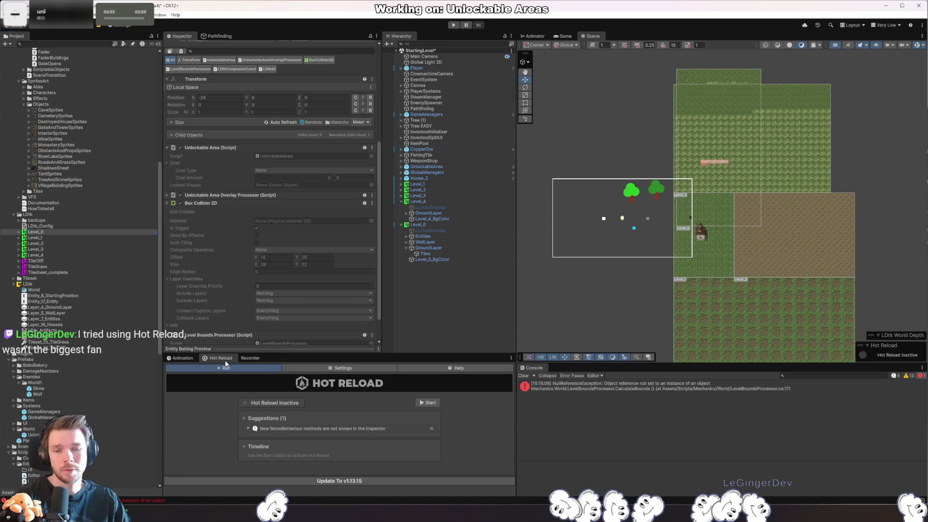
- Clear the console and revert Level_0's position to the prefab value -28, 0, 0
left_click(525, 376)
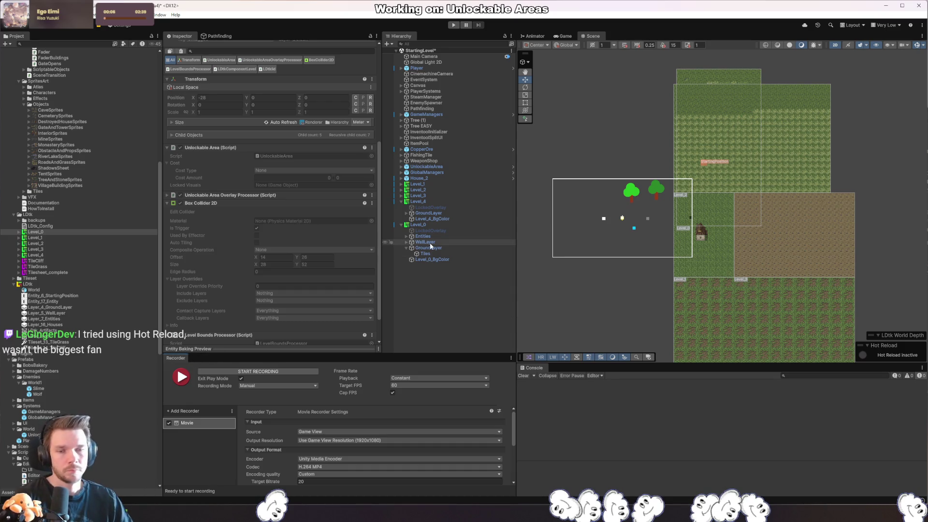
left_click(432, 275)
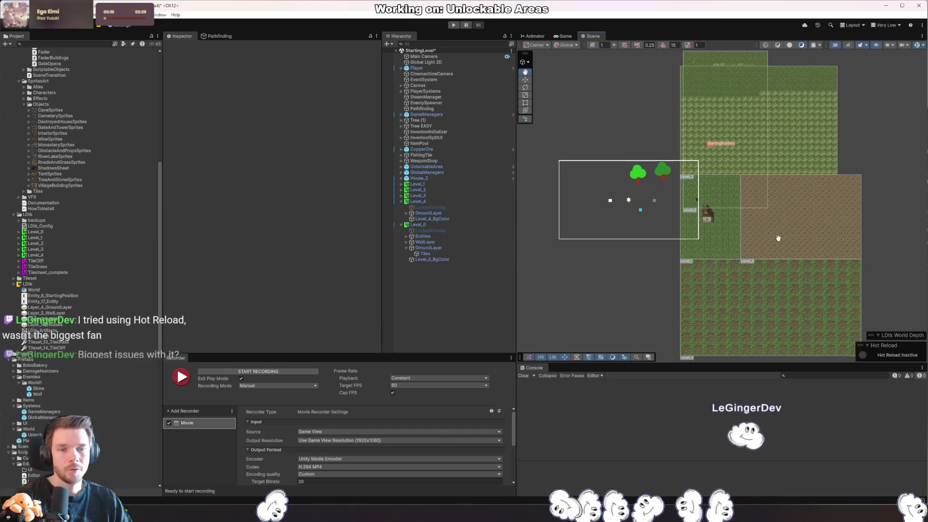
left_click(439, 224)
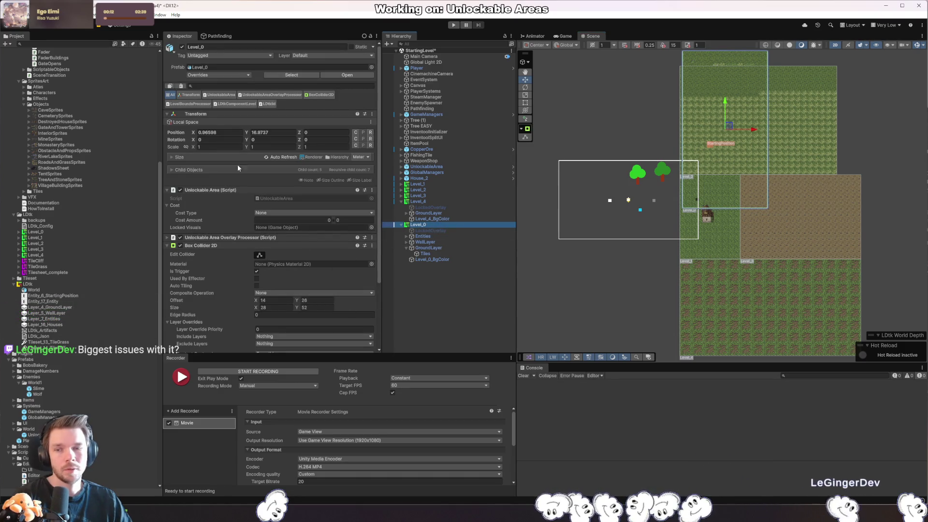
right_click(180, 133)
left_click(217, 170)
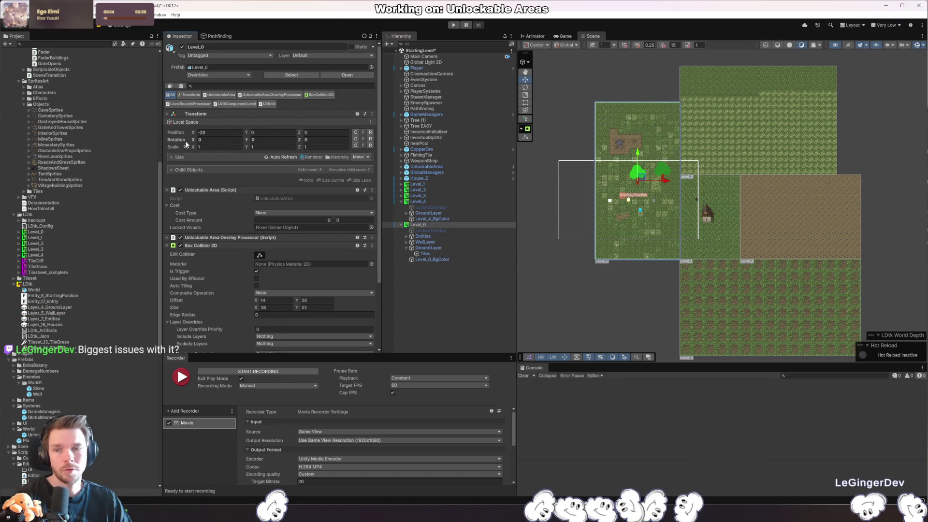
right_click(184, 139)
left_click(238, 179)
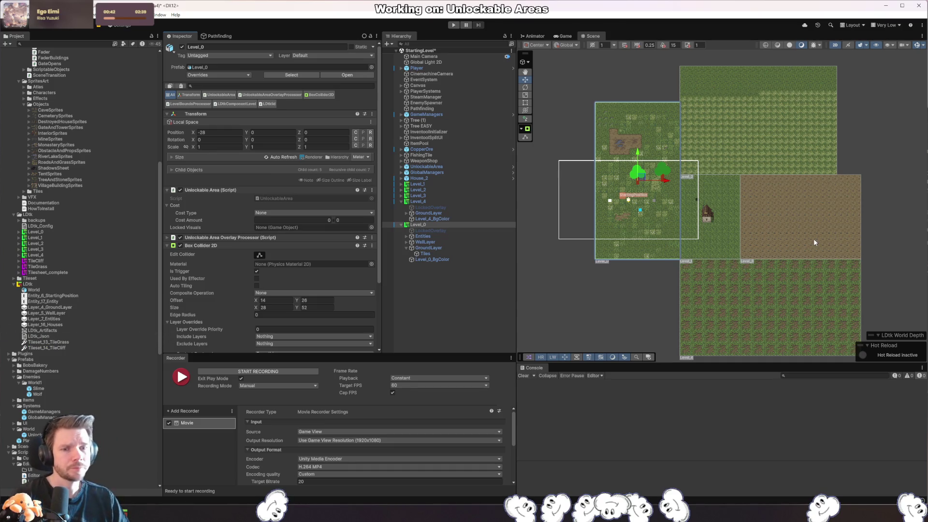
- Pan the Scene view toward Level_0 and enter Play mode
mouse_move(811, 253)
left_mouse_down()
mouse_move(830, 251)
mouse_move(674, 261)
mouse_move(680, 163)
left_mouse_up()
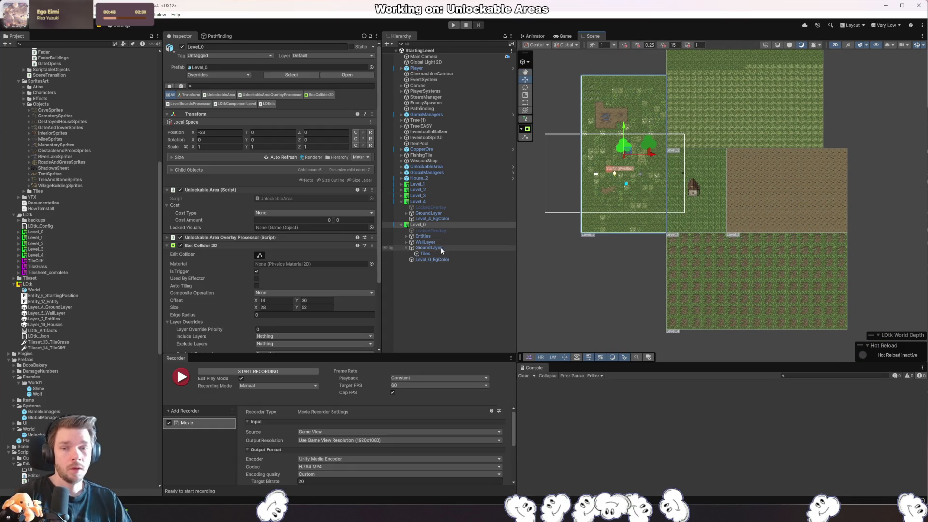
scroll(604, 208, "up", 5)
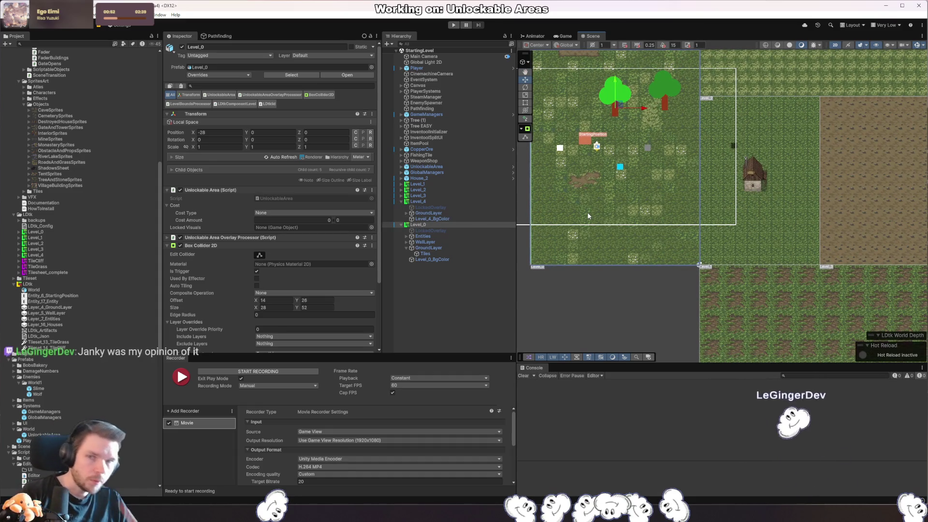
left_click(454, 25)
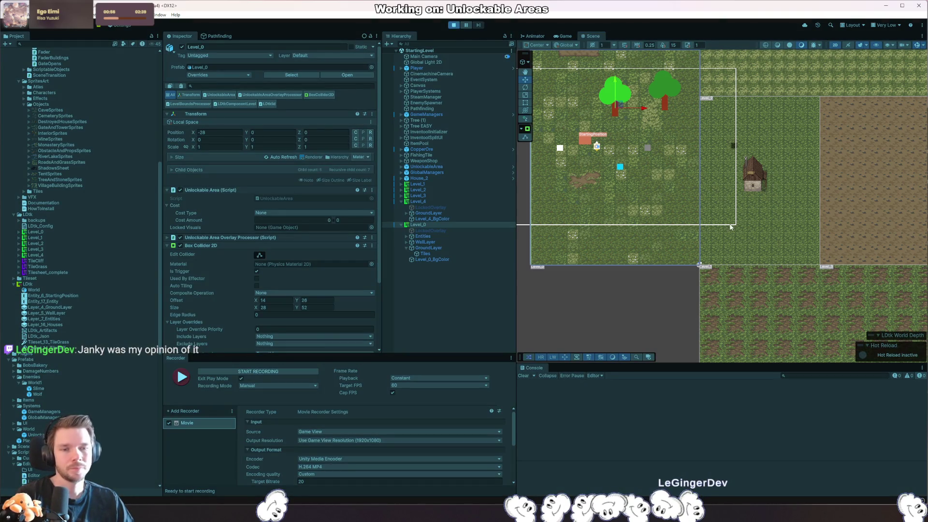
- Walk the player right and down, then stop Play mode
key("d")
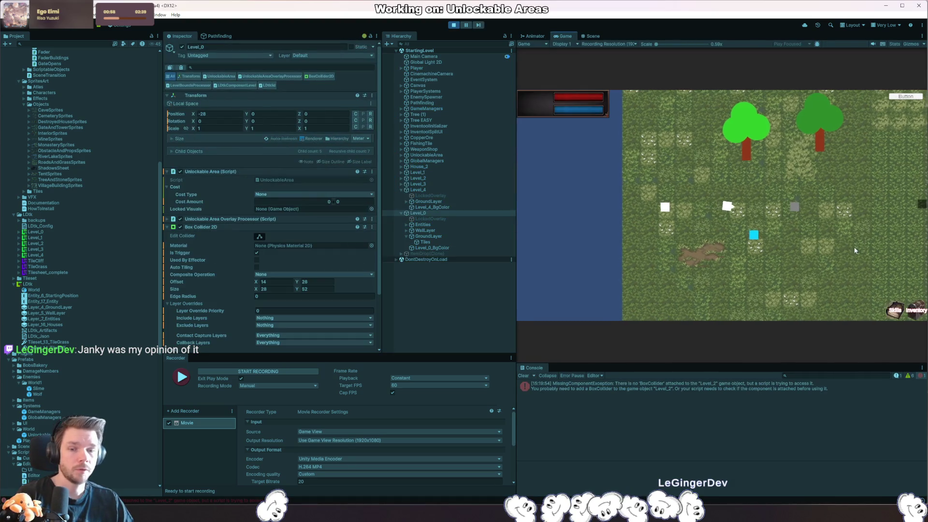
key("s")
key("ctrl+p")
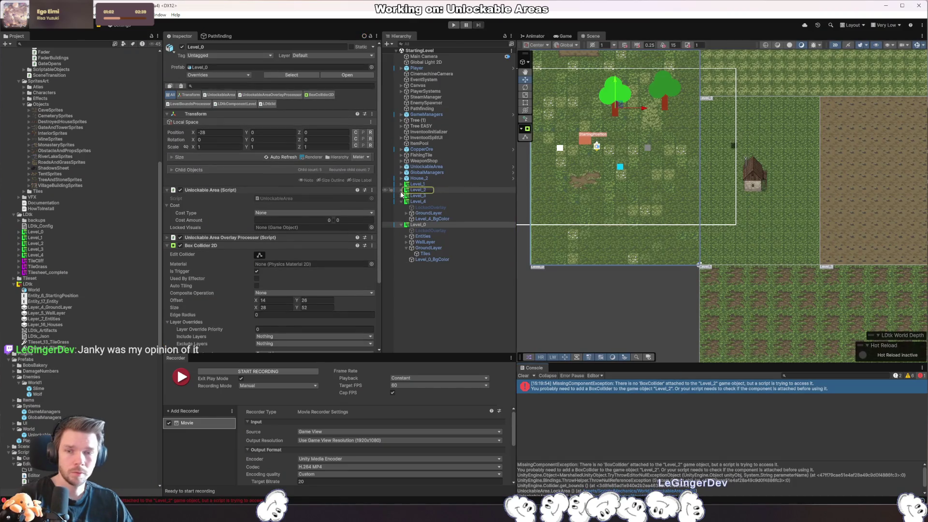
- Expand and select Level_2, then show the LDtk project's import settings
left_click(406, 189)
left_click(463, 189)
scroll(317, 246, "down", 10)
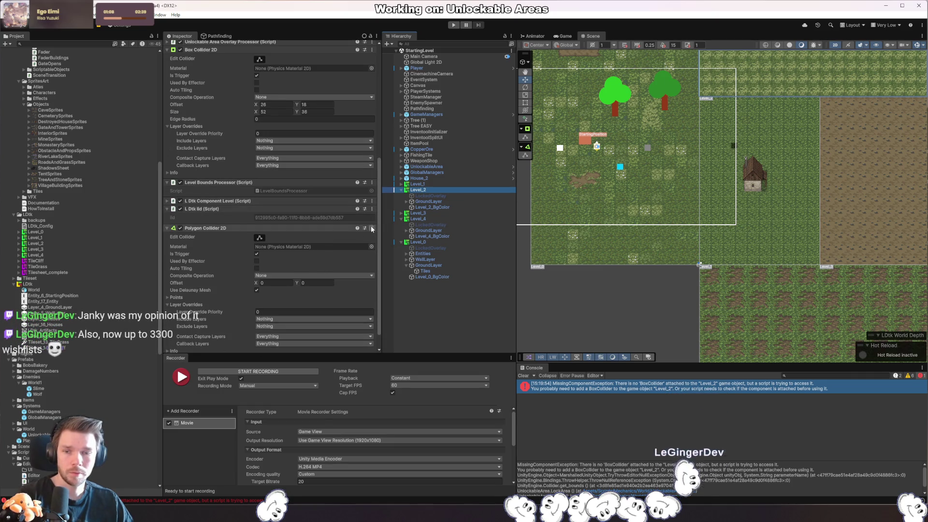
left_click(29, 283)
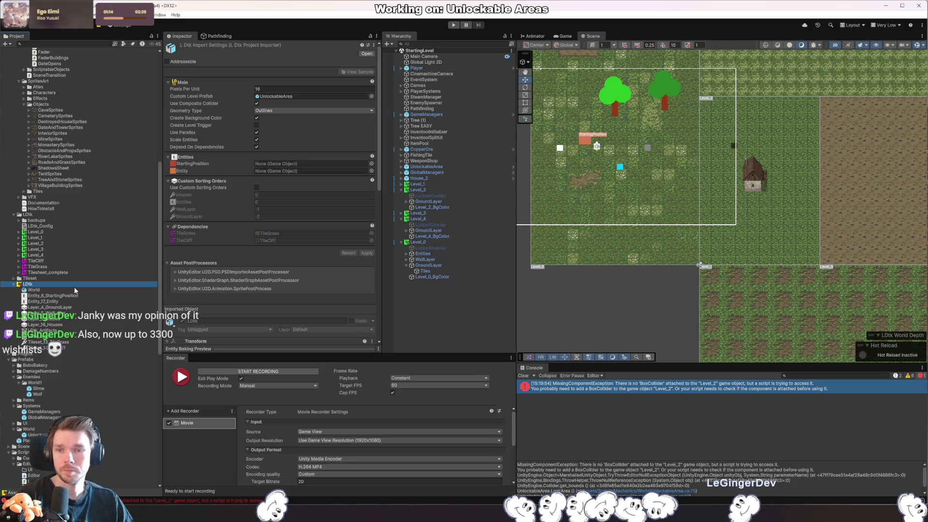
- Inspect the box collider setup on the Level_4, Level_2 and Level_0 asset files
left_click(46, 255)
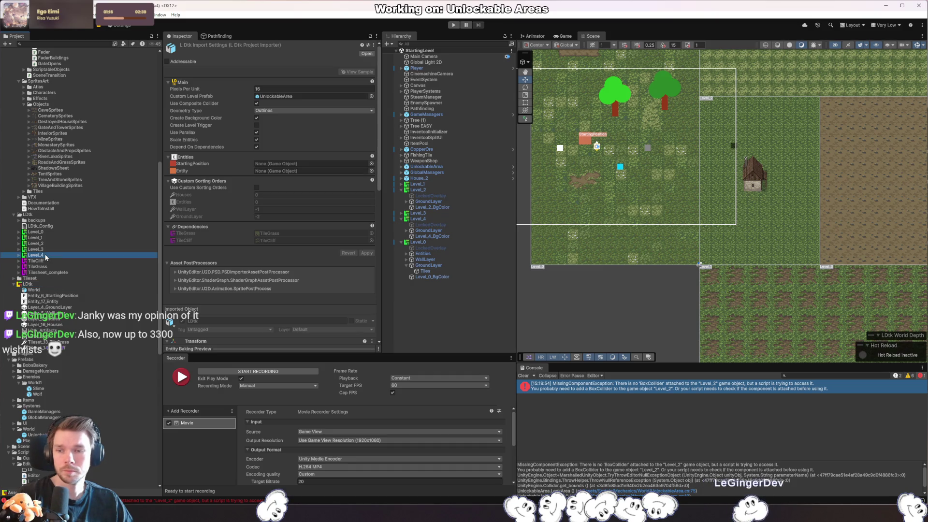
left_click(52, 243)
scroll(278, 292, "down", 5)
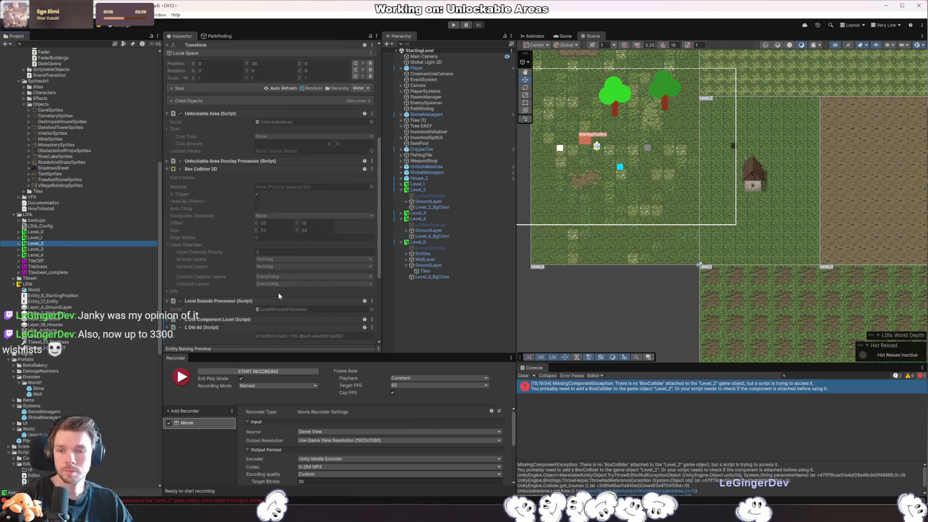
left_click(57, 232)
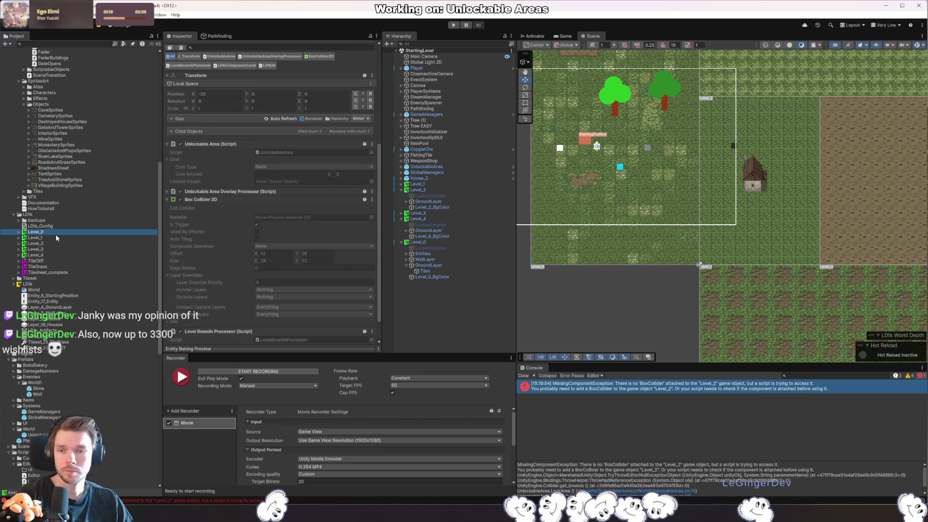
scroll(261, 279, "down", 2)
left_click(76, 254)
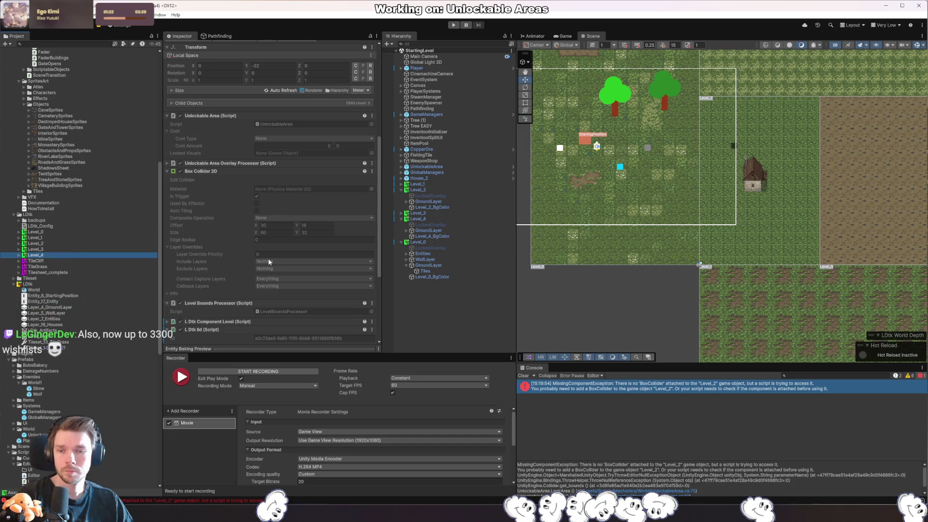
scroll(259, 273, "down", 2)
- Select Level_0 through Level_4 and reimport all five level files
left_click(35, 226, "shift")
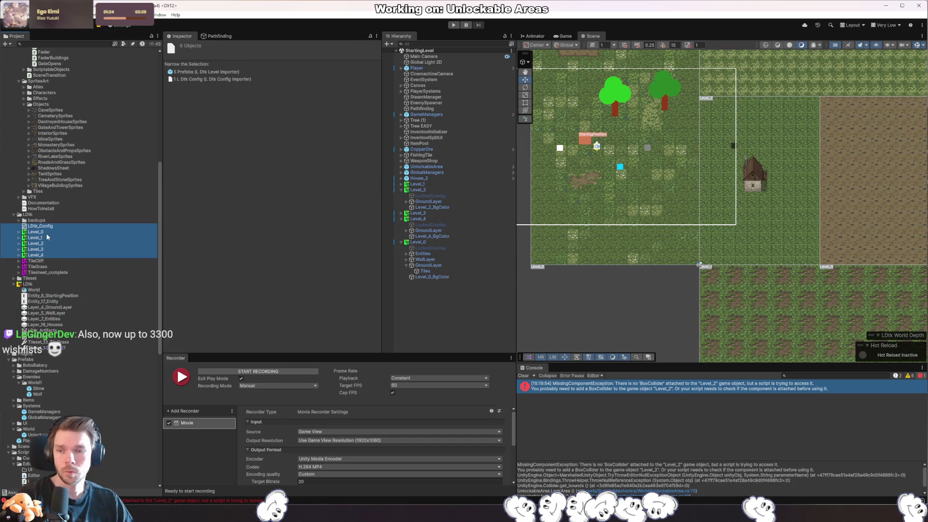
left_click(47, 232, "shift")
right_click(45, 233)
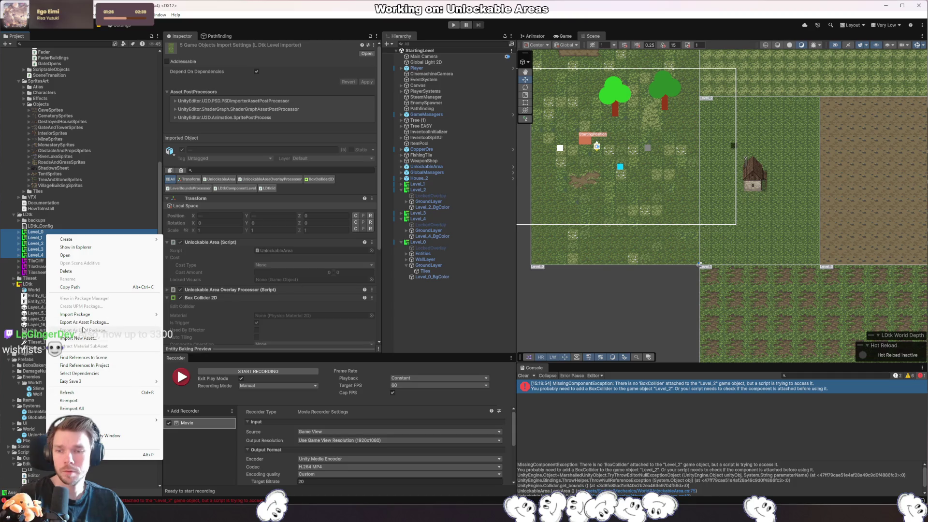
left_click(111, 400)
scroll(223, 301, "down", 5)
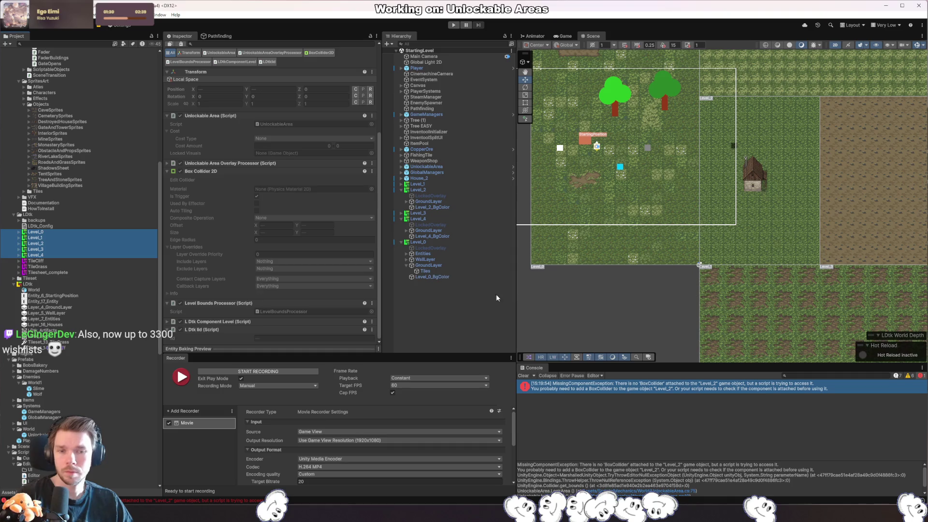
- Run the game, resume past the exception, and stop Play mode
left_click(457, 28)
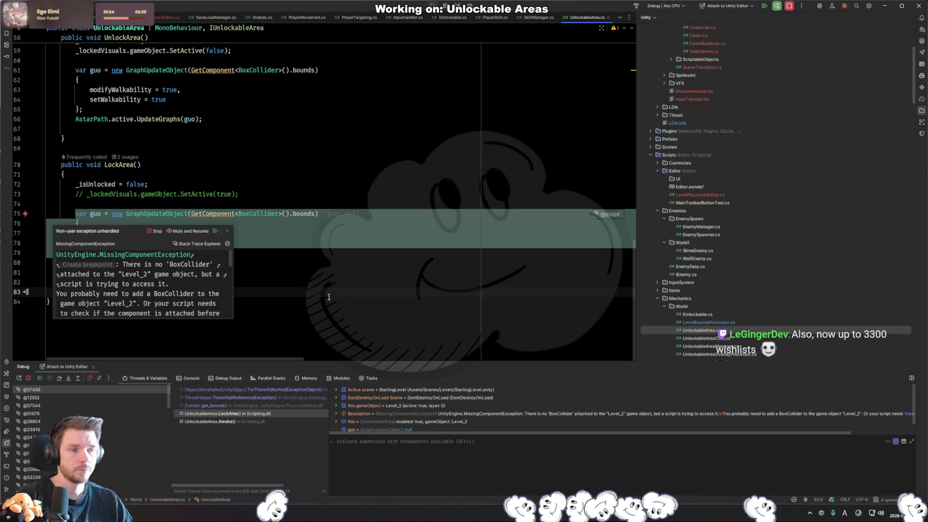
key("F9")
key("alt+Tab")
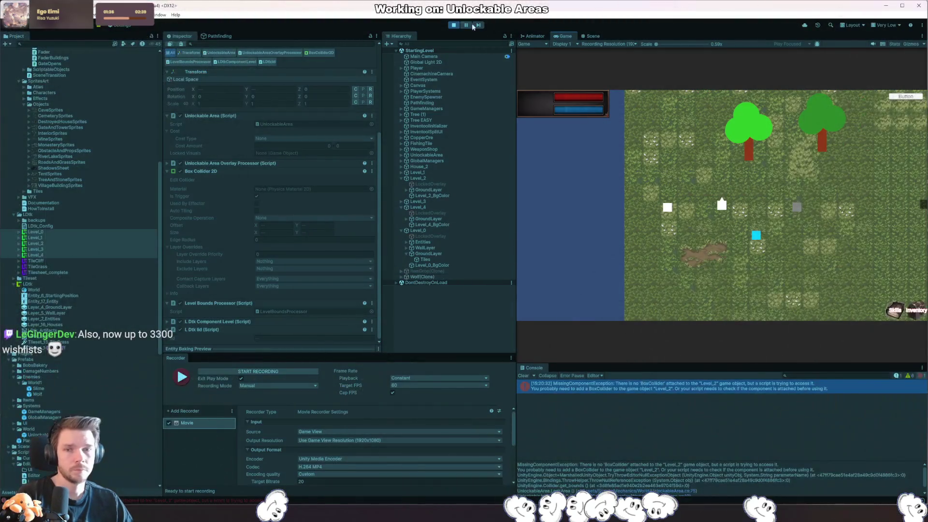
left_click(455, 26)
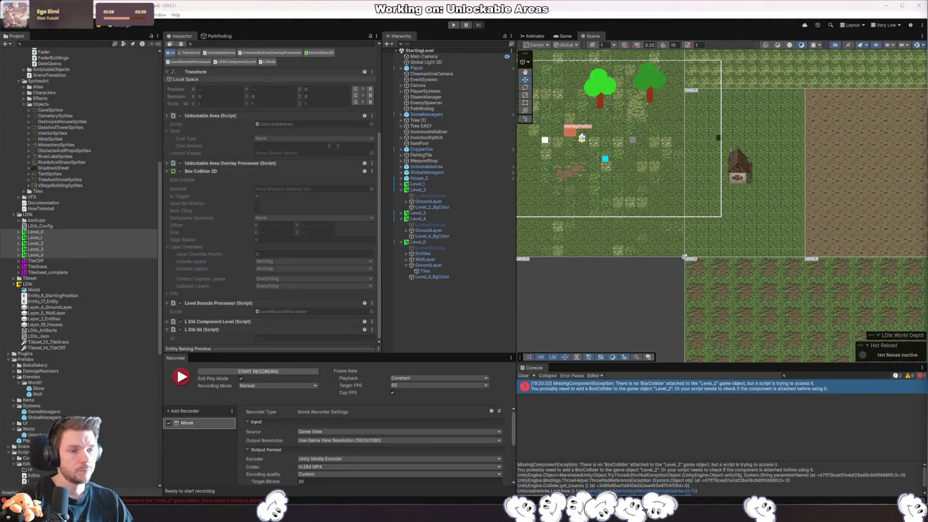
key("alt+Tab")
- Mark LockArea's GetComponent call on line 75 and inspect Level_2's components in Unity
left_click(224, 215)
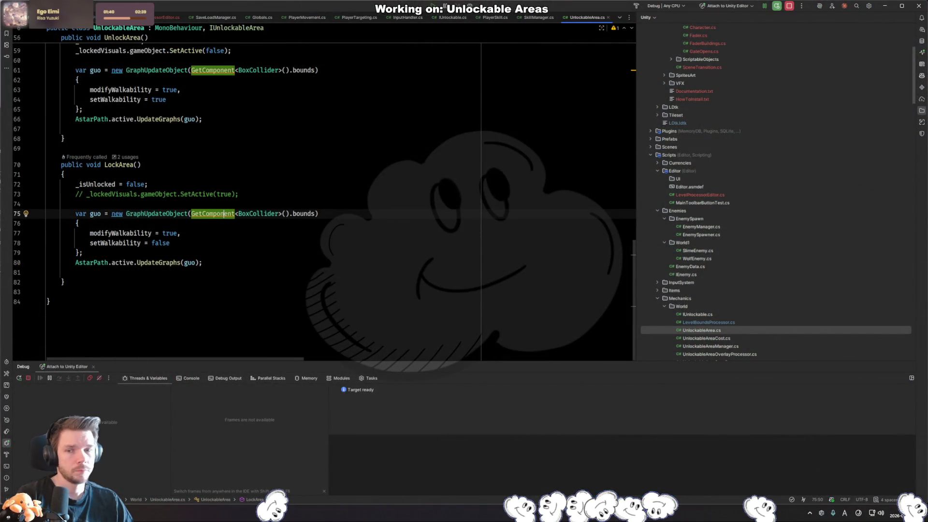
key("alt+Tab")
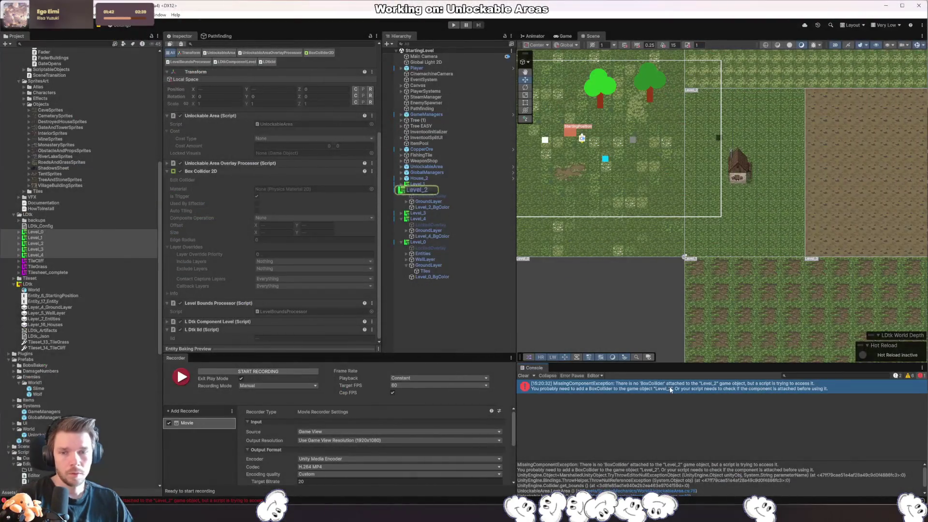
left_click(429, 191)
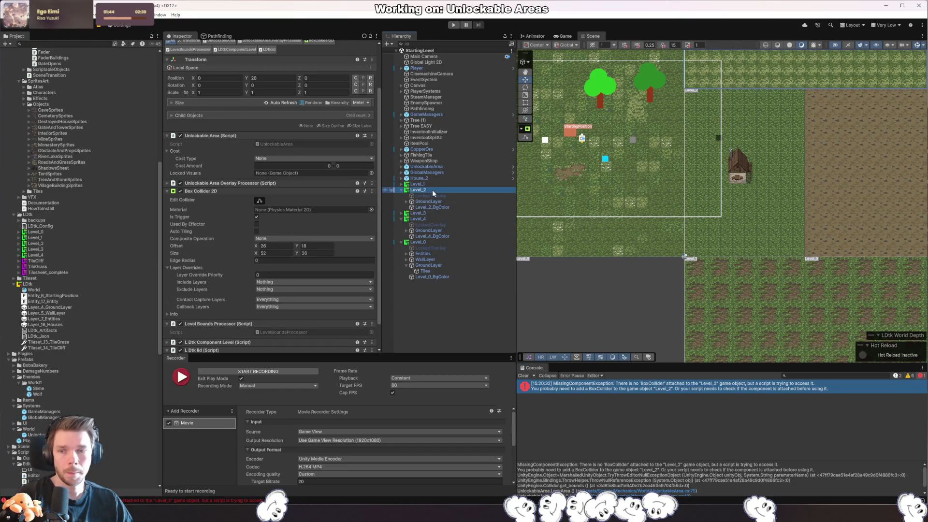
scroll(288, 236, "down", 2)
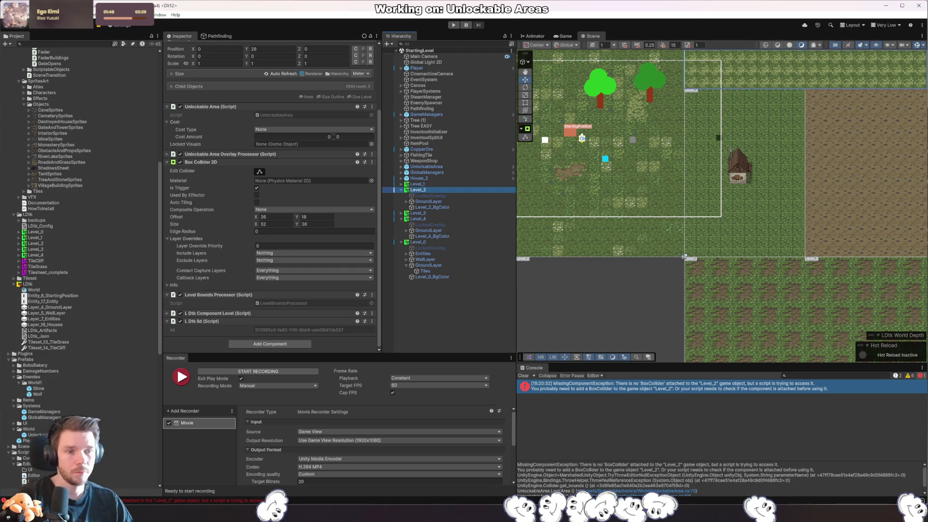
key("alt+Tab")
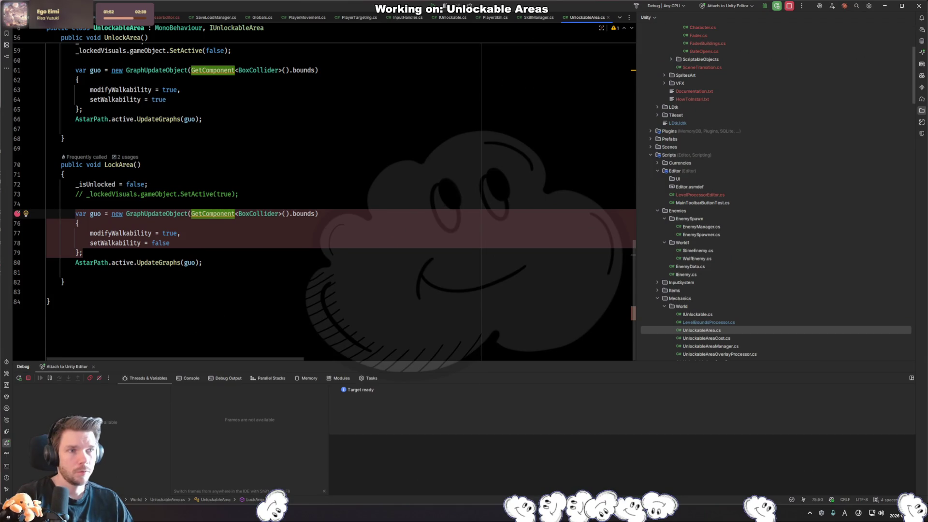
key("alt+Tab")
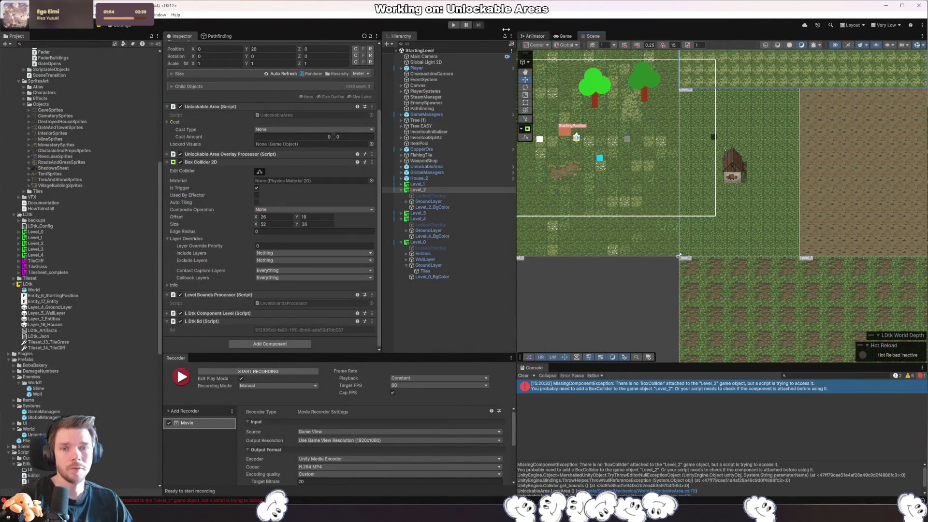
- Replay to hit the breakpoint, step over line 75 to trigger the MissingComponentException, then resume
left_click(452, 25)
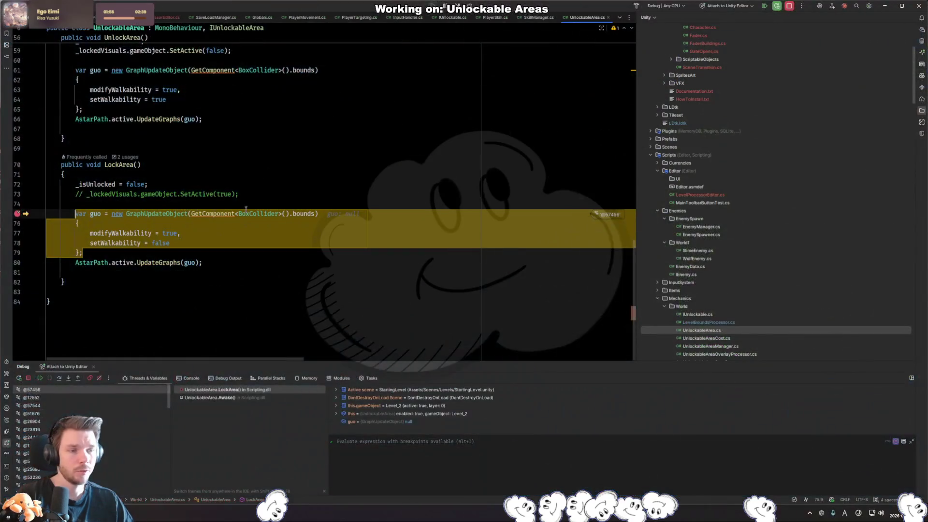
left_click(242, 253)
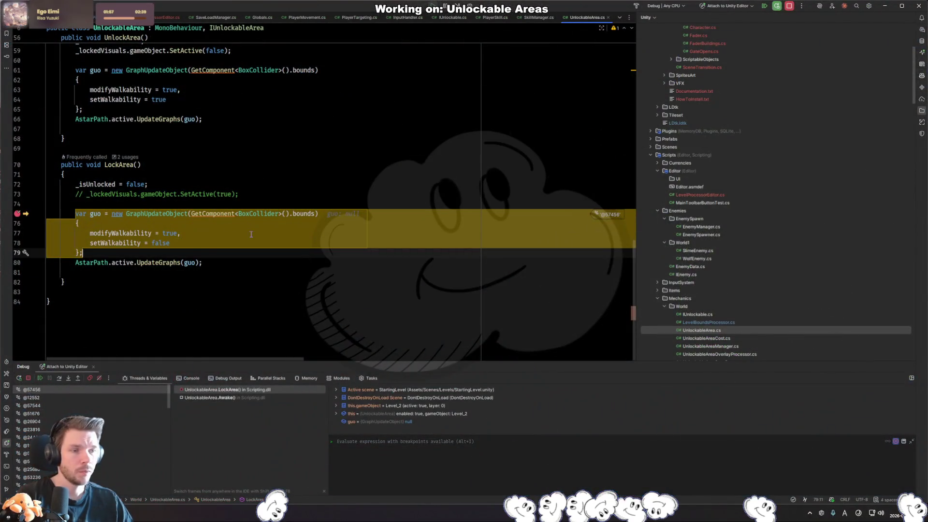
left_click(222, 270)
key("F8")
key("F9")
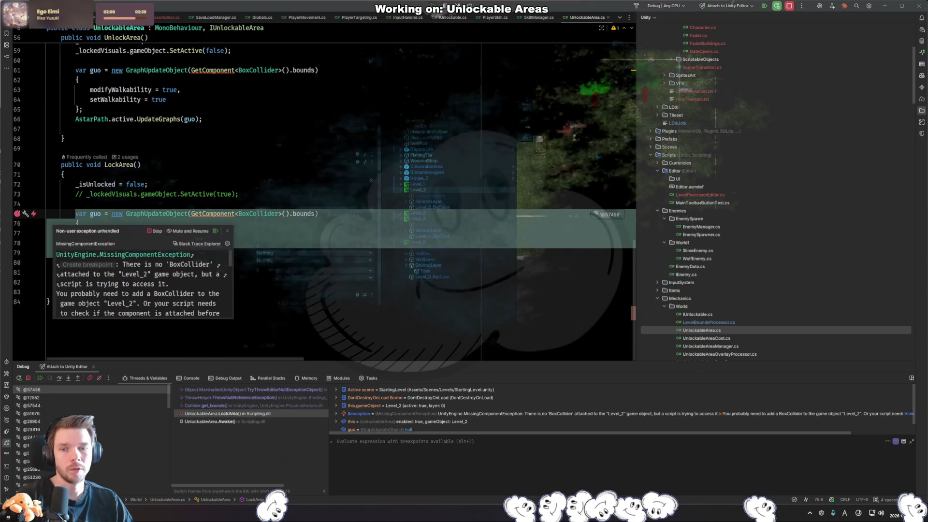
key("alt+Tab")
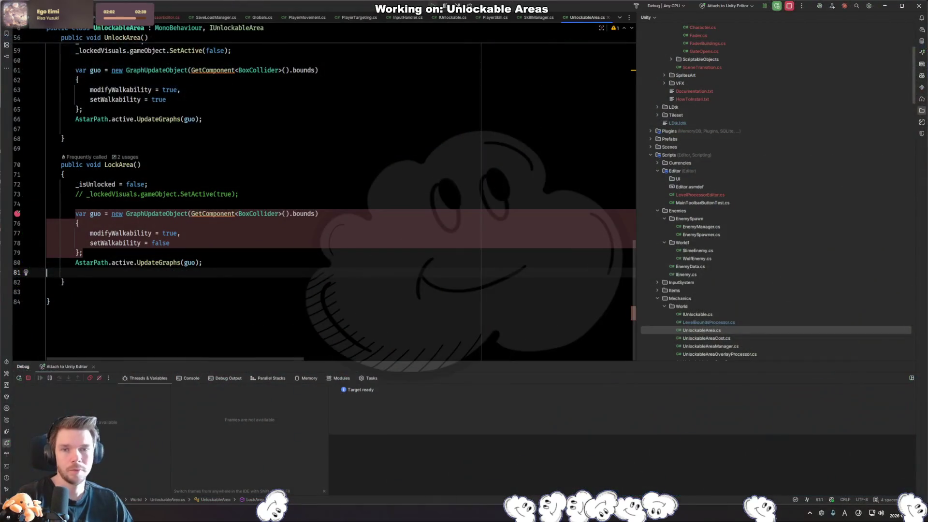
- Change LockArea's line 75 to GetComponent<BoxCollider2D>()
left_click(285, 213)
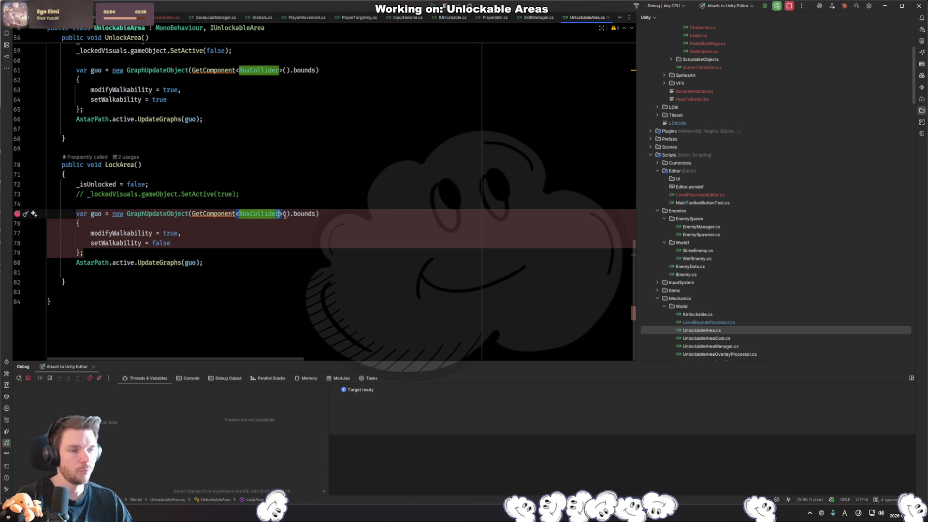
key("ctrl+z")
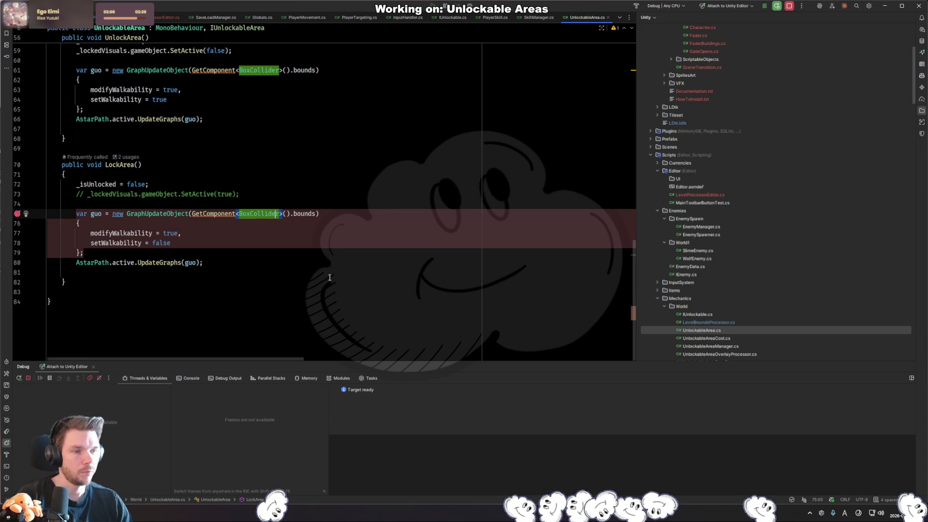
key("Right")
type("2")
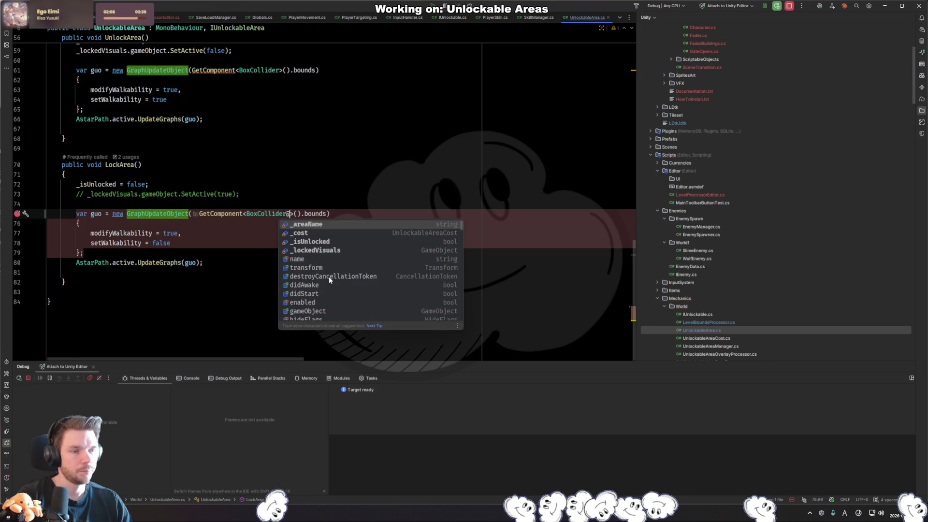
key("Escape")
type("D")
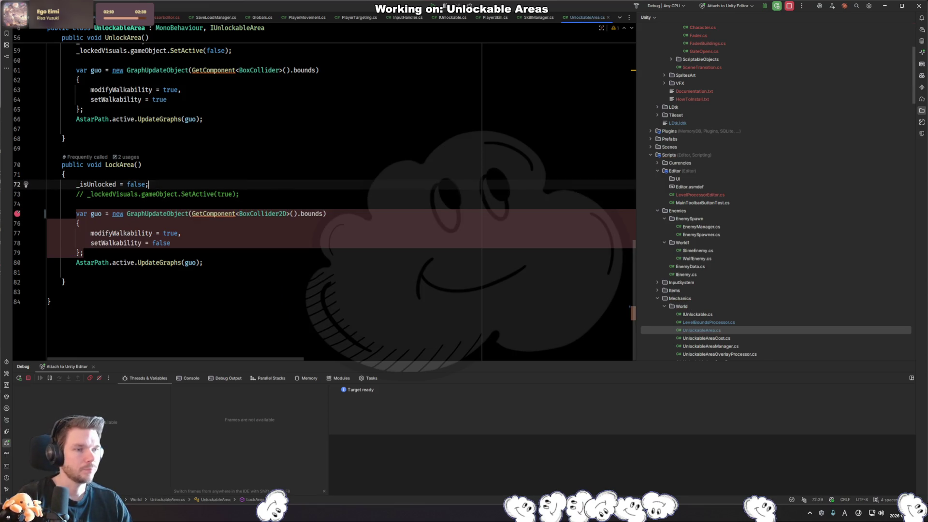
- Switch UnlockArea's collider type to BoxCollider2D and clear the LockArea breakpoint
left_click(282, 70)
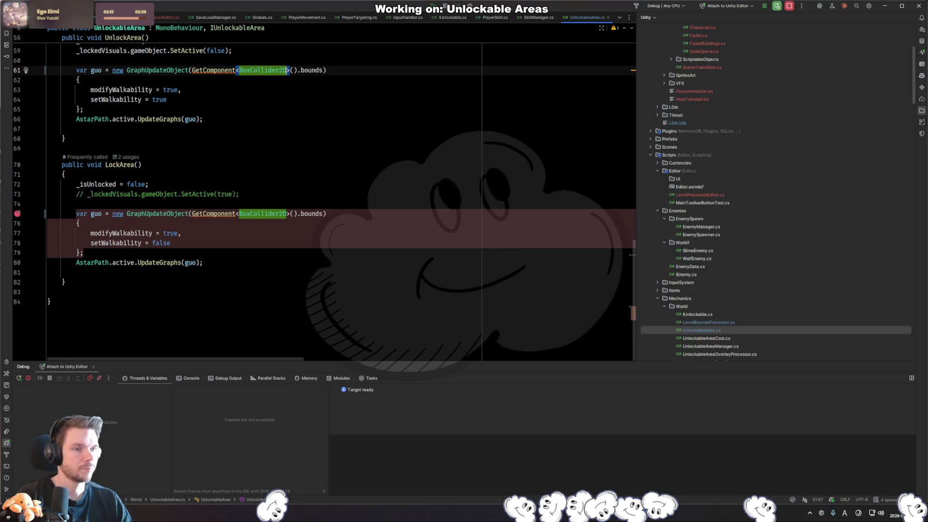
scroll(453, 260, "up", 9)
scroll(454, 259, "down", 9)
left_click(410, 232)
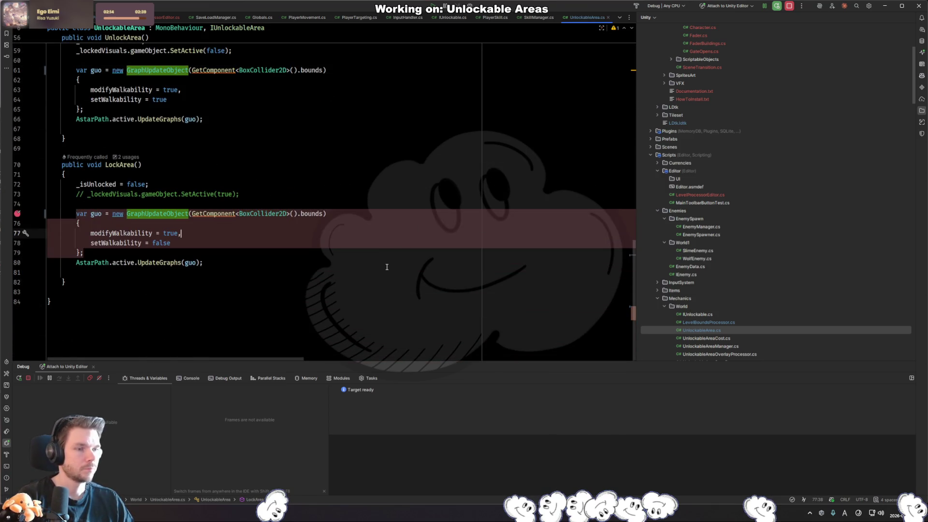
left_click(19, 213)
key("alt+Tab")
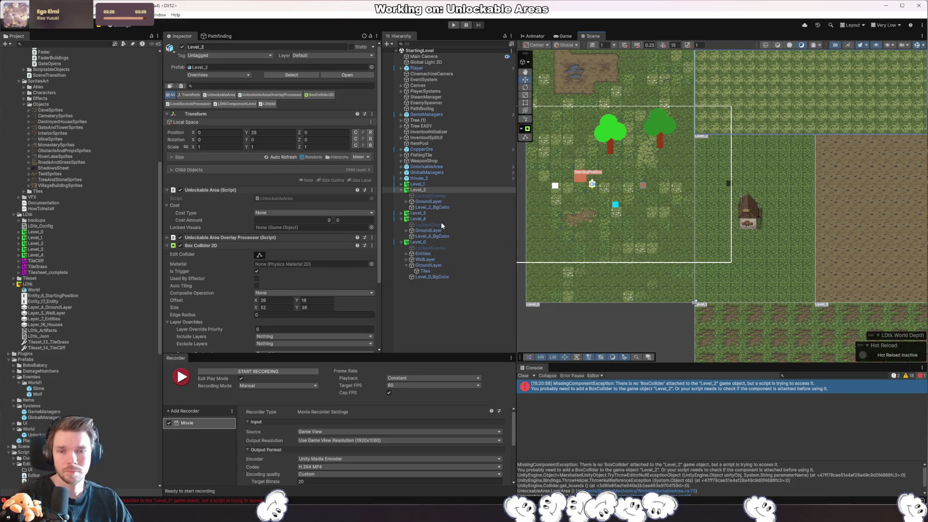
- Check the Level_4 and Level_2 colliders, collapse Level_2, and select Level_0
left_click(419, 219)
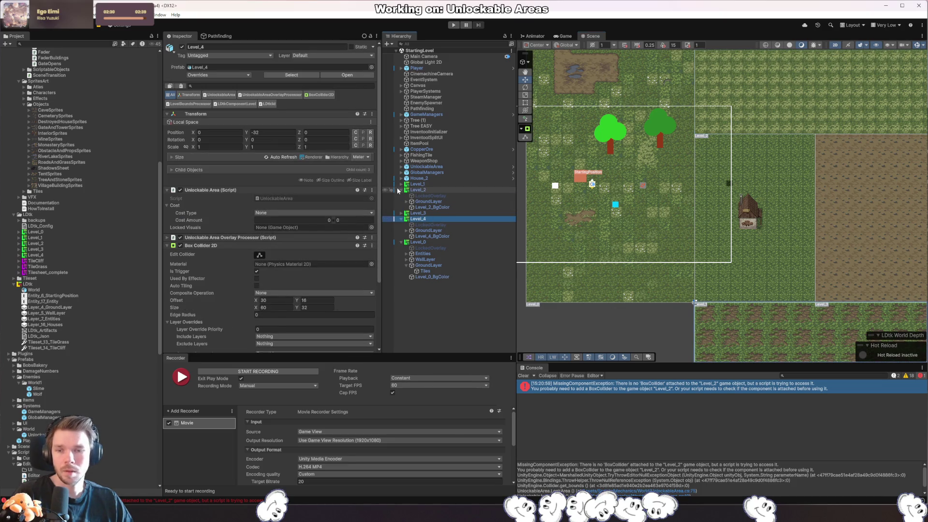
left_click(415, 189)
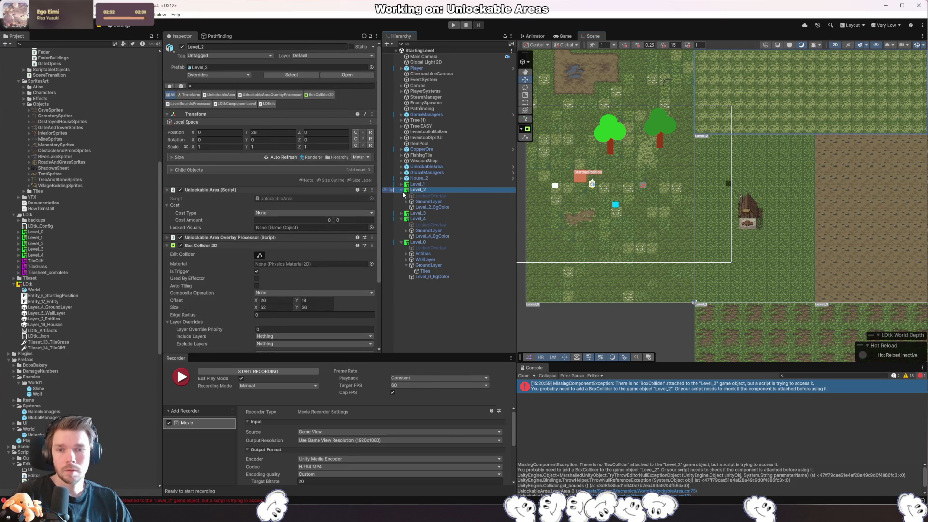
key("Left")
left_click(557, 227)
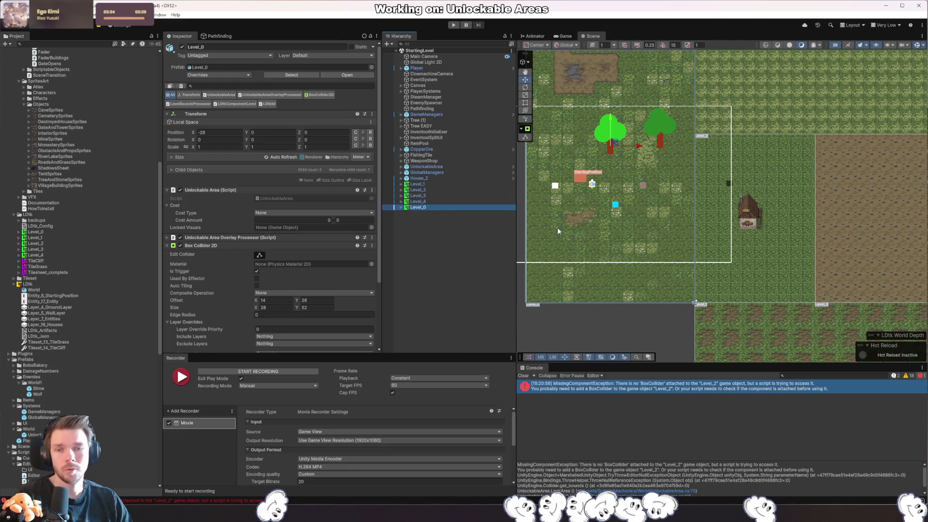
- Play the game, walk the player right then down-left, and stop Play mode
key("ctrl+p")
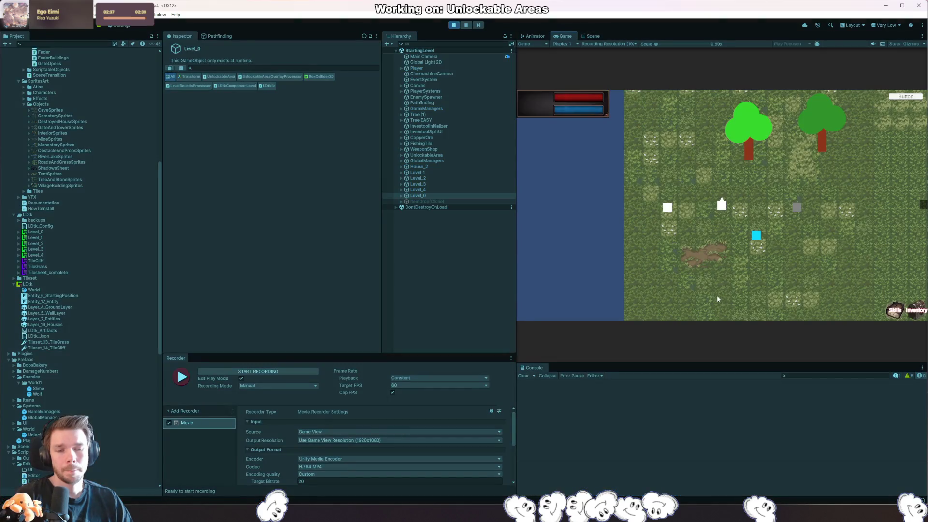
left_click(860, 245)
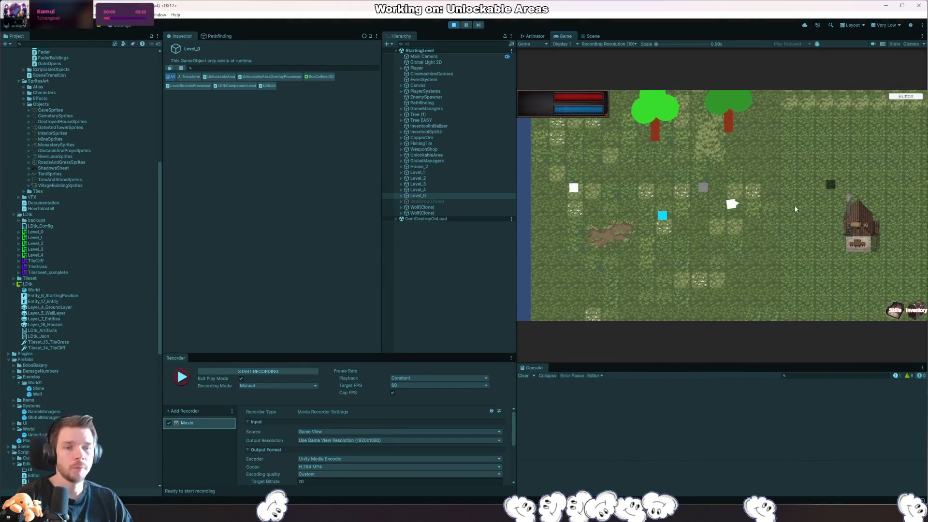
left_click(679, 223)
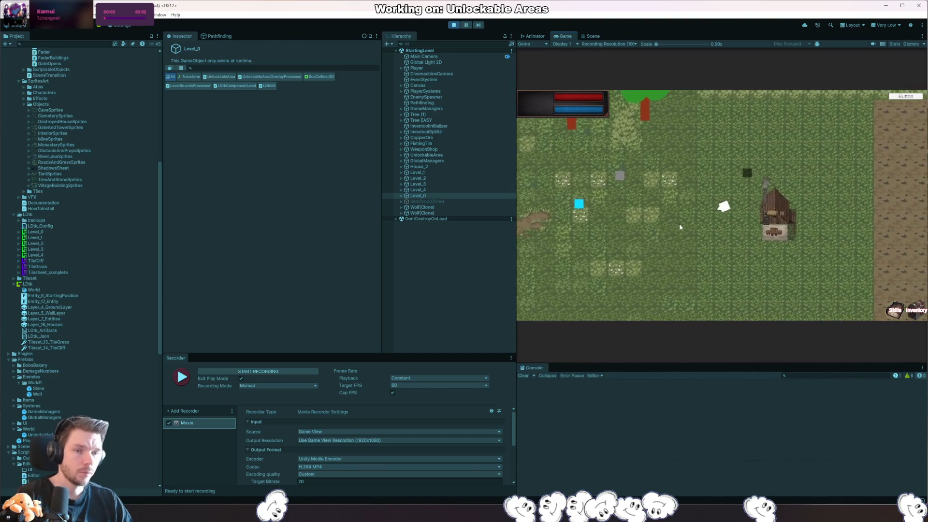
left_click(459, 24)
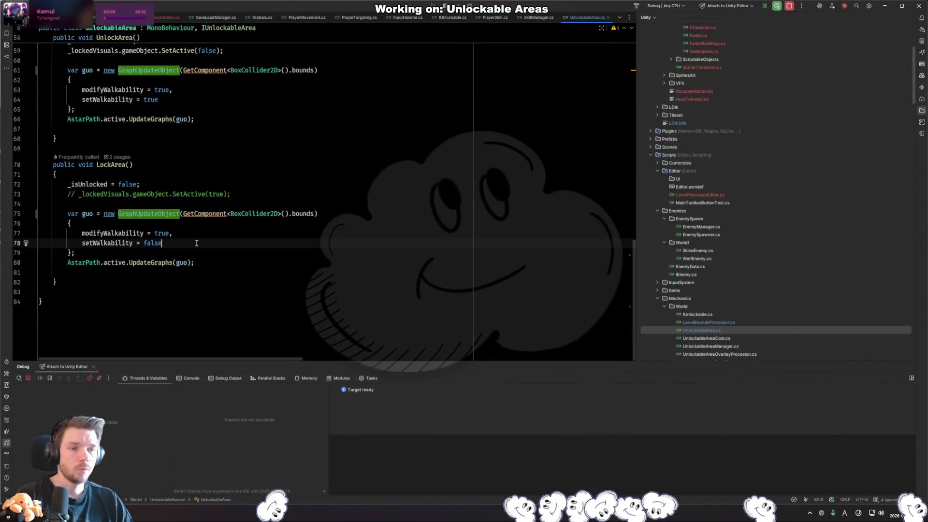
left_click(242, 243)
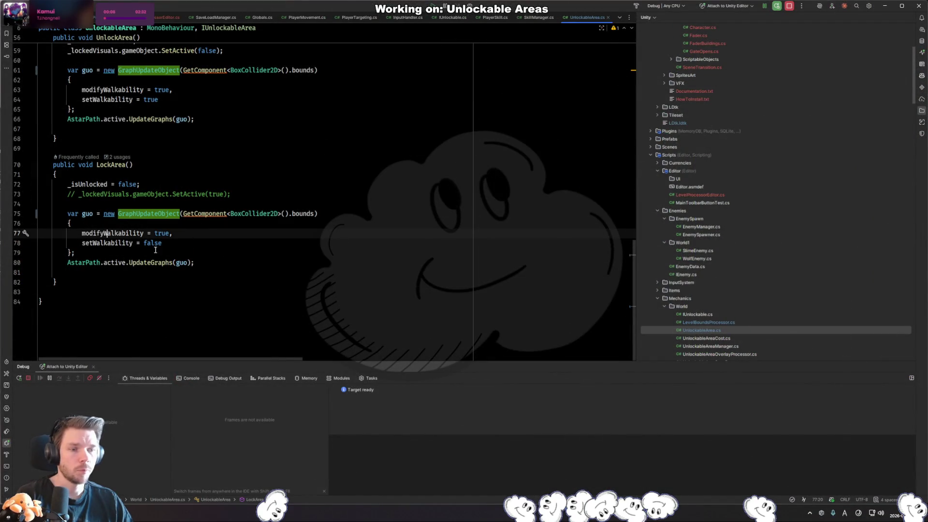
- Check the UpdateGraphs call in LockArea, glancing over at the Unity Editor and back
left_click(153, 268)
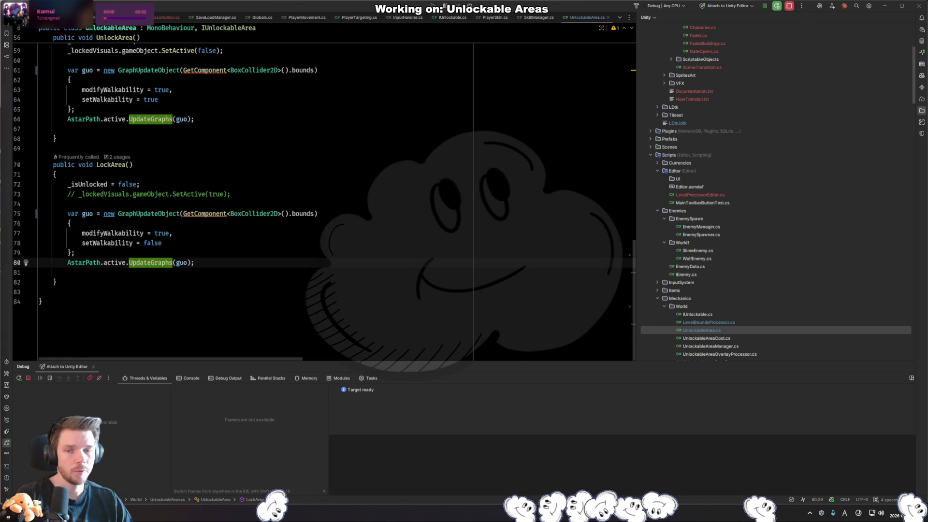
key("alt+Tab")
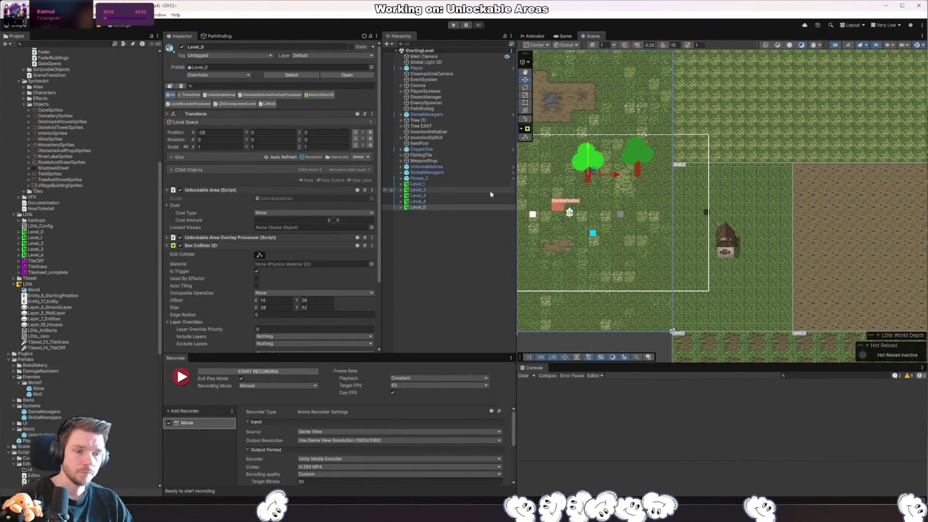
key("alt+Tab")
- Launch Claude Code in a new Rider terminal tab with the second effort level
left_click(844, 6)
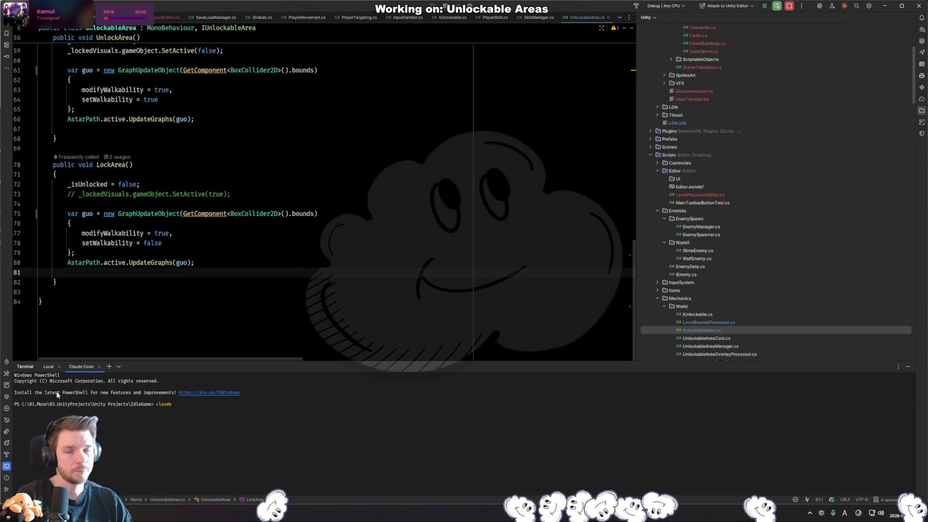
key("Return")
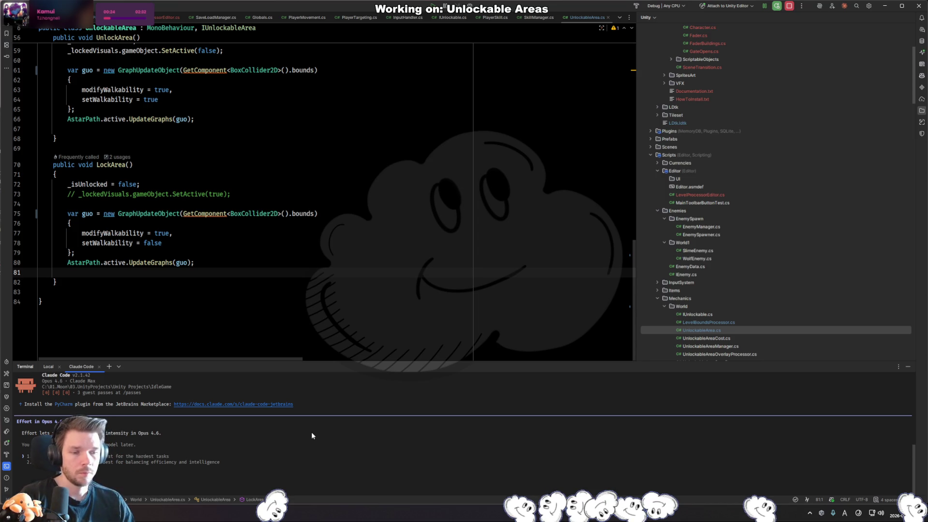
key("Down")
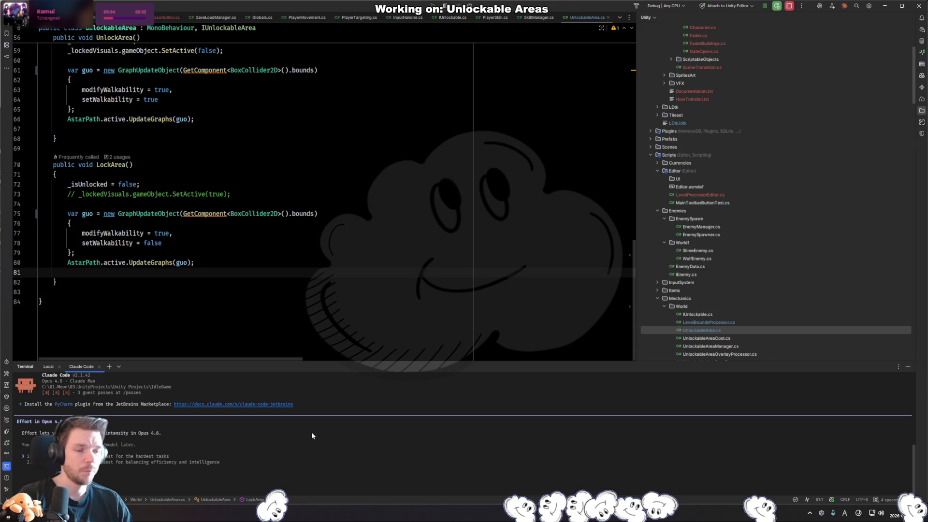
key("Return")
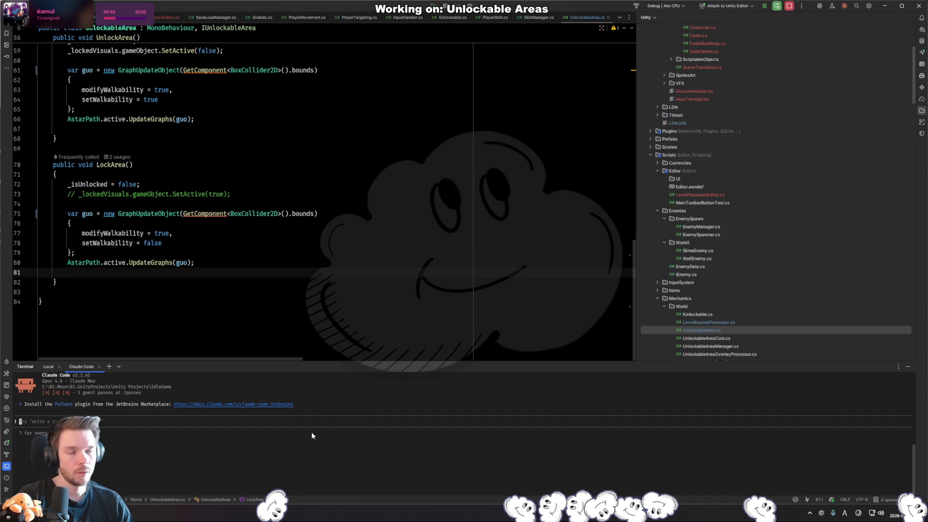
- Ask Claude Code how to make a locked AstarPath area unwalkable, since it stays walkable
type("I now un")
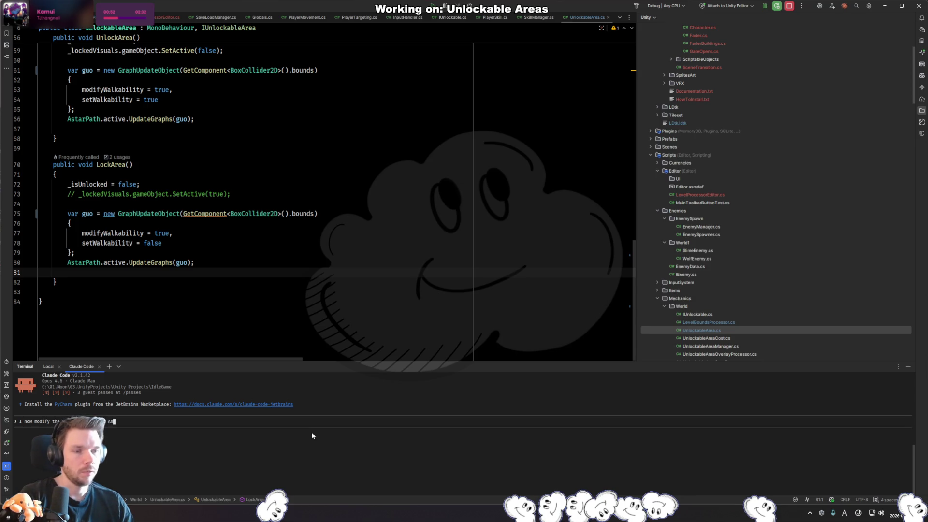
type("AstarPath, ")
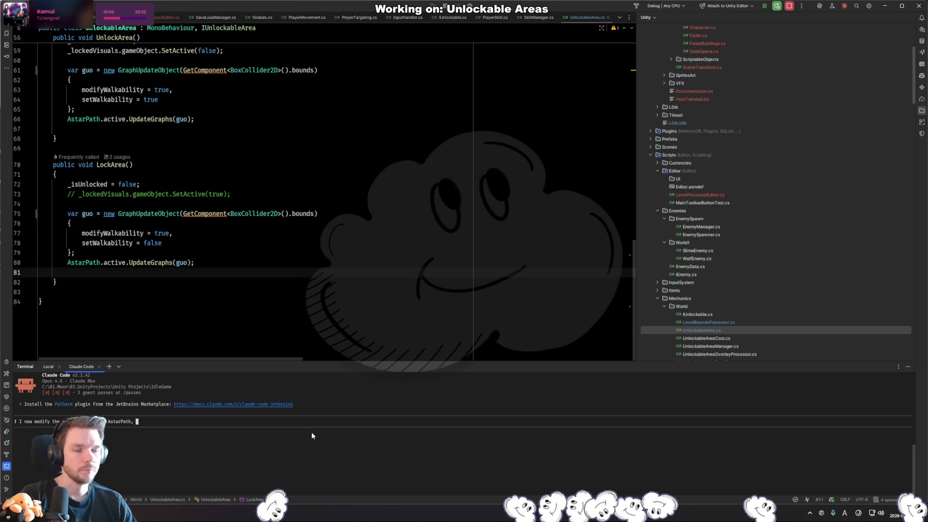
key("BackSpace")
key("BackSpace")
type(" when I loc")
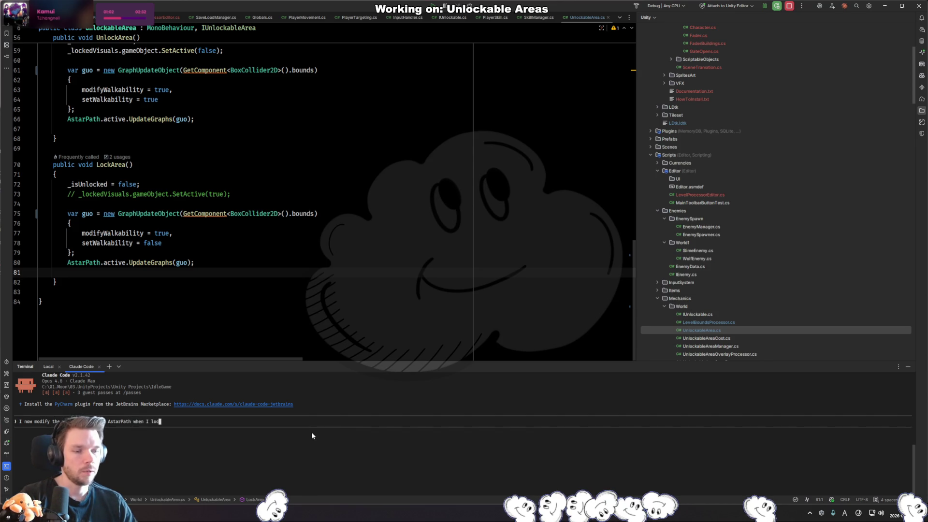
type("k an area, buti")
key("BackSpace")
type("I can ")
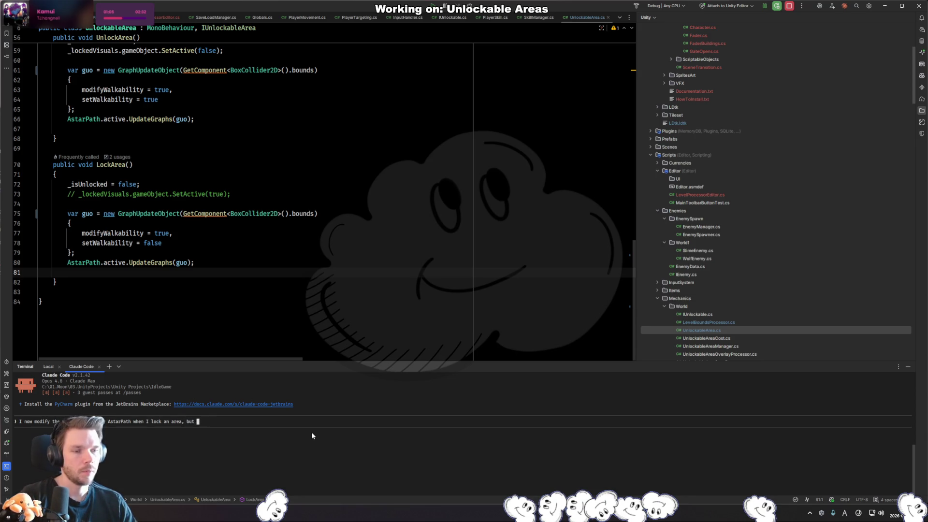
type("still ")
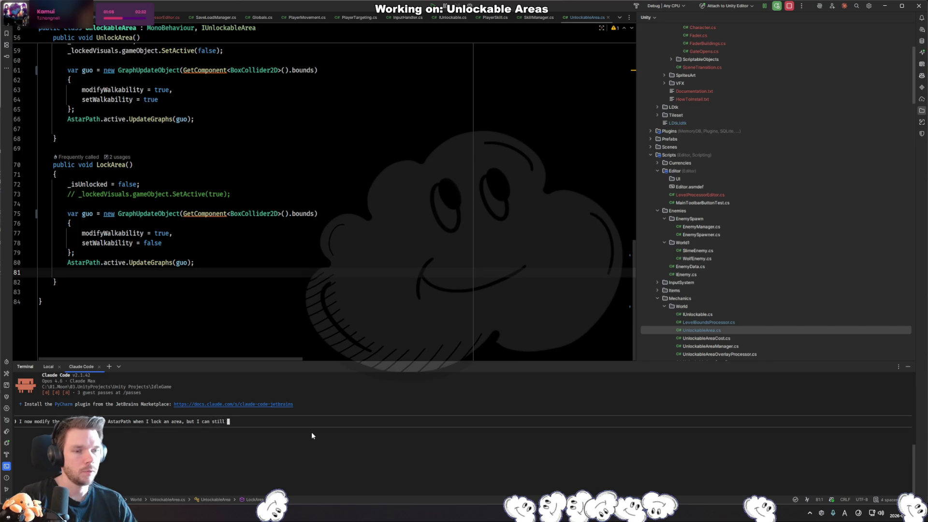
type("walk on it even though it is set to false.")
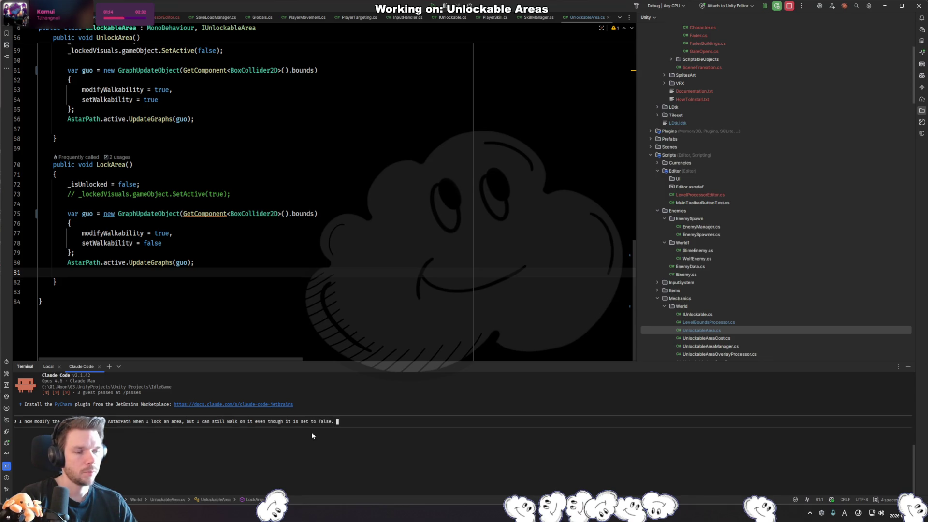
type("How do I ")
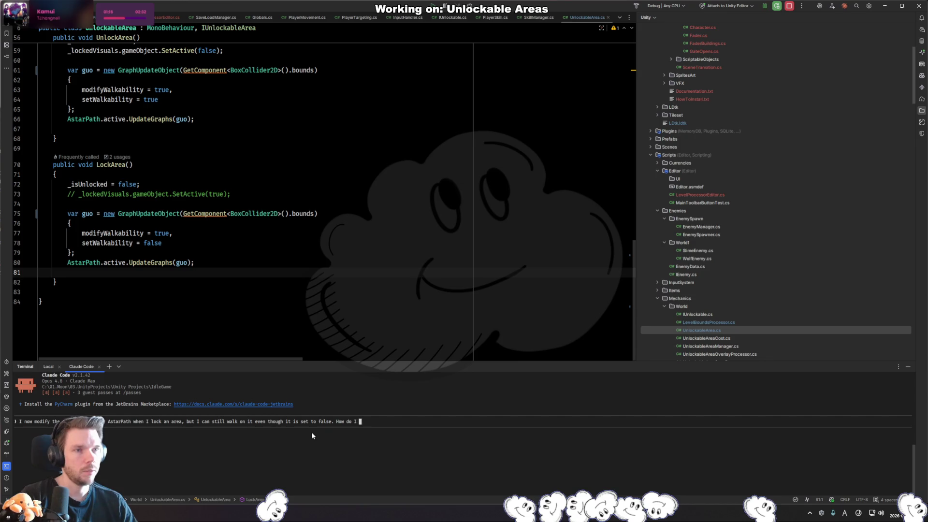
type("make")
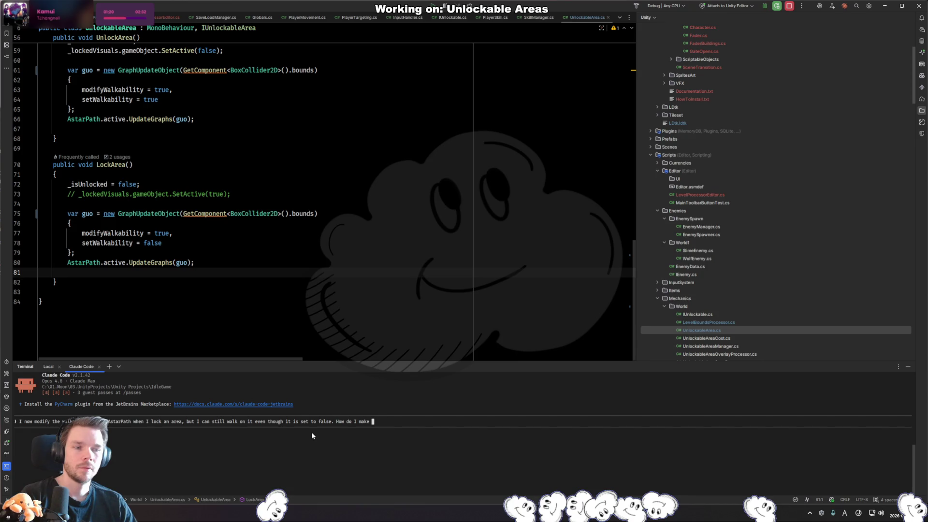
type("it unwalkable")
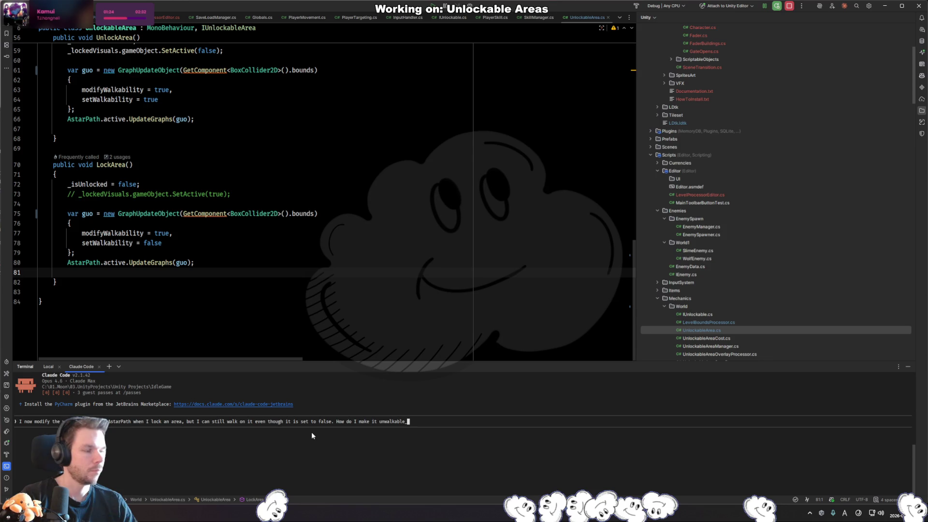
key("BackSpace")
type("?")
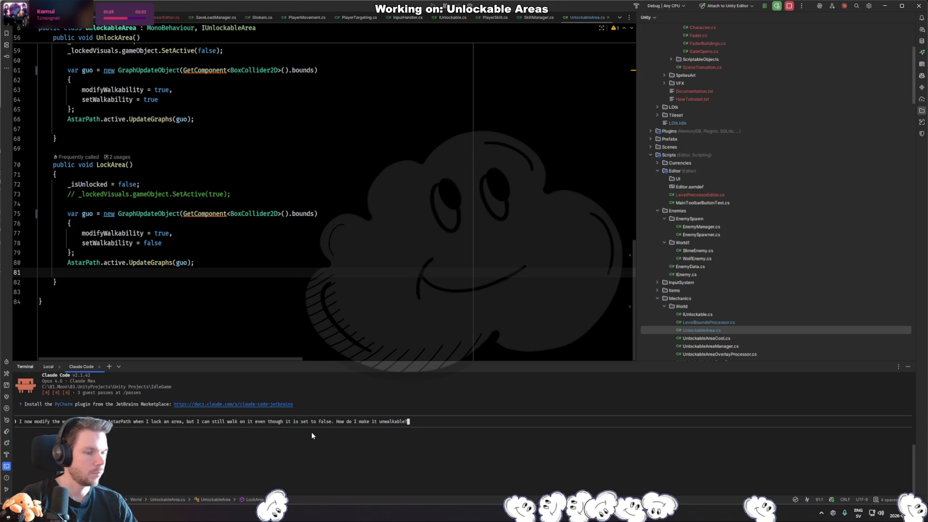
key("ctrl+Left")
key("ctrl+Left")
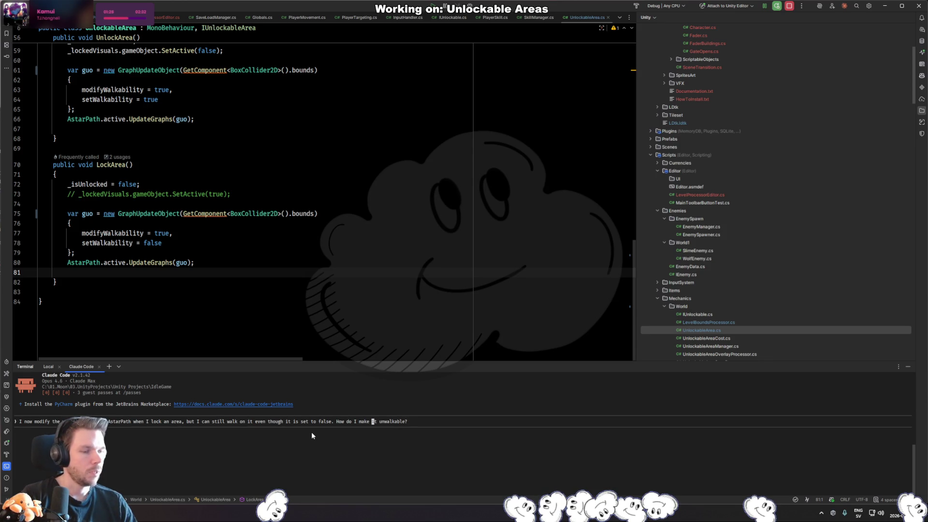
type("sure that the area")
key("Delete")
key("Delete")
key("Delete")
type("is")
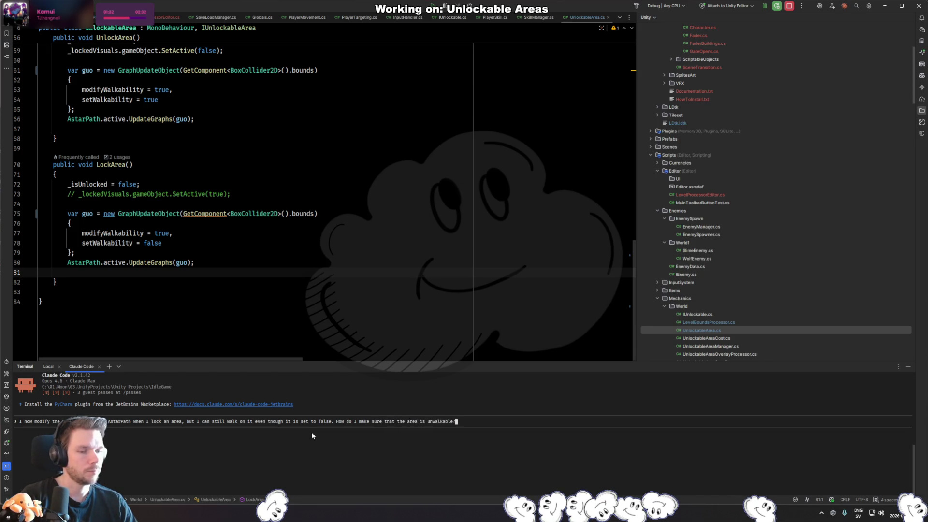
key("Return")
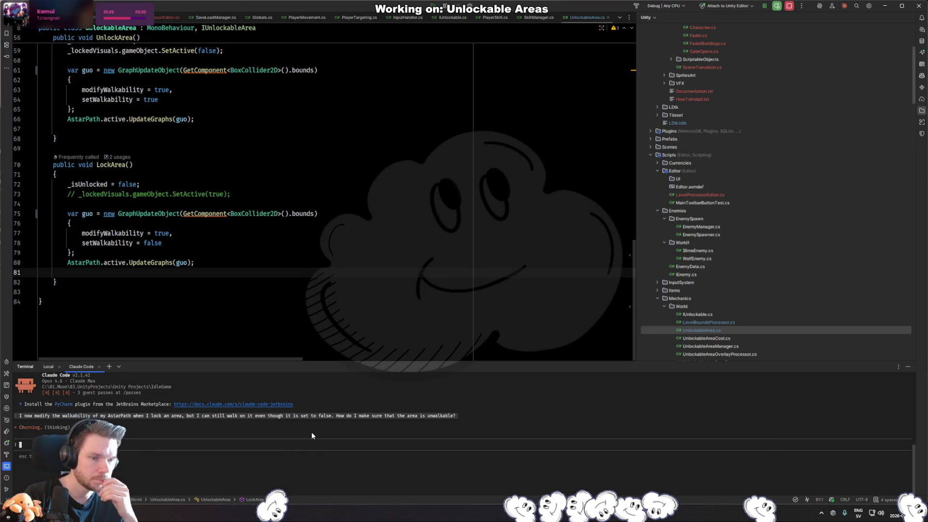
- Interrupt Claude, add 'in UnlockableArea' after 'the area' in the question, and resend it
key("Escape")
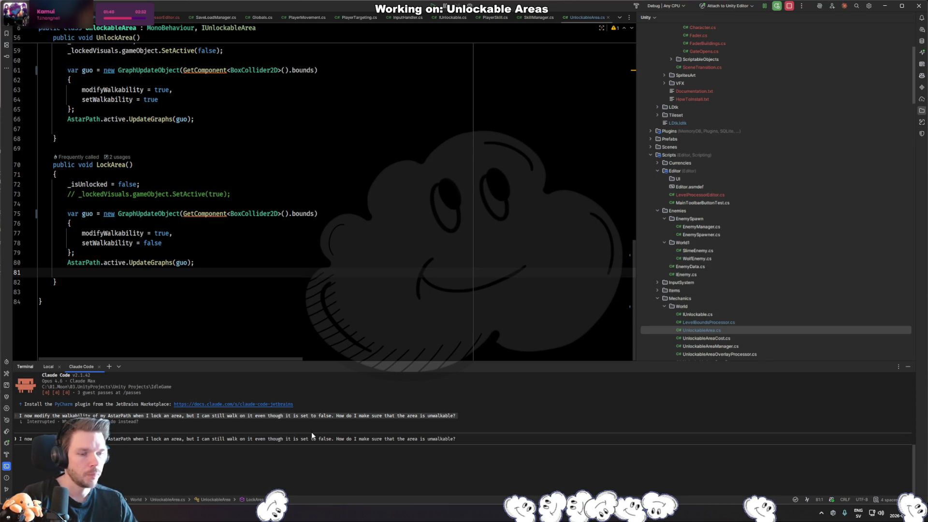
key("Right")
key("Right")
key("Right")
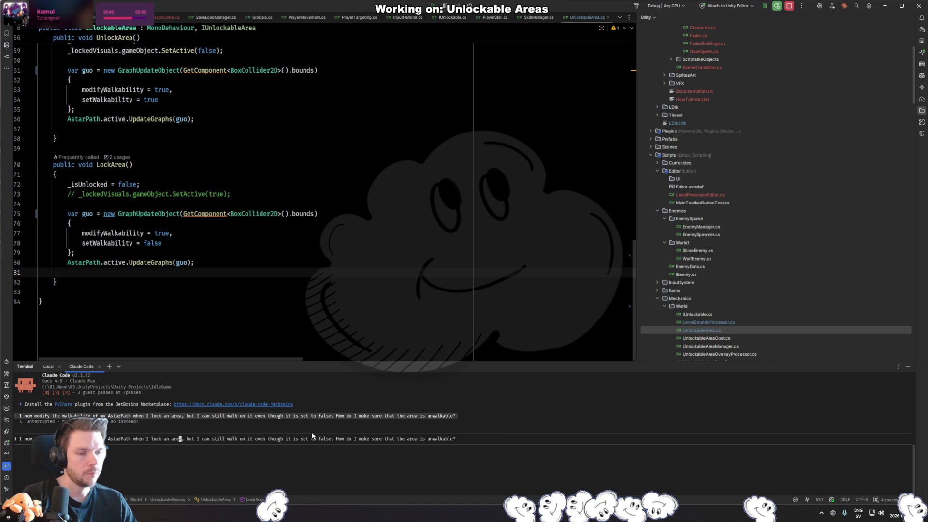
key("Right")
type("in Unlock")
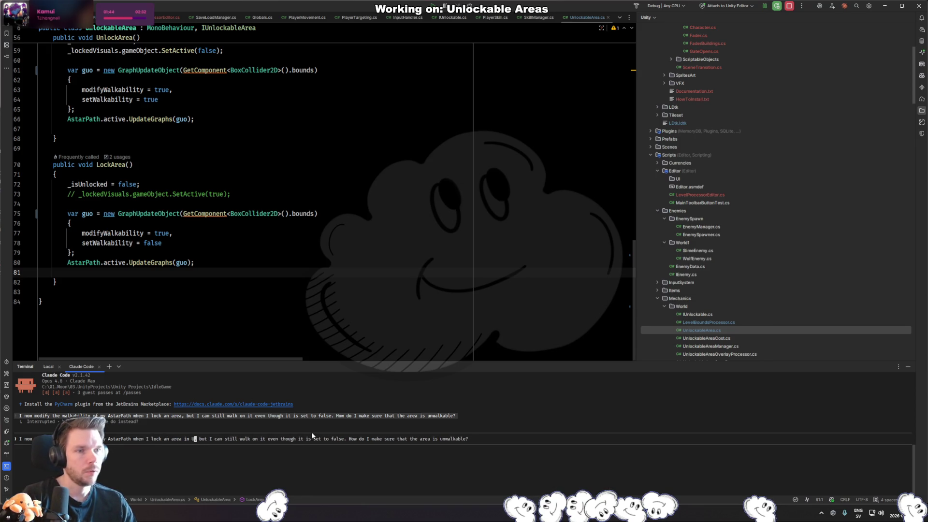
type("ableArea")
key("Return")
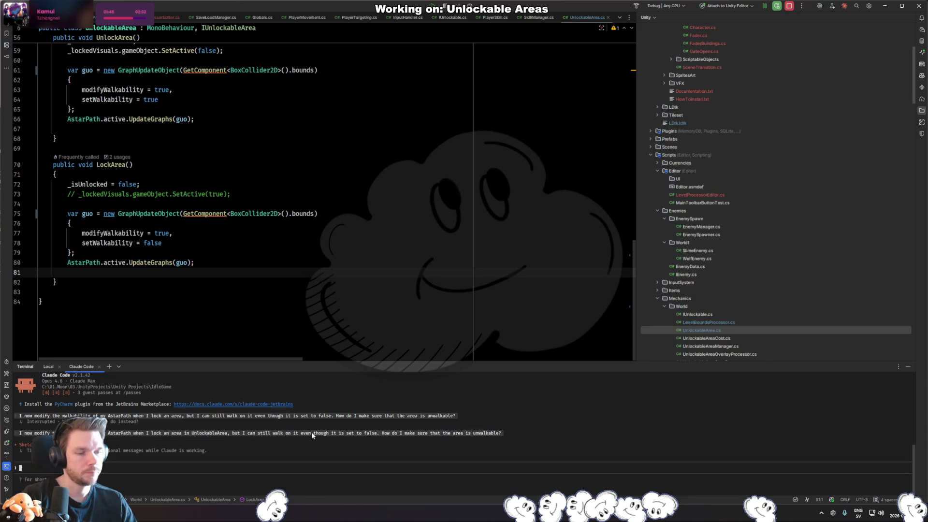
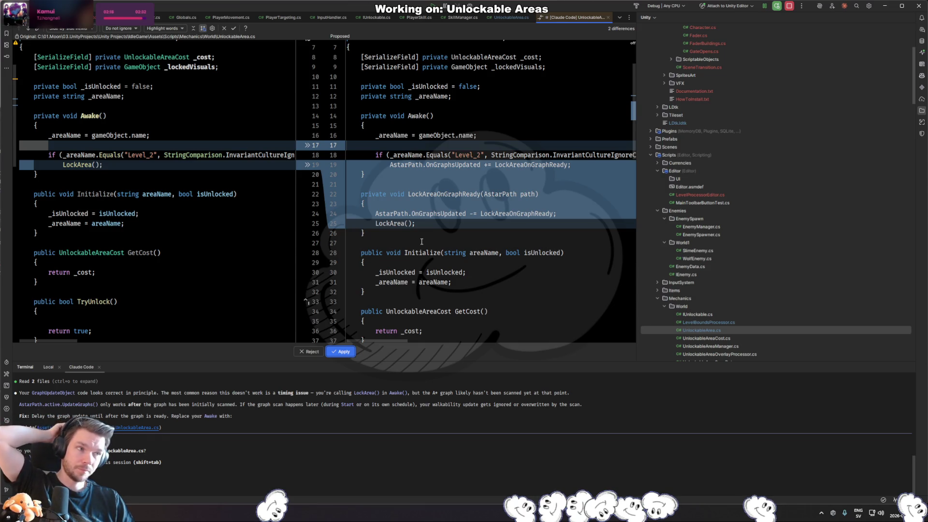
- Apply the suggested diff, then delete the Level_2 check so Awake always subscribes LockAreaOnGraphReady
left_click(346, 355)
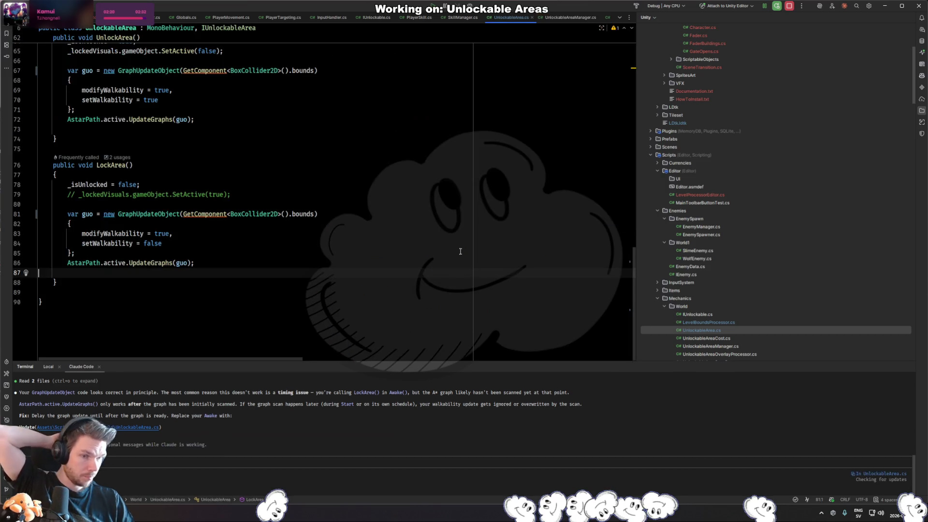
scroll(391, 286, "up", 15)
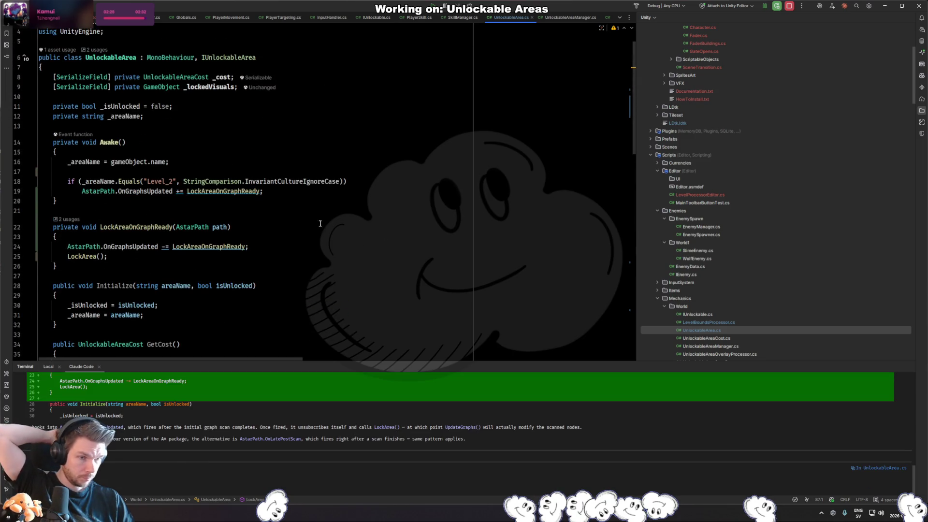
left_click(168, 198)
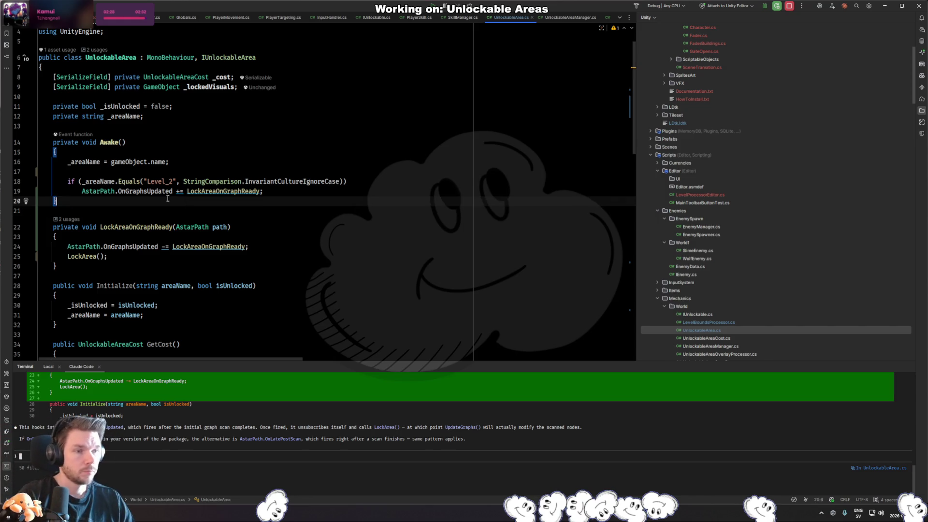
left_click(158, 182)
key("ctrl+x")
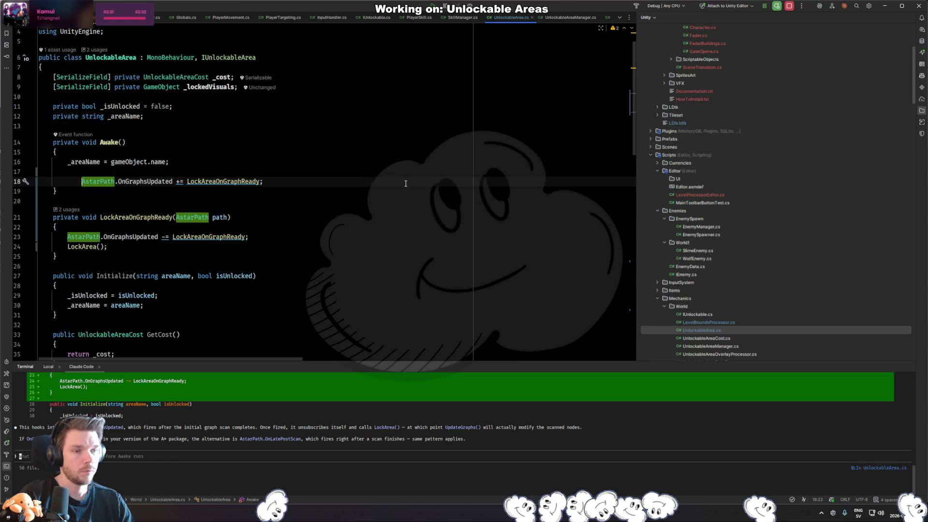
key("Home")
key("shift+Tab")
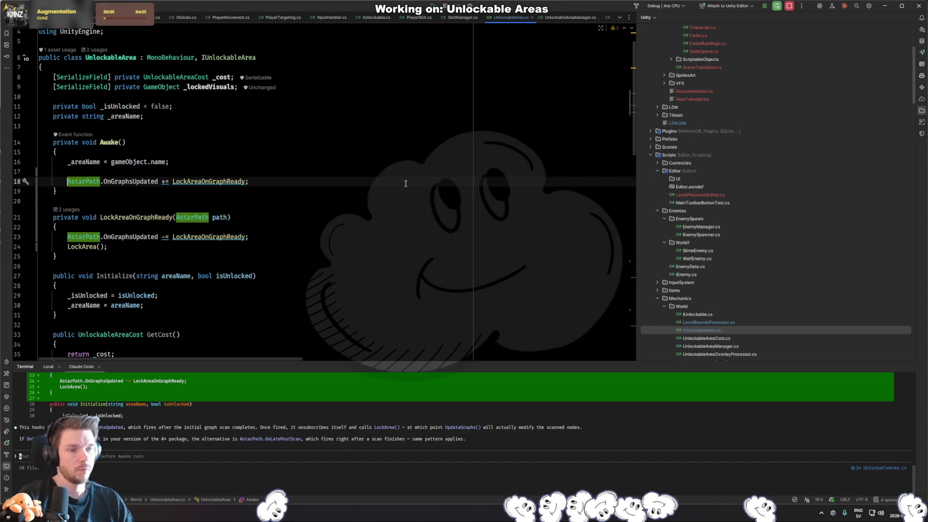
scroll(323, 189, "down", 9)
scroll(286, 172, "up", 5)
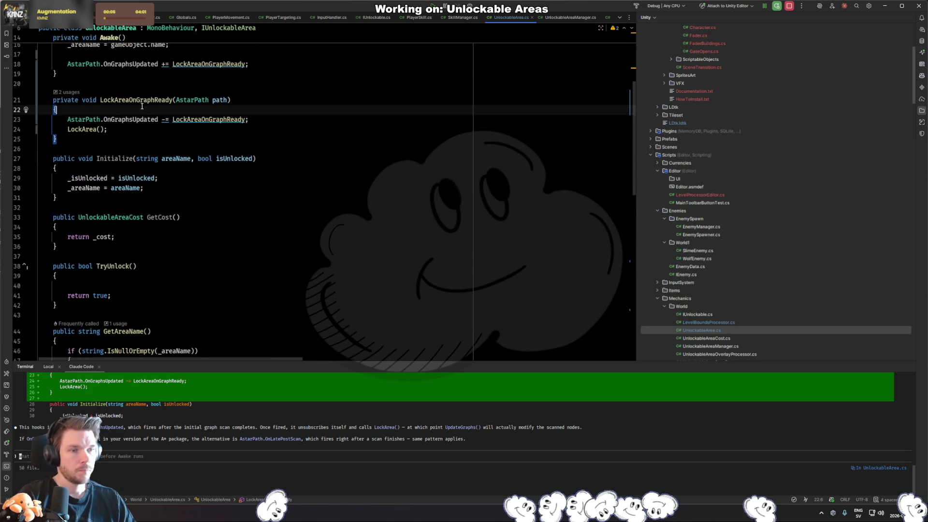
- Inspect LockArea and find its area.LockArea() call in UnlockableAreaManager
left_click(170, 99)
left_click(86, 129, "ctrl")
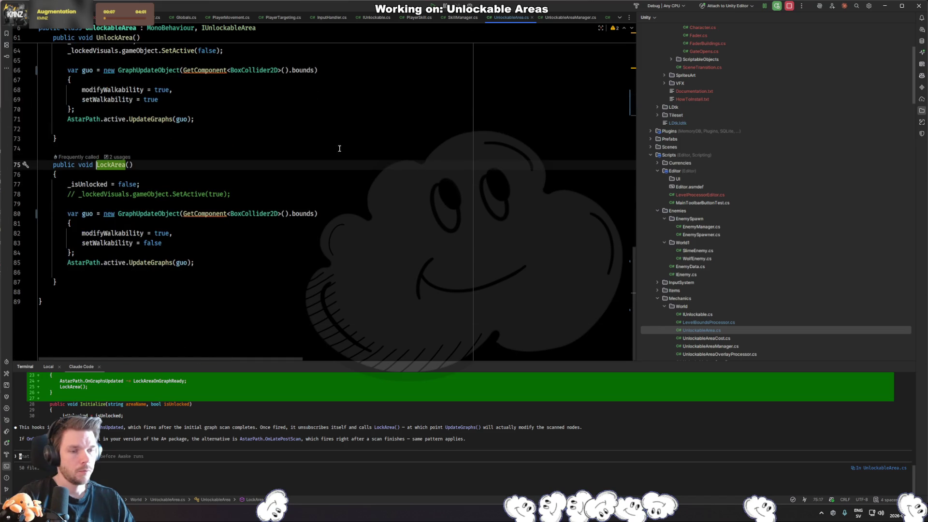
key("ctrl+Tab")
key("ctrl+F4")
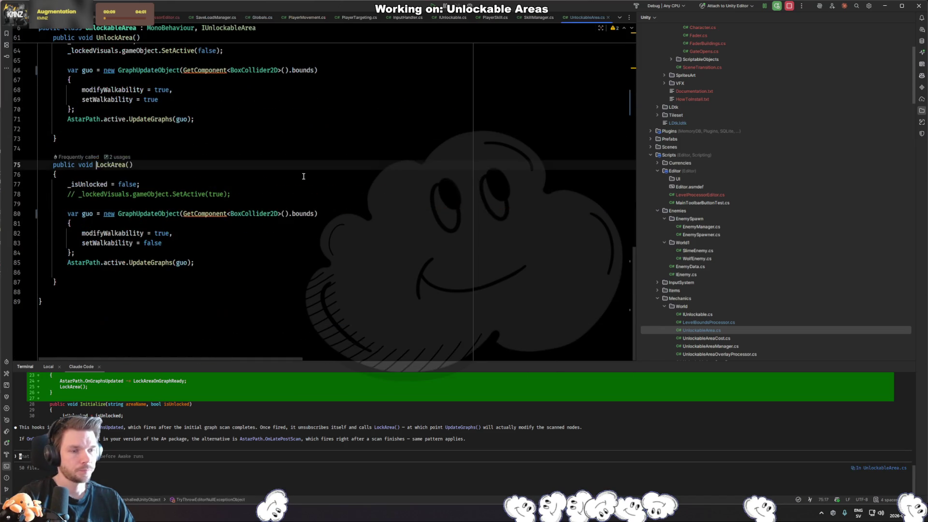
left_click(104, 165, "ctrl")
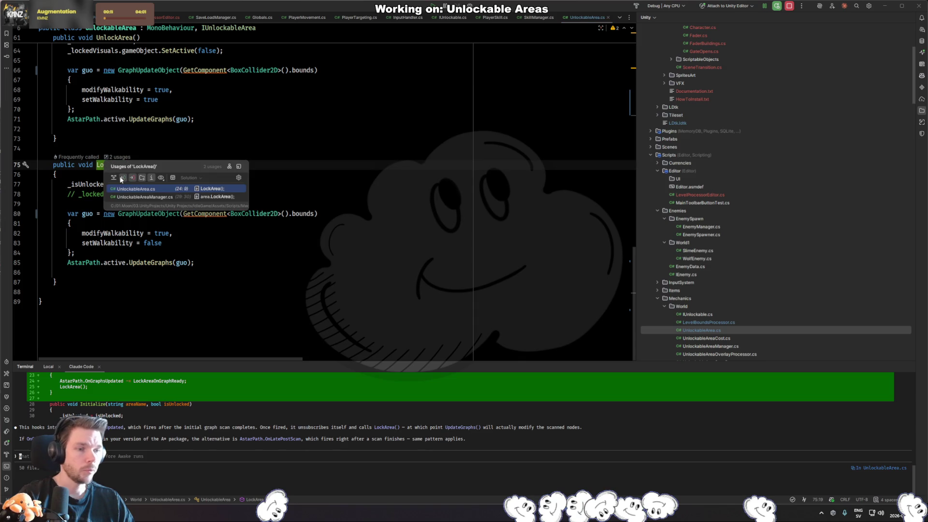
left_click(165, 196)
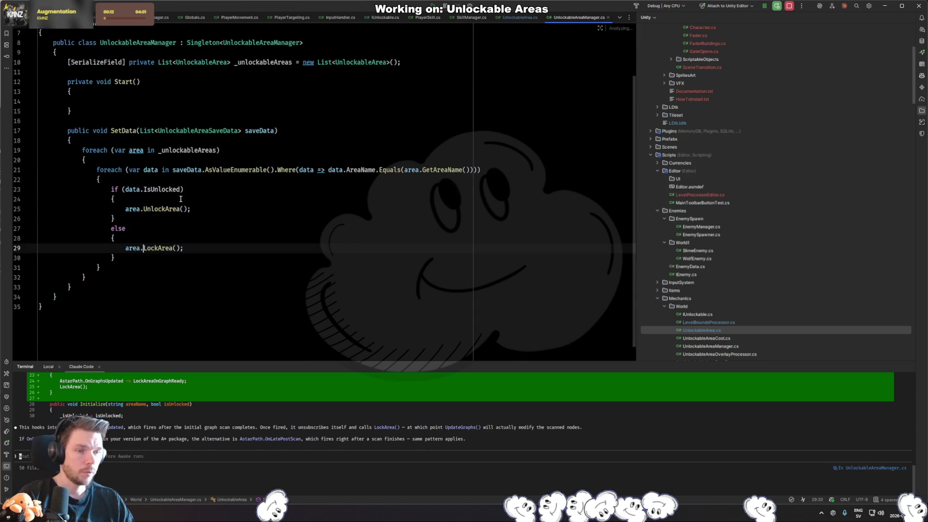
left_click(222, 247)
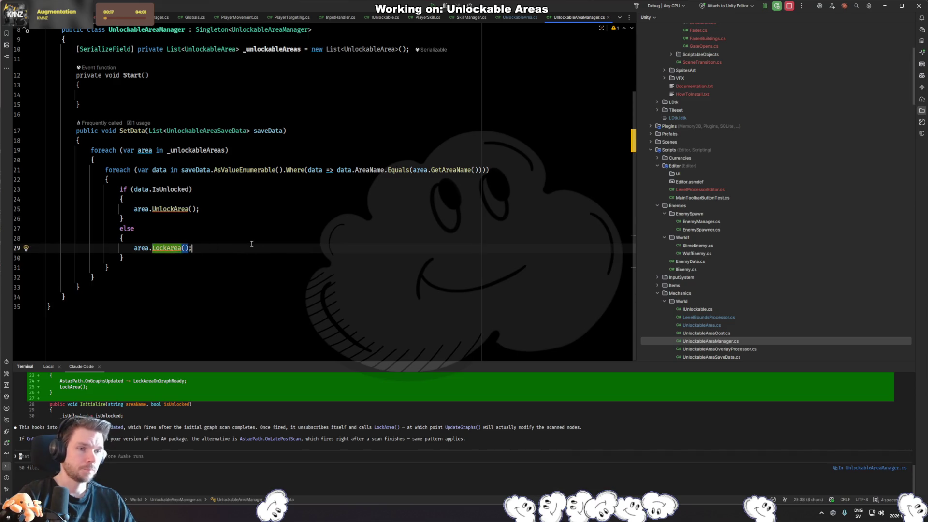
left_click(167, 248, "ctrl")
- Add a parameterless public void SetInitialLockArea() method after UnlockArea
left_click(145, 138)
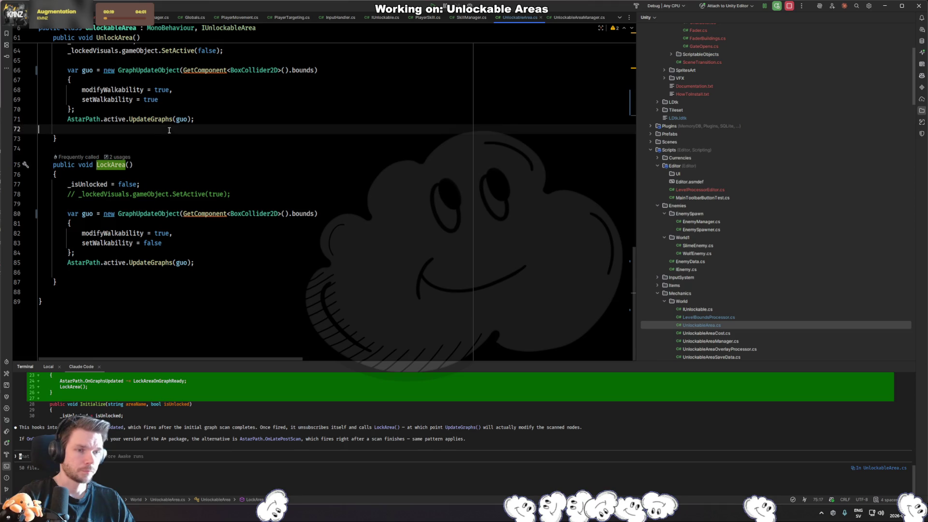
key("Return")
key("Return")
type("private")
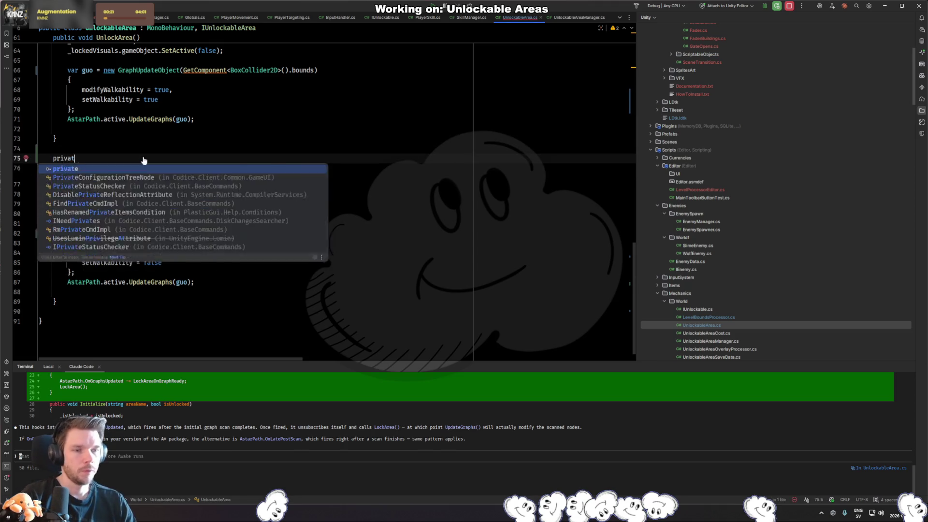
key("ctrl+z")
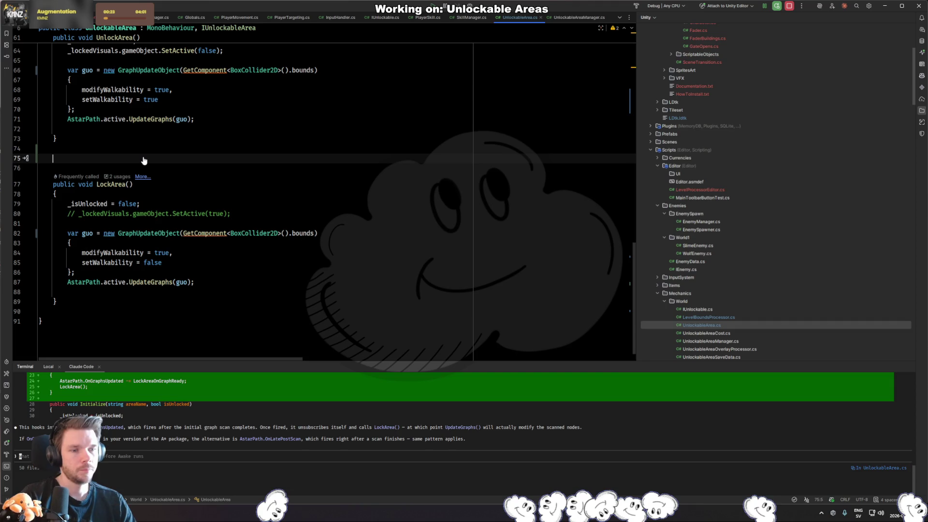
type("public void Set")
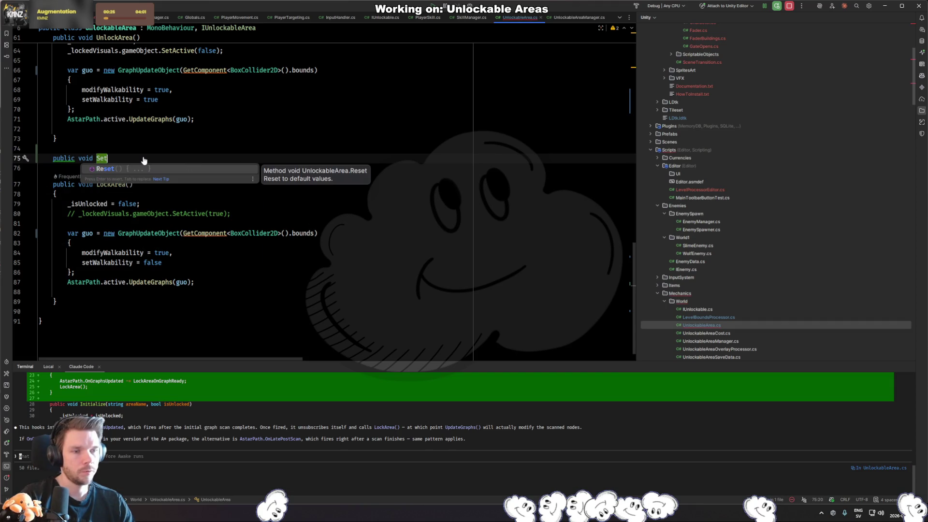
type("InitialLockAre")
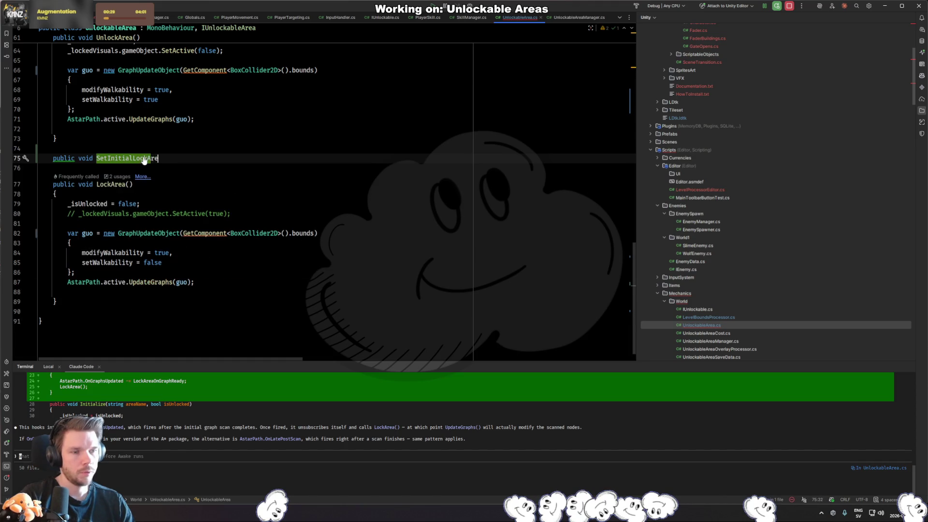
type("a(")
type("bool locked")
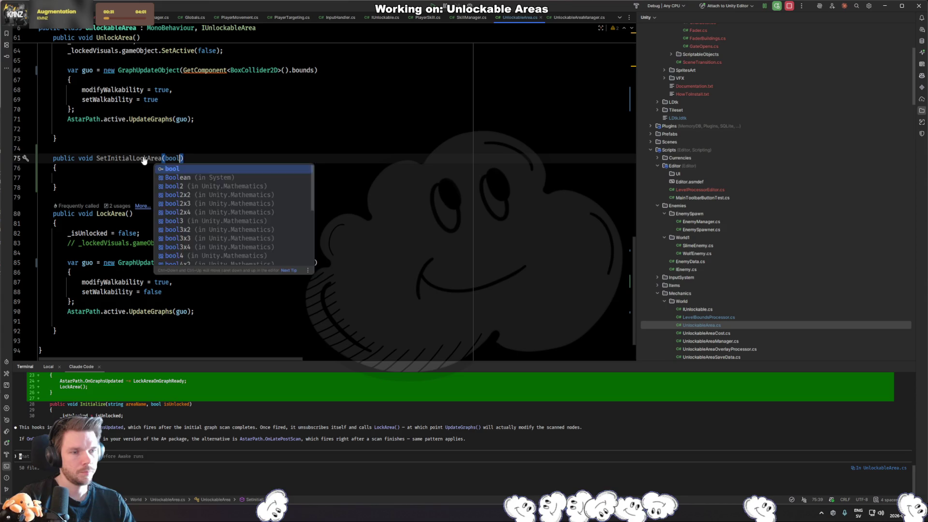
key("BackSpace")
key("BackSpace")
key("BackSpace")
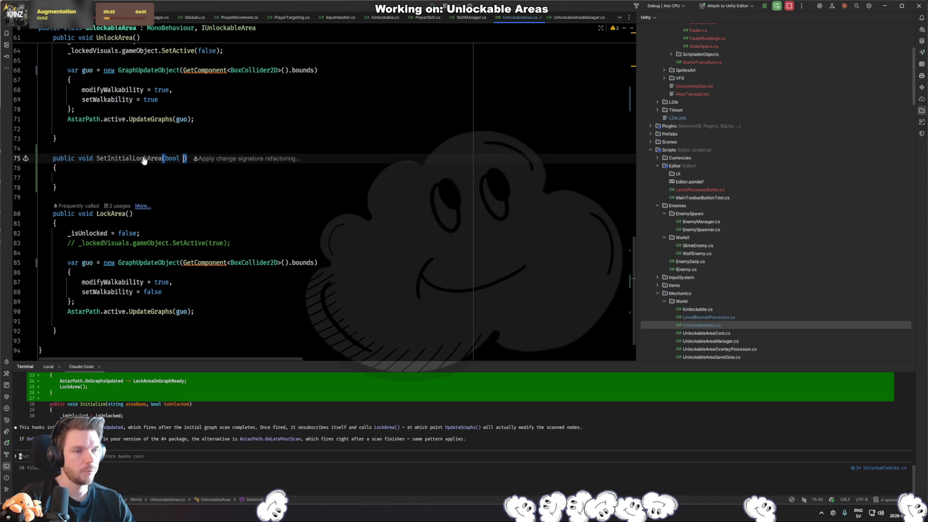
key("Down")
key("Down")
scroll(166, 244, "up", 15)
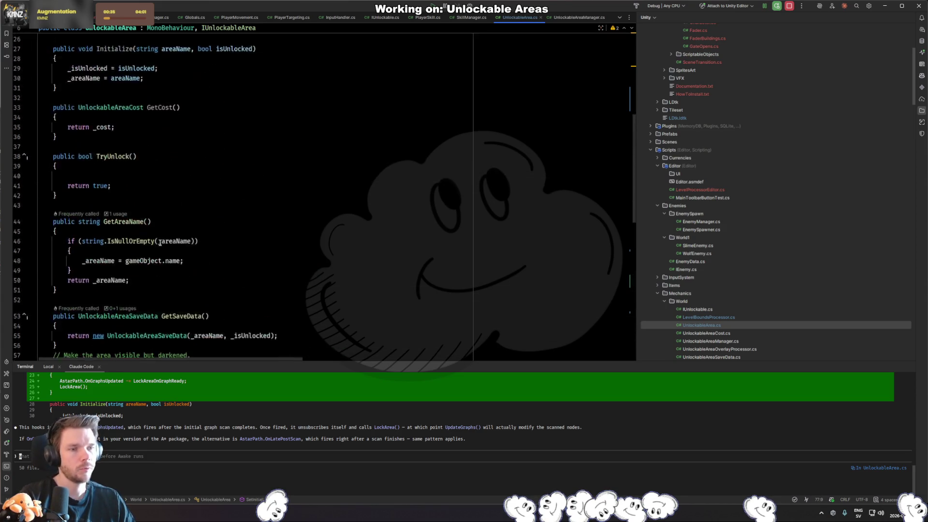
- Declare a private bool _shouldLockArea field initialised to false
left_click(240, 145)
key("Return")
key("Return")
type("pri")
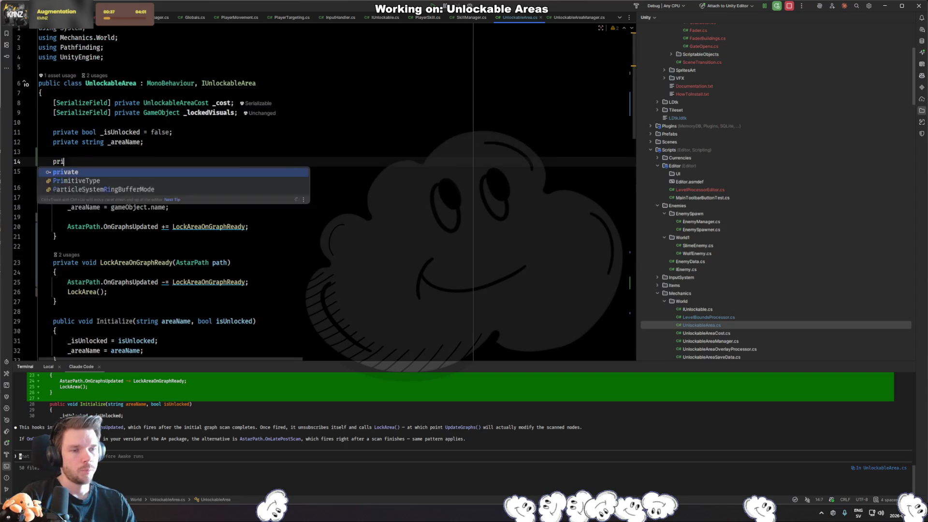
type("vaet boprivate bool _shouldLockAre")
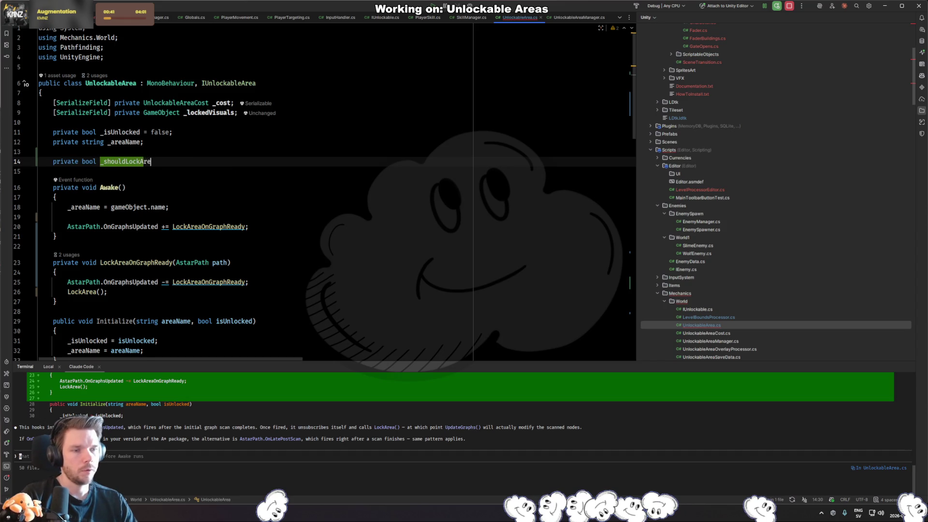
type("a = false;")
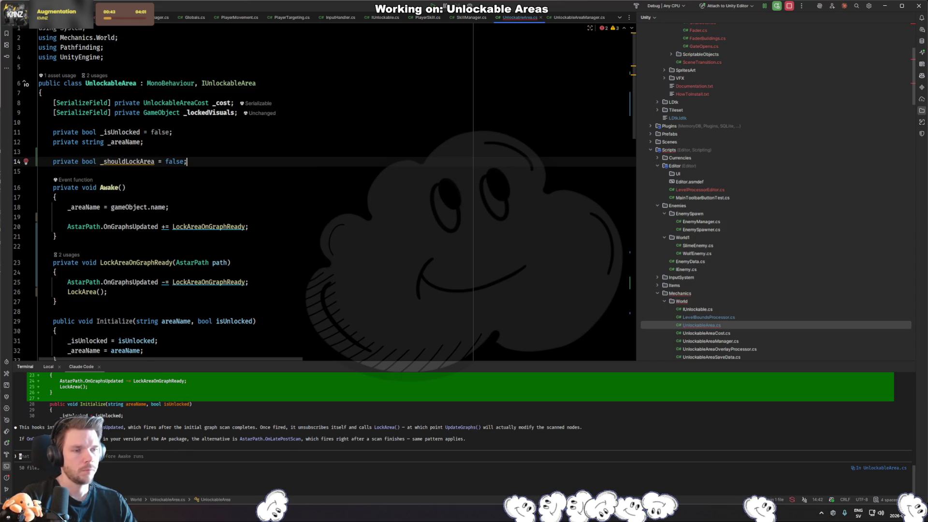
- Make SetInitialLockArea set _shouldLockArea = true
scroll(168, 186, "down", 15)
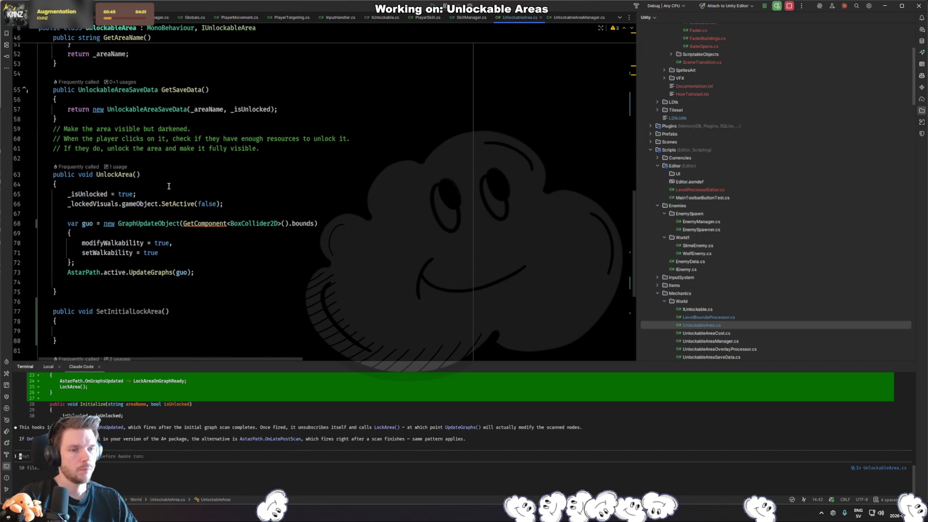
left_click(155, 318)
key("Down")
type("_s")
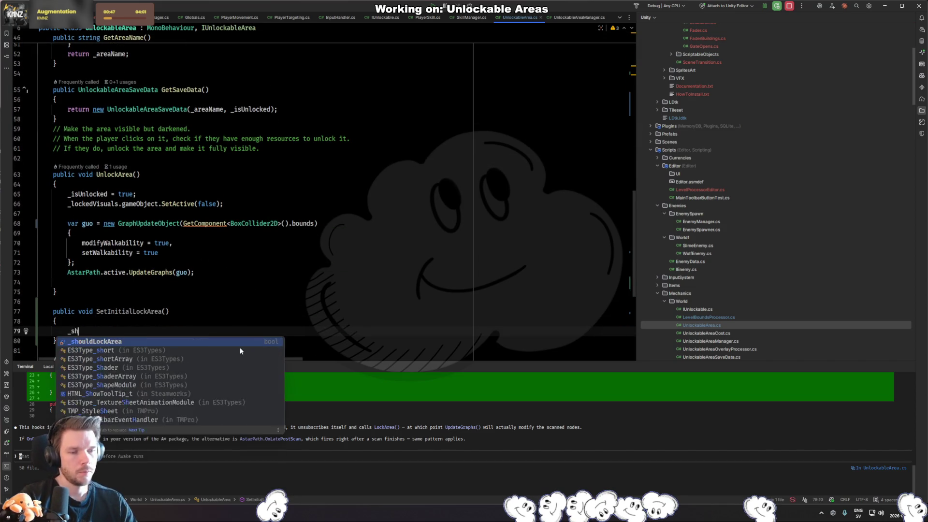
key("Return")
type("= true;")
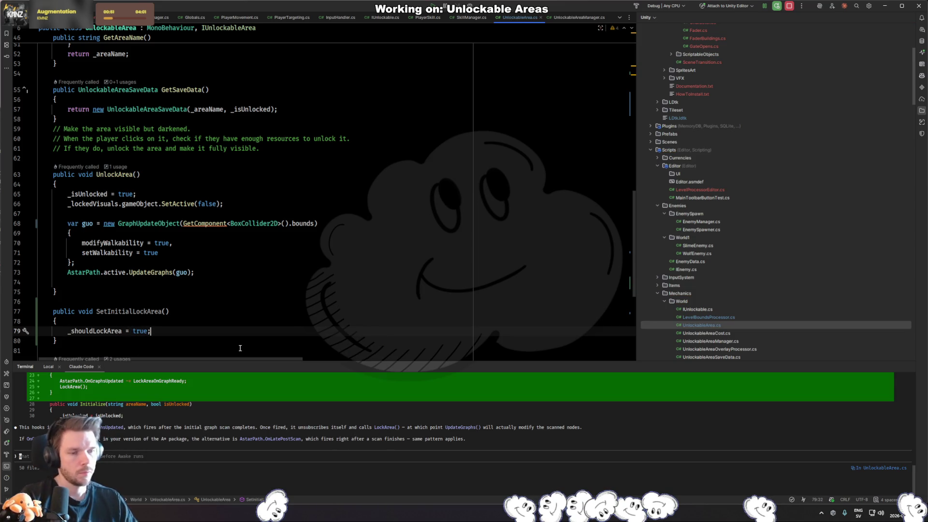
scroll(206, 299, "up", 15)
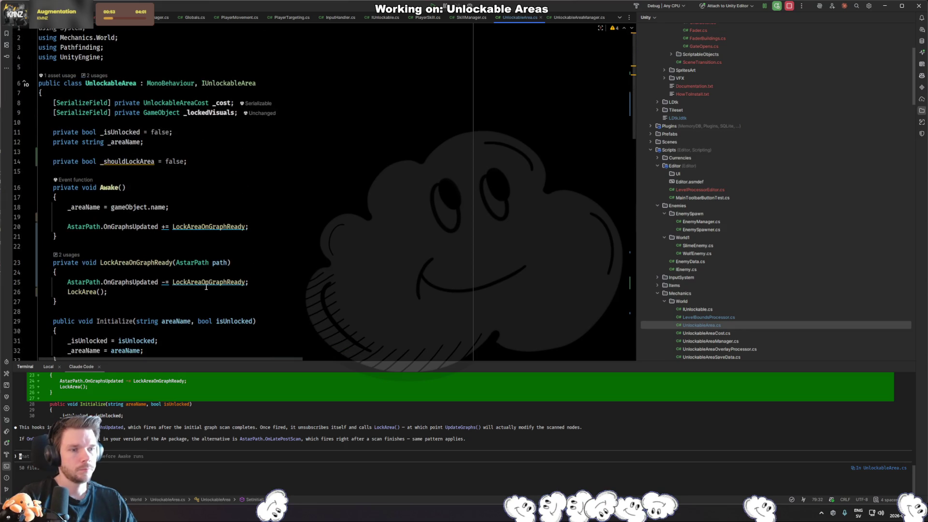
- Wrap the LockArea() call in LockAreaOnGraphReady with an if (_shouldLockArea) check
scroll(138, 251, "down", 4)
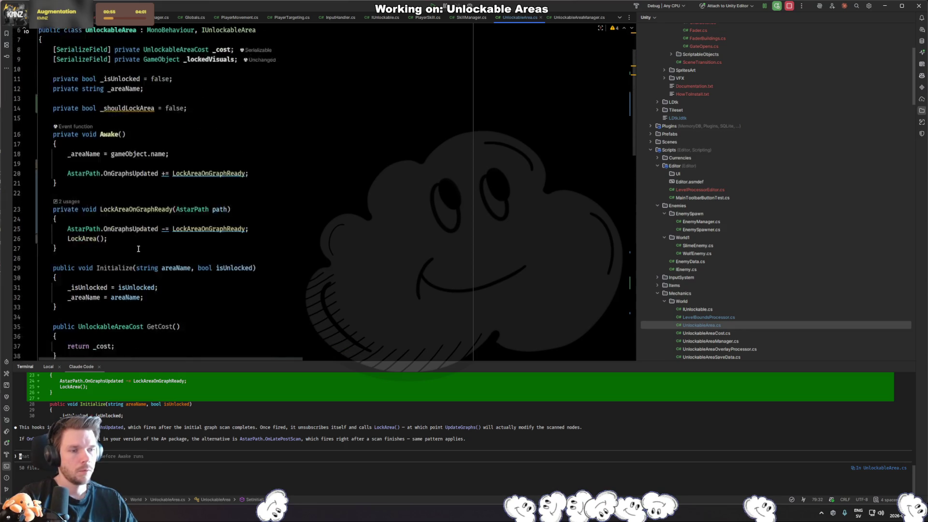
left_click(207, 109, "ctrl")
left_click(275, 164)
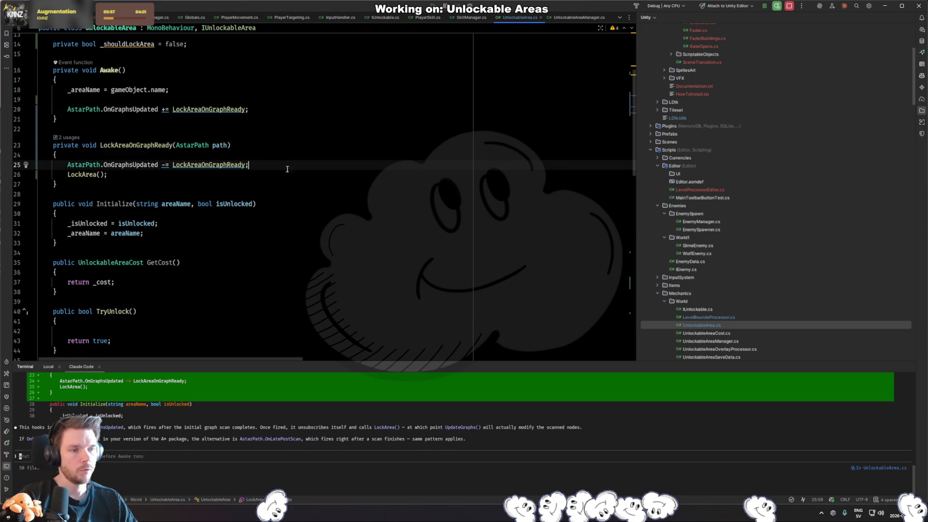
key("Return")
type("if(_shou")
key("Return")
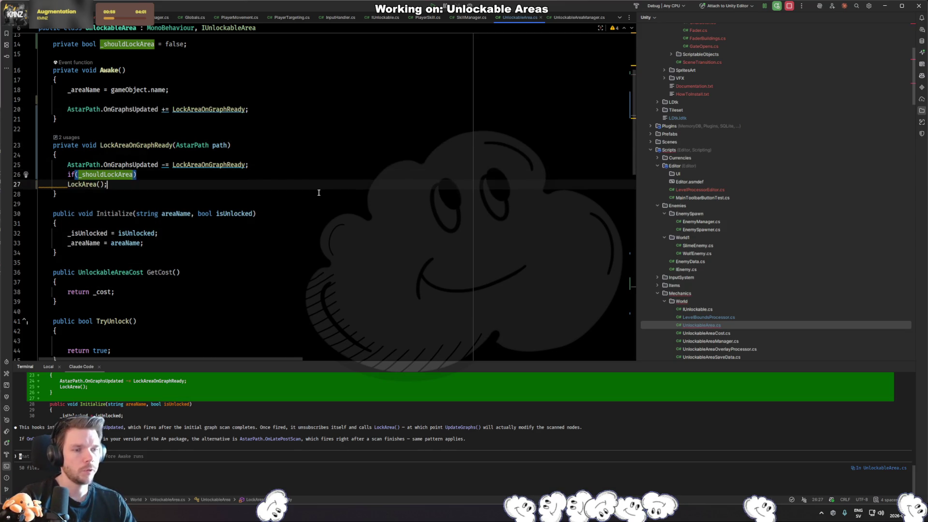
key("ctrl+alt+l")
key("Up")
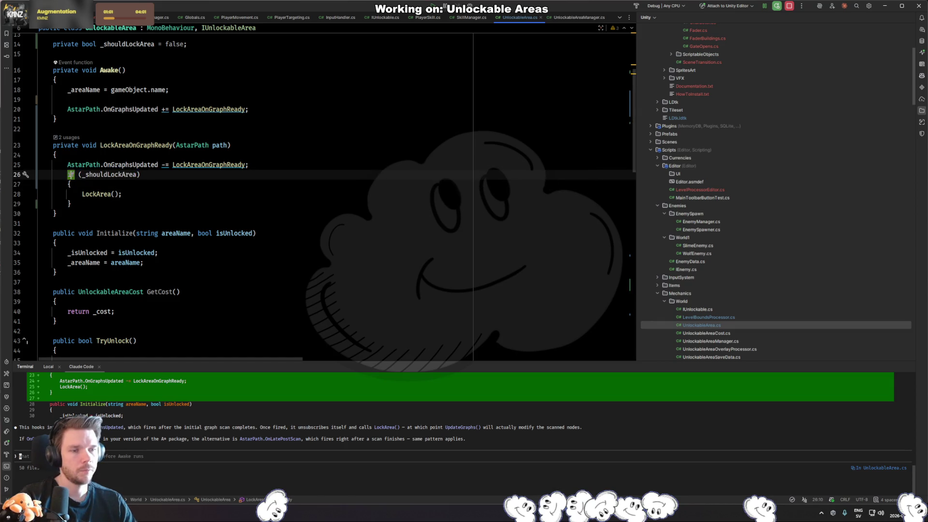
- Add a private bool _graphsReady field below _shouldLockArea
scroll(339, 202, "down", 15)
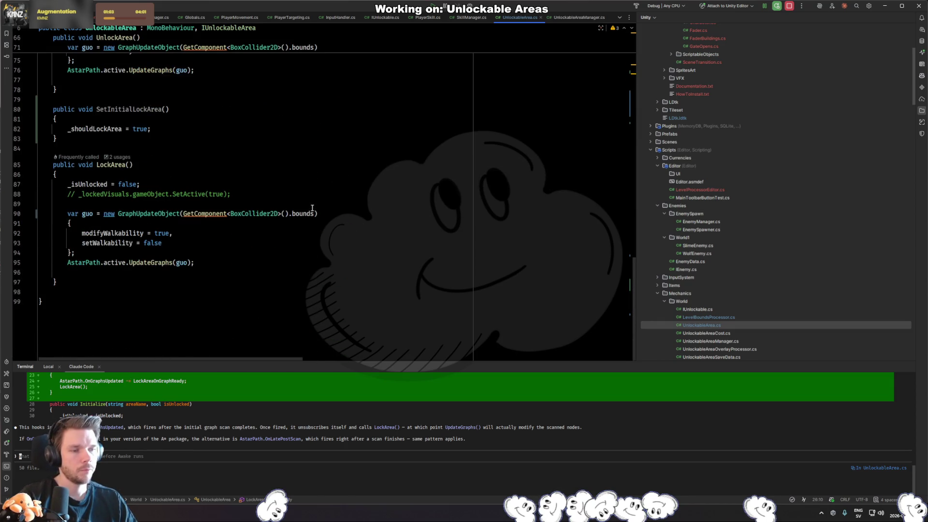
scroll(237, 222, "up", 4)
left_click(189, 245)
scroll(189, 241, "up", 12)
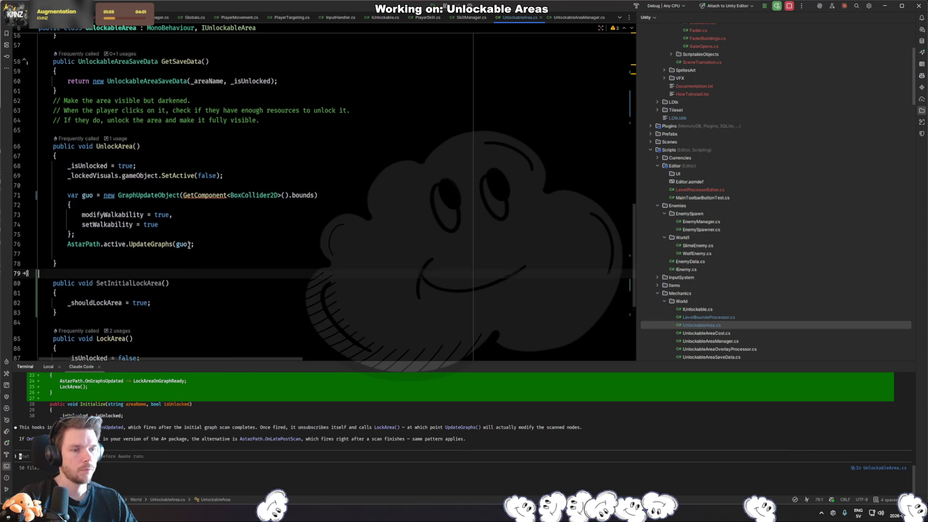
scroll(189, 242, "up", 5)
left_click(262, 165)
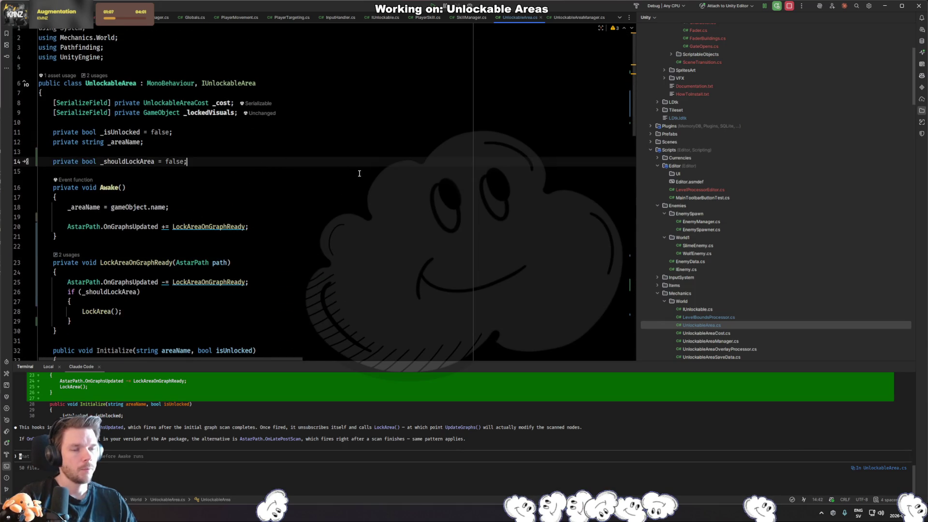
key("Return")
type("private bool _")
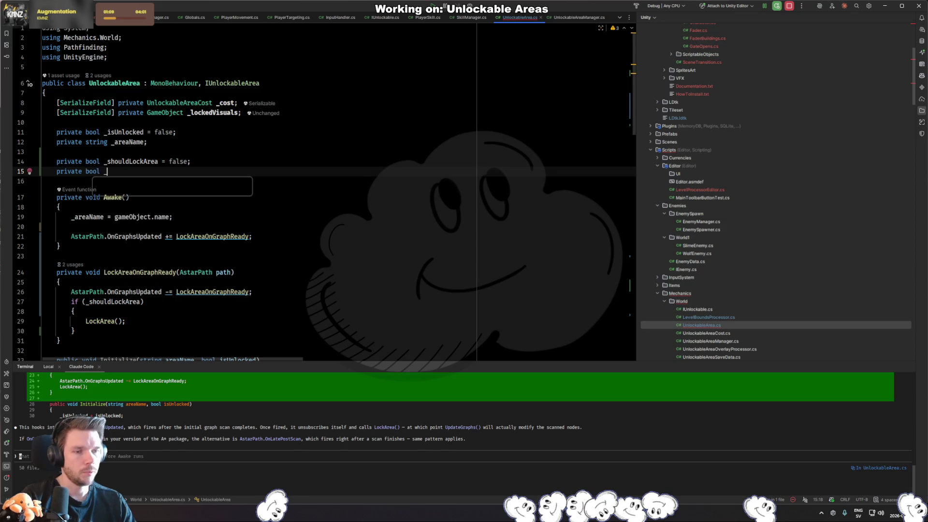
type("graphsReady = false;")
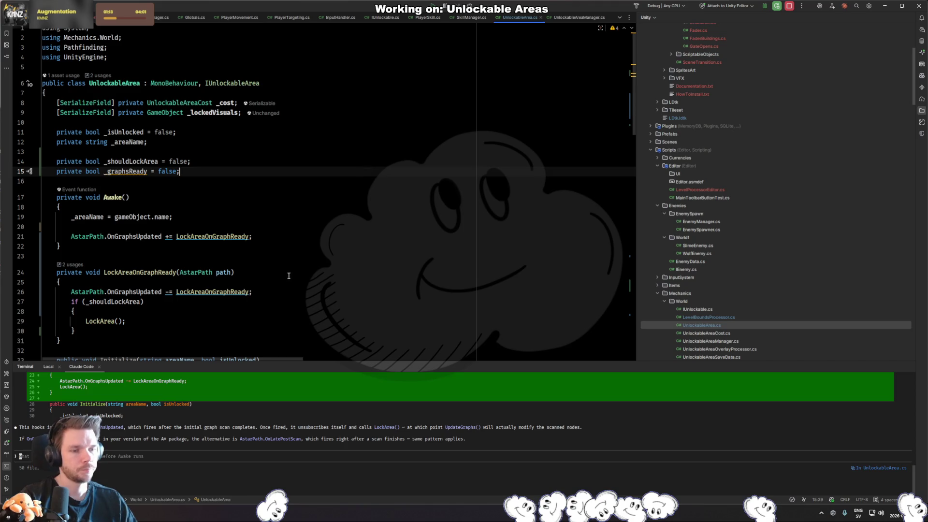
- Set _graphsReady = true in LockAreaOnGraphReady after the graph unsubscribe
left_click(271, 292)
key("Return")
type("_gra")
key("Return")
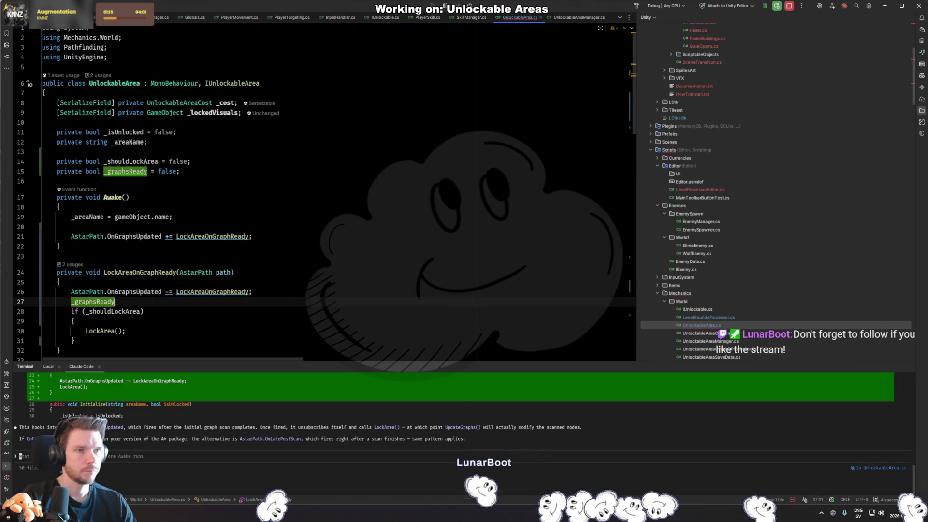
type(" = true;")
- In SetInitialLockArea, call LockArea() when _graphsReady is true
scroll(242, 235, "down", 2)
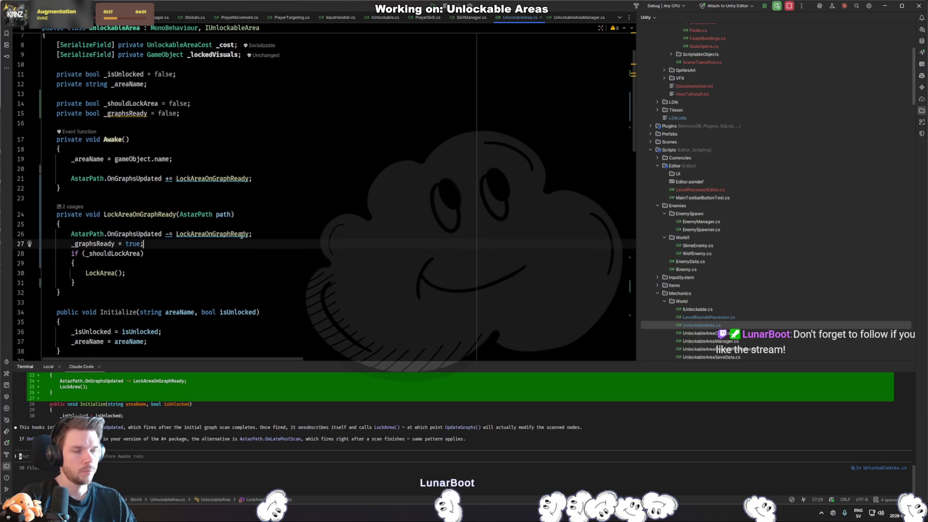
scroll(166, 218, "down", 20)
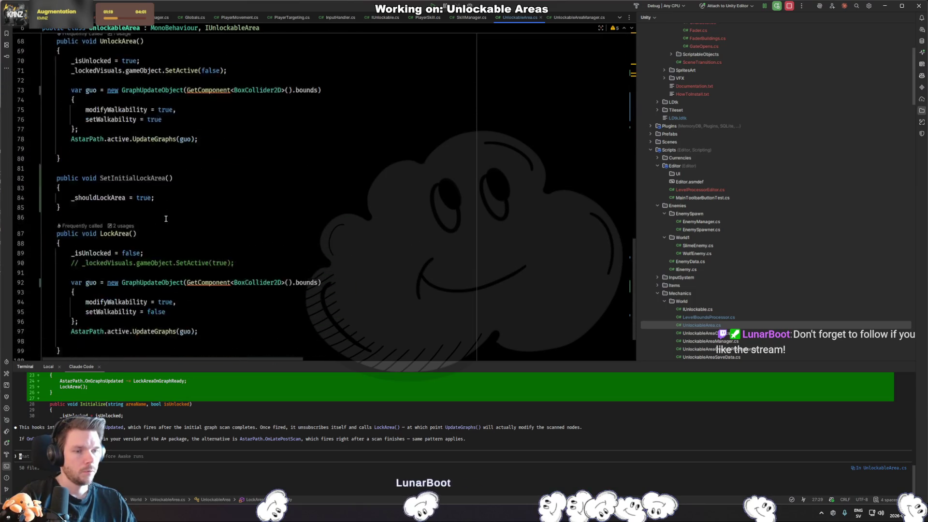
scroll(166, 219, "down", 2)
left_click(197, 145)
key("Return")
type("if (_")
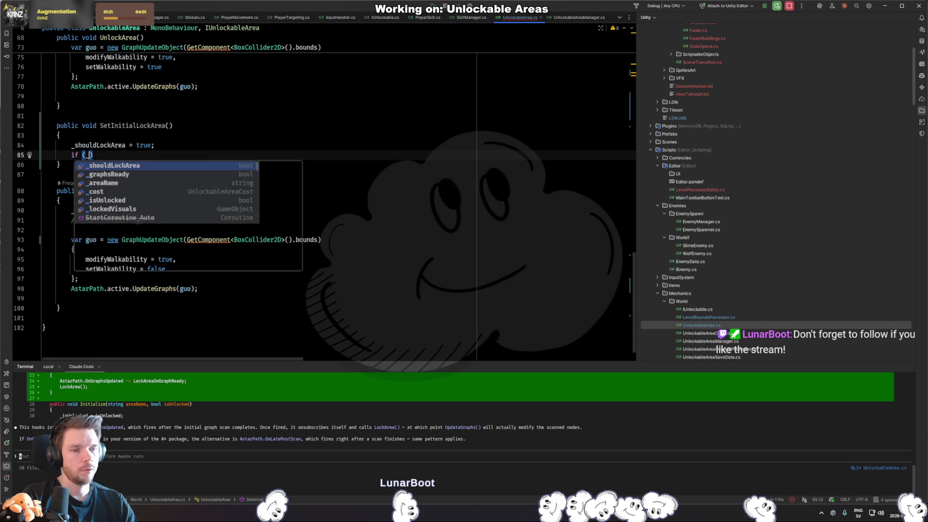
type("grap")
key("Return")
key("ctrl+shift+Return")
type("L")
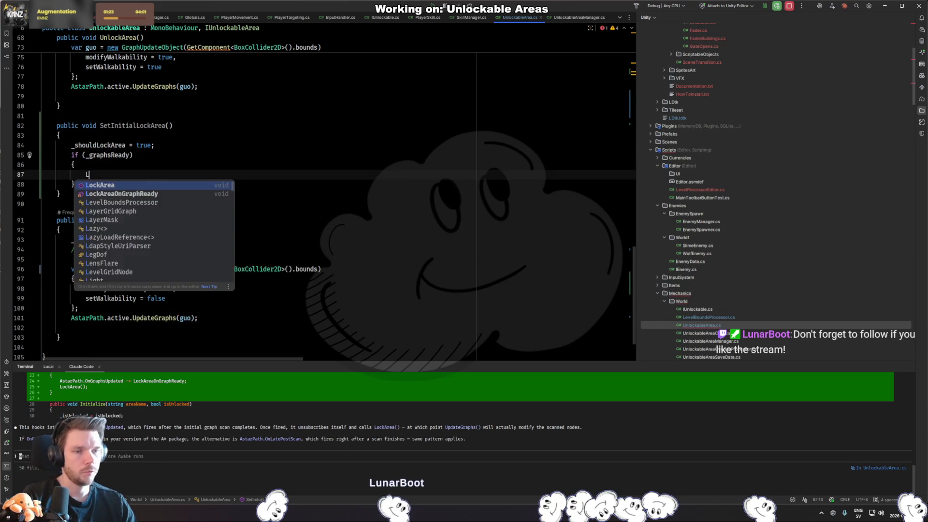
type("ocka")
key("Return")
type(";")
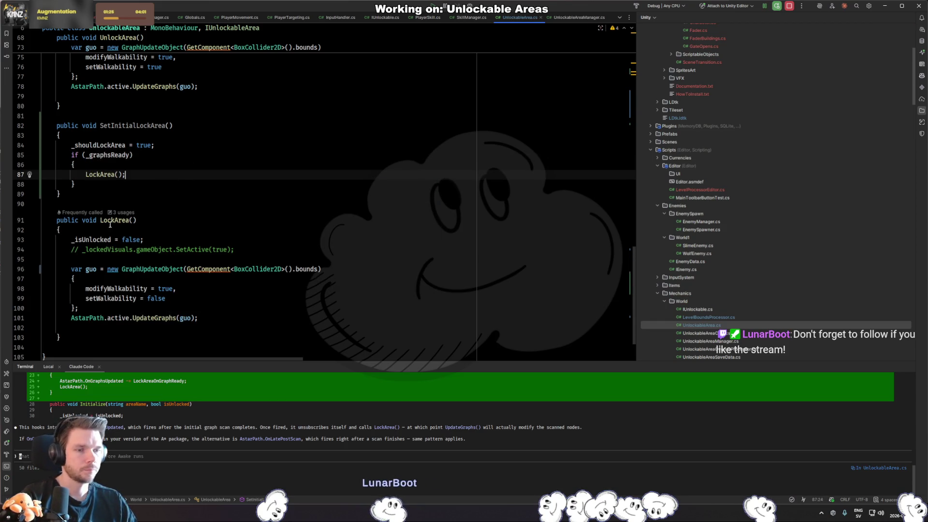
- Replace UnlockableAreaManager's LockArea() call with SetInitialLockArea() and return to Unity
left_click(110, 222, "ctrl")
left_click(163, 261)
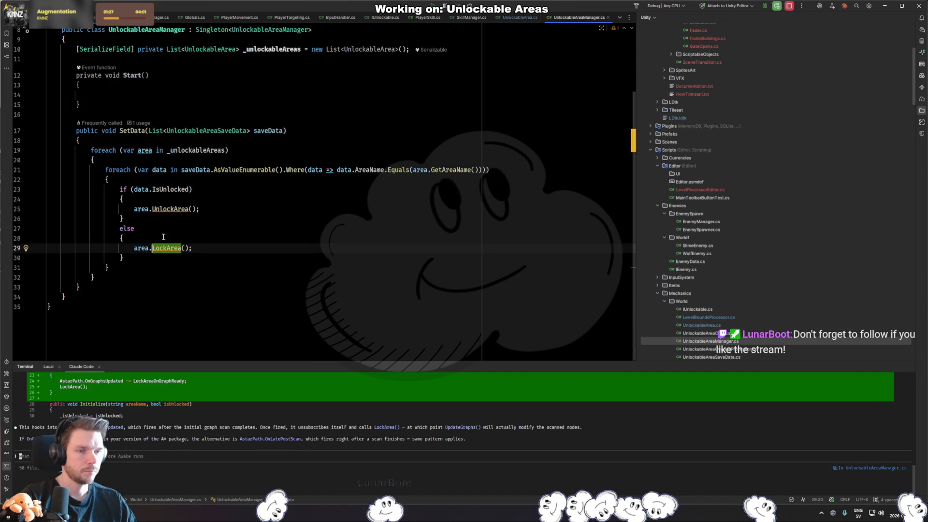
type("Se")
key("Return")
key("End")
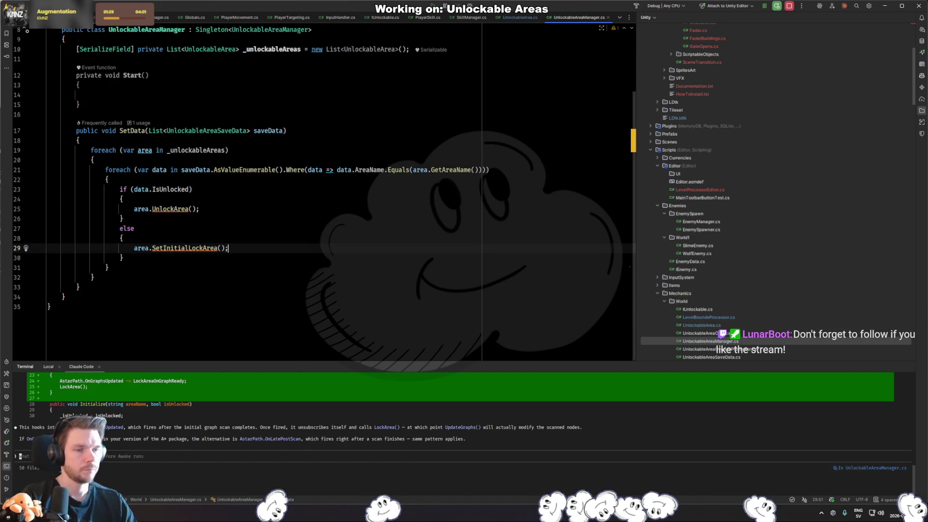
key("alt+Tab")
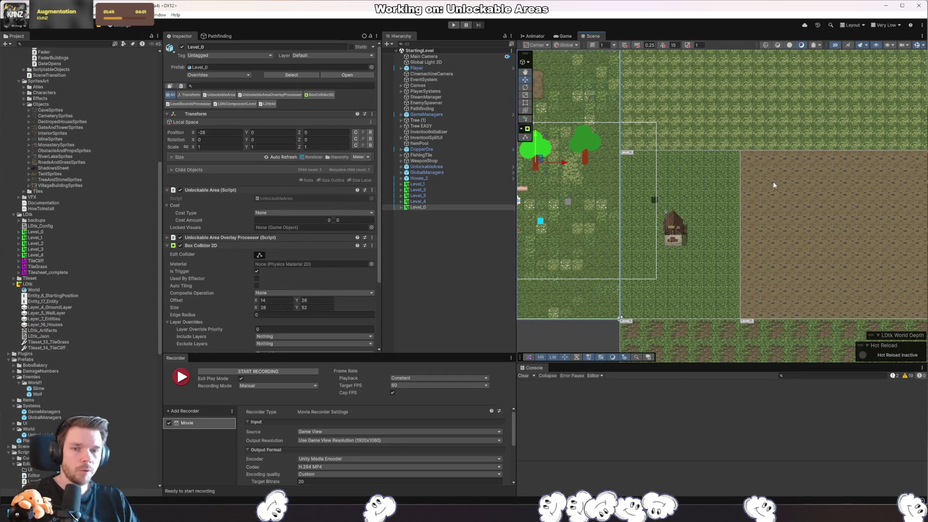
- Enter Play mode and view the AstarPath settings alongside the Scene view
left_click(453, 25)
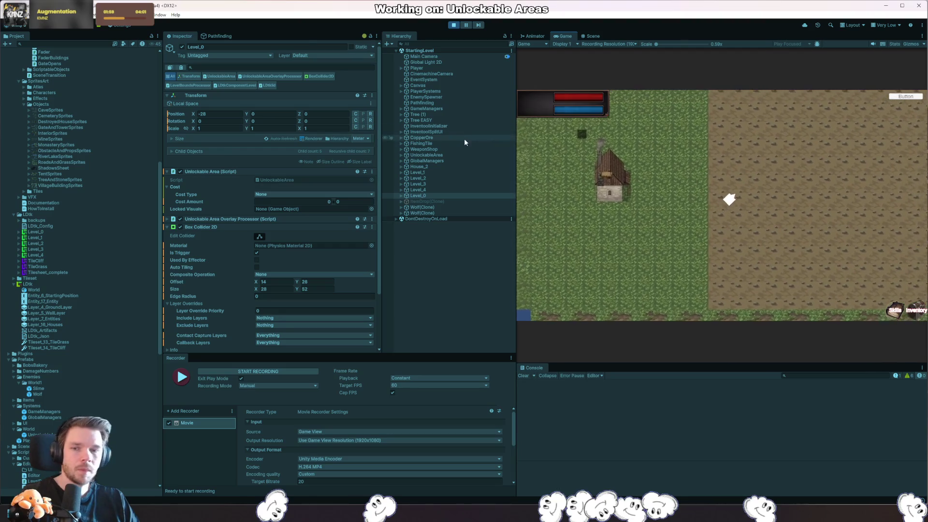
left_click(218, 36)
left_click(590, 38)
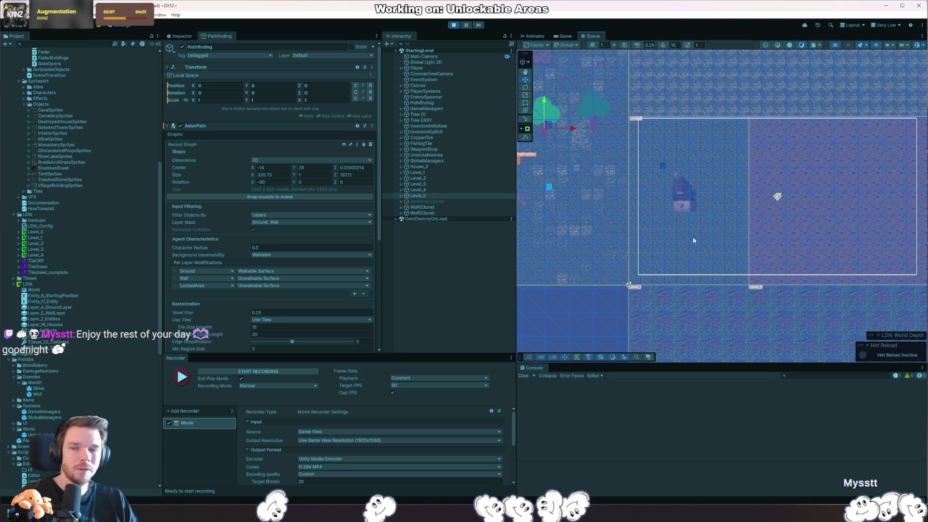
- Set the recast graph's Background Traversability to Unwalkable
scroll(283, 242, "down", 3)
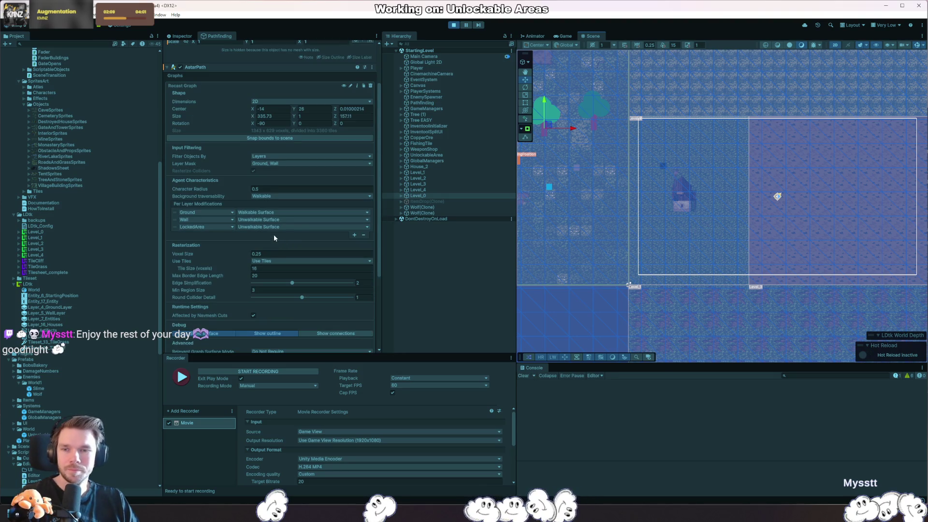
scroll(223, 232, "down", 3)
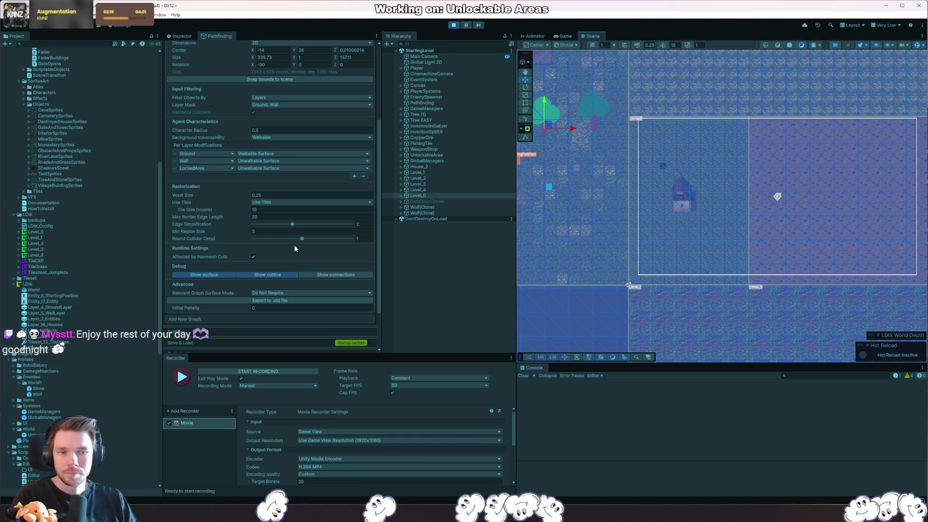
scroll(314, 246, "down", 3)
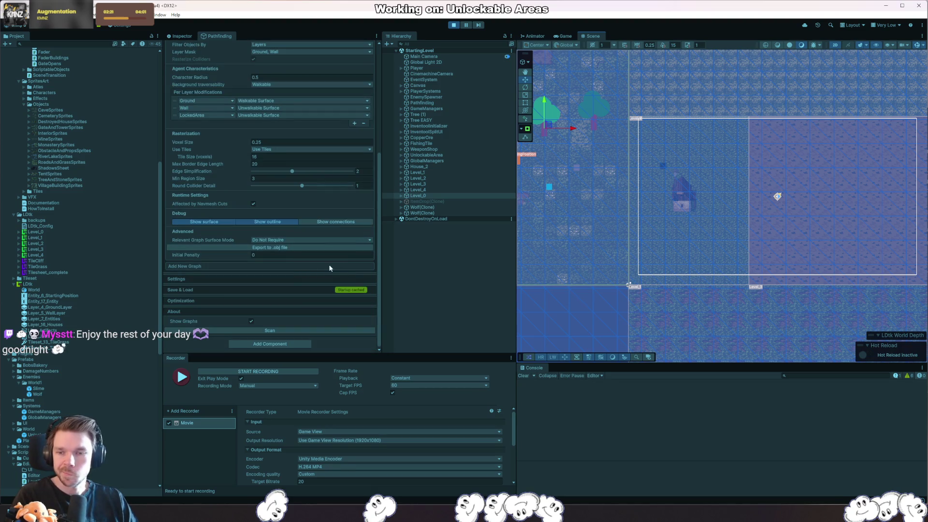
scroll(343, 299, "up", 8)
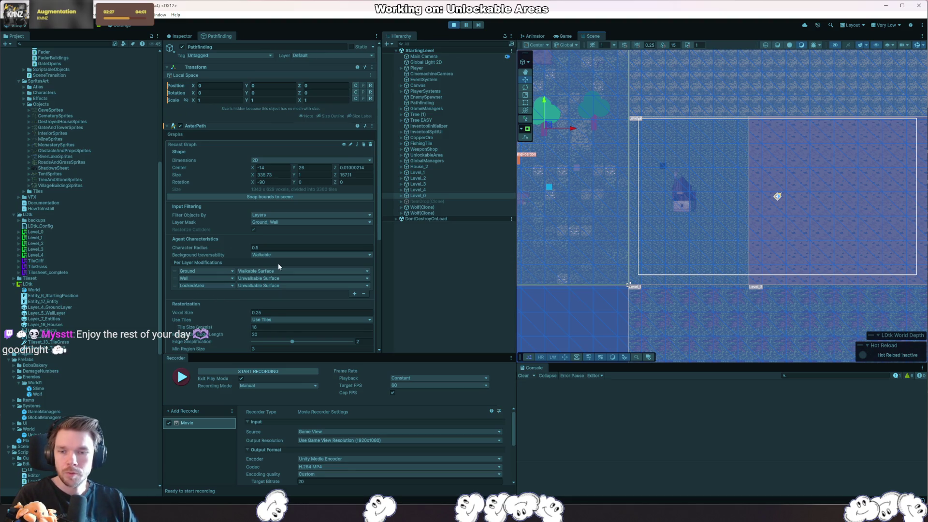
left_click(262, 255)
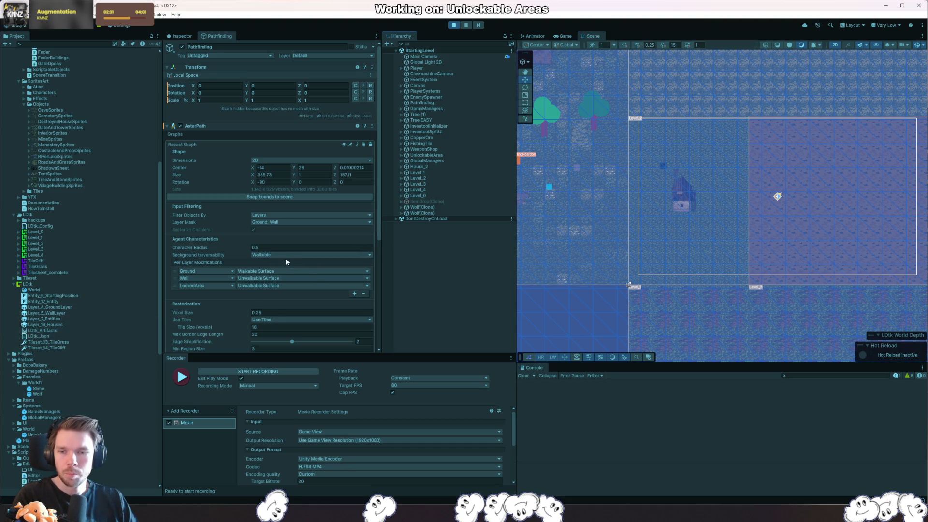
left_click(283, 273)
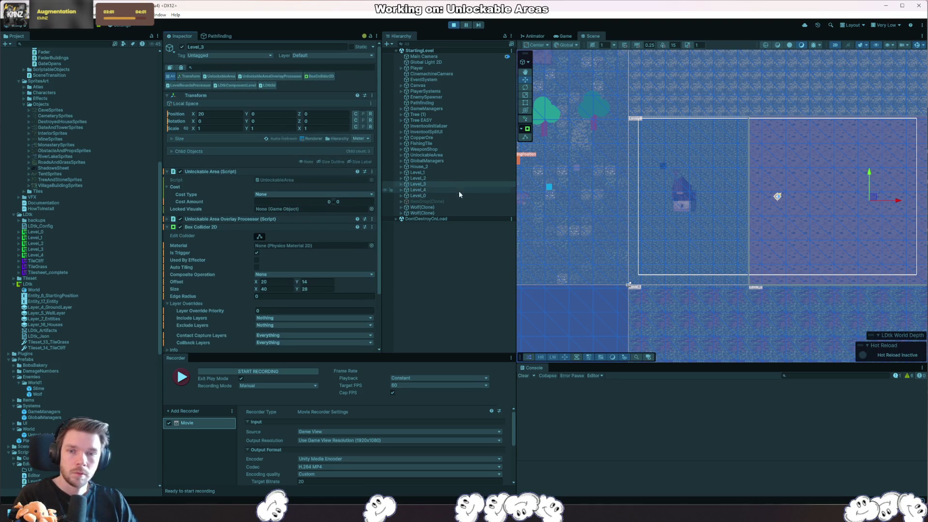
- Put the Level_1 object alone, not its children, on the LockedArea layer
left_click(424, 172)
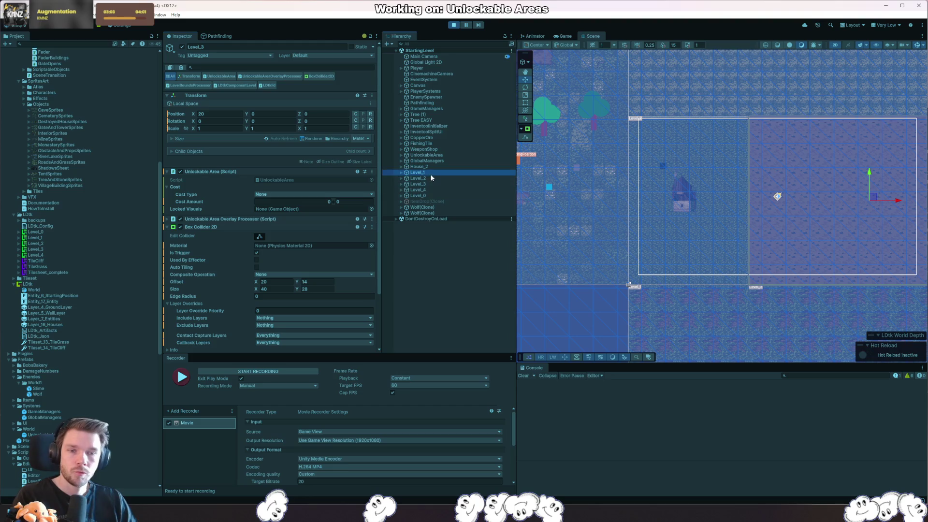
left_click(325, 56)
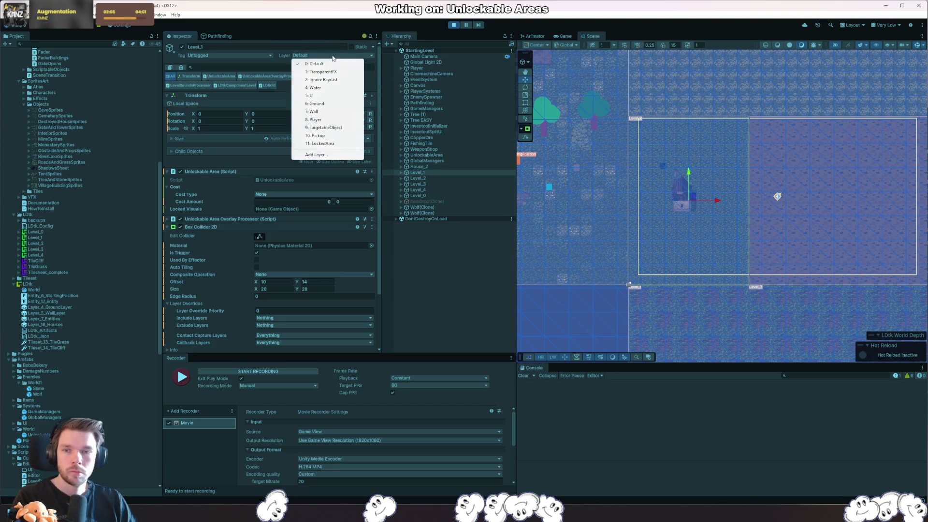
left_click(341, 142)
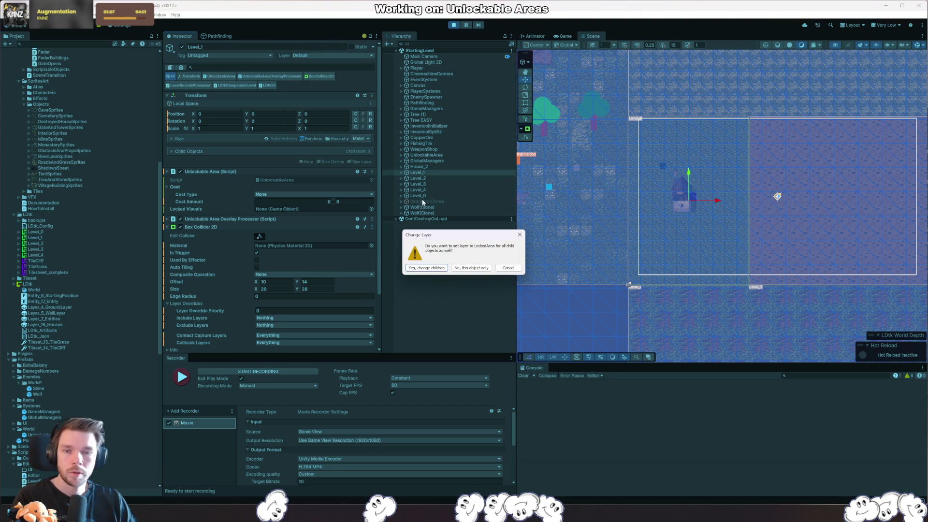
left_click(508, 267)
left_click(325, 55)
left_click(341, 143)
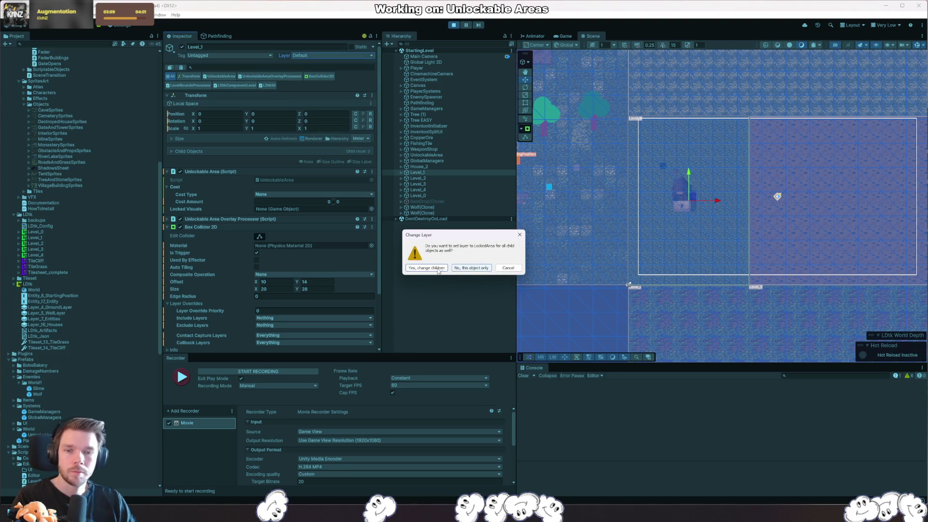
left_click(467, 269)
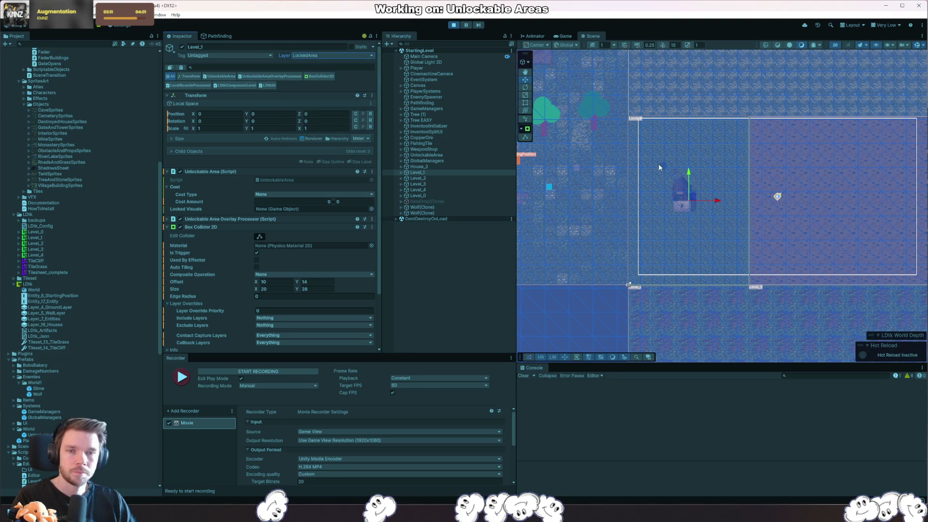
- Walk the player down-left in the Game view, then stop the play-test
left_click(556, 37)
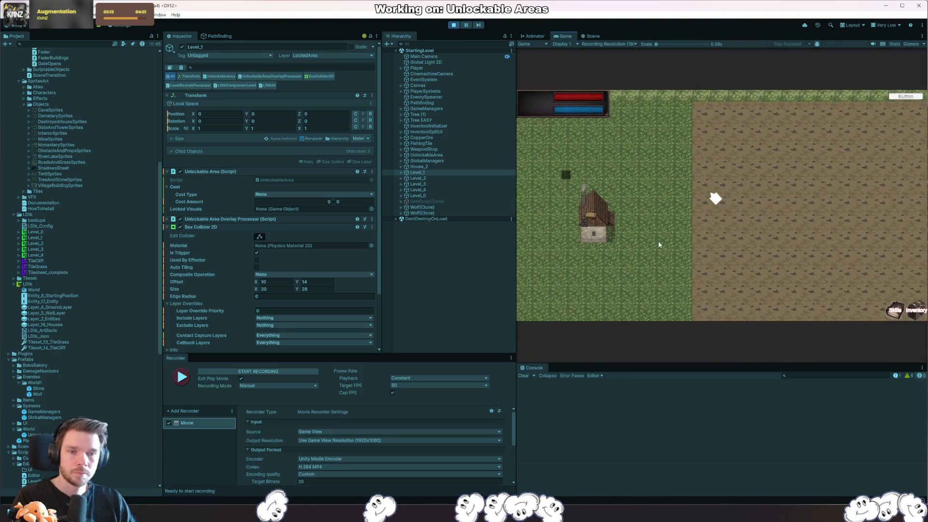
key("a")
key("s")
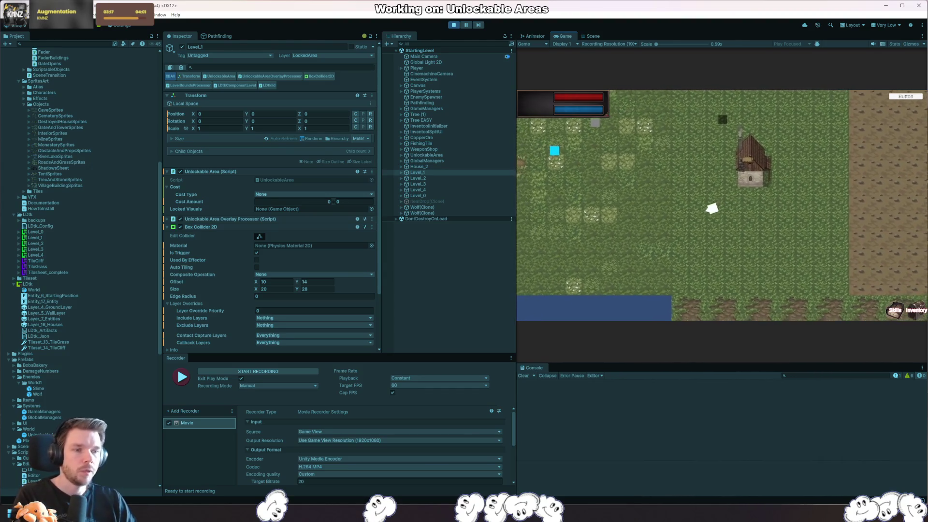
left_click(454, 25)
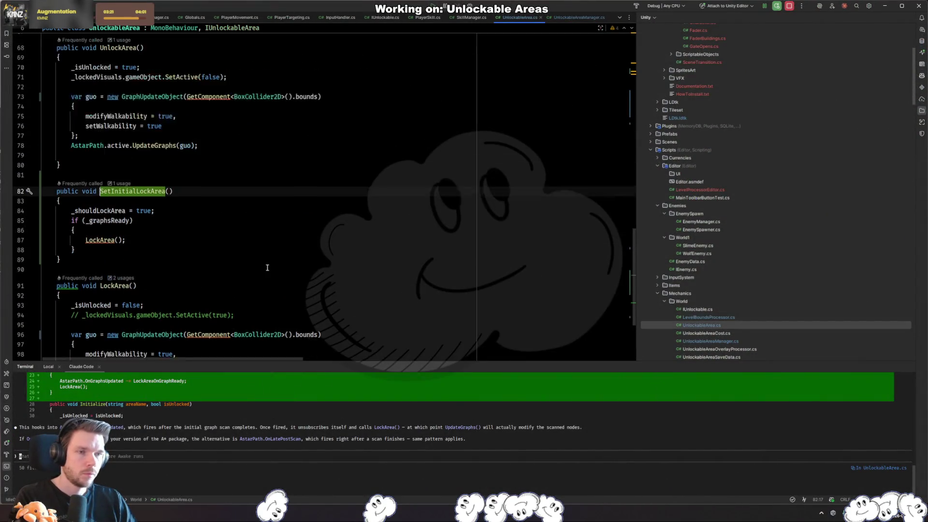
scroll(267, 267, "up", 15)
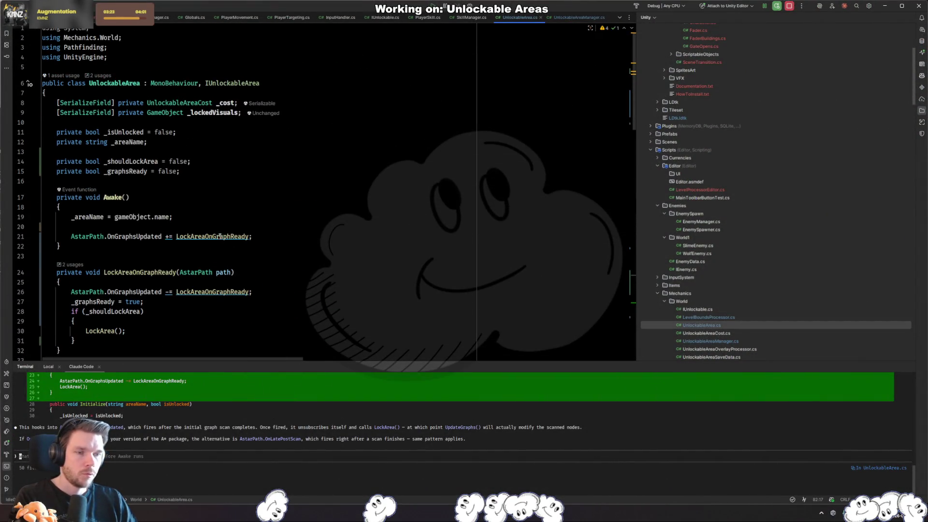
- Add gameObject.layer = LayerMask.NameToLayer("LockedArea") to LockArea, then return to Unity
left_click(242, 226)
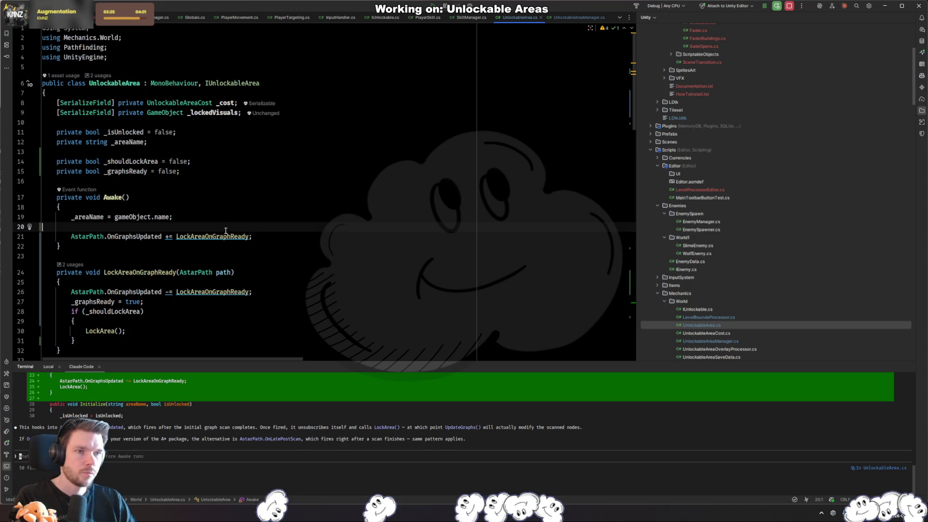
scroll(138, 245, "down", 15)
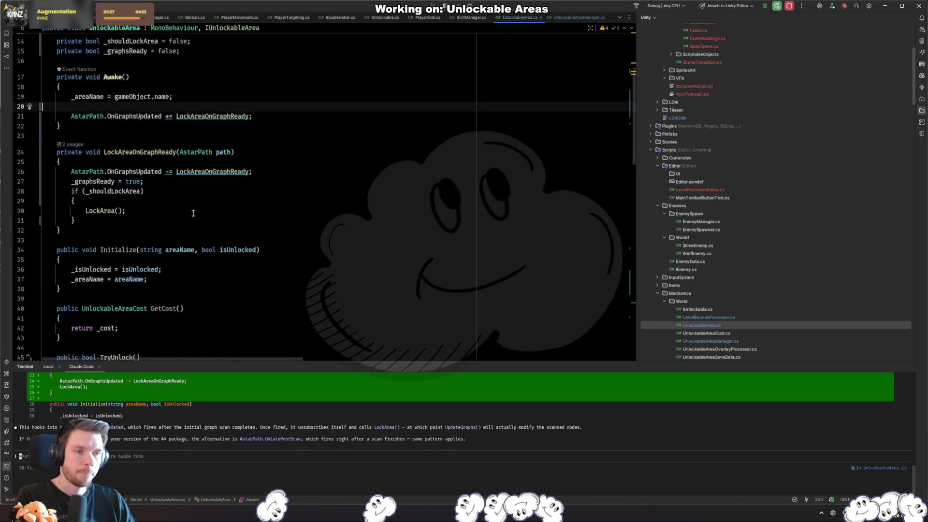
scroll(204, 276, "down", 5)
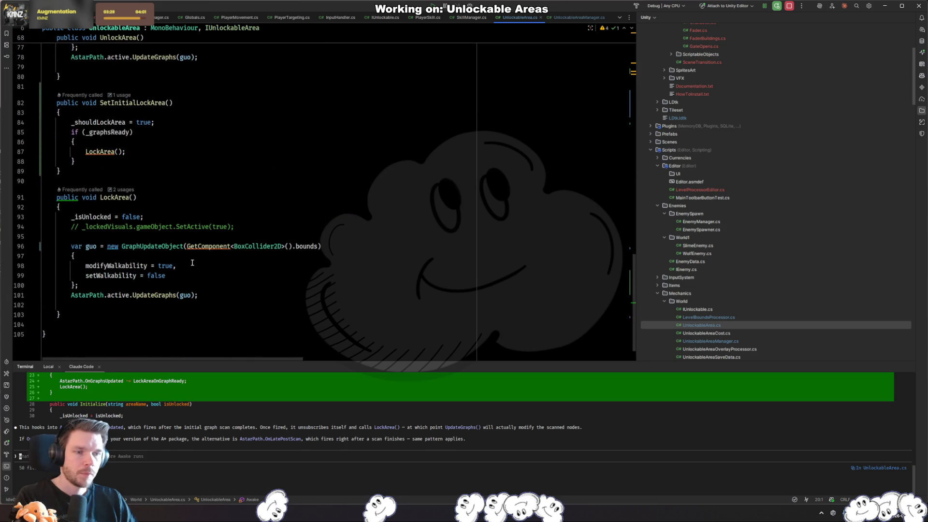
left_click(284, 246)
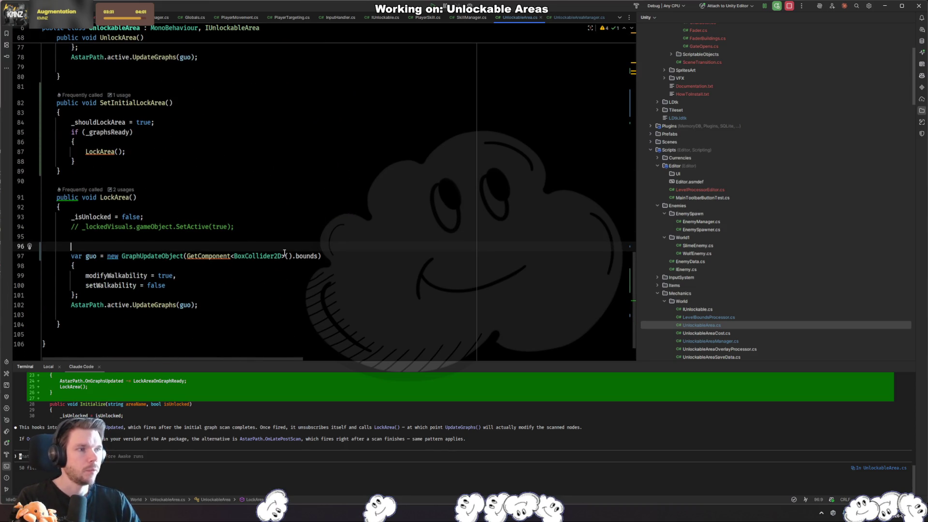
type("gameObject.layer = Locka")
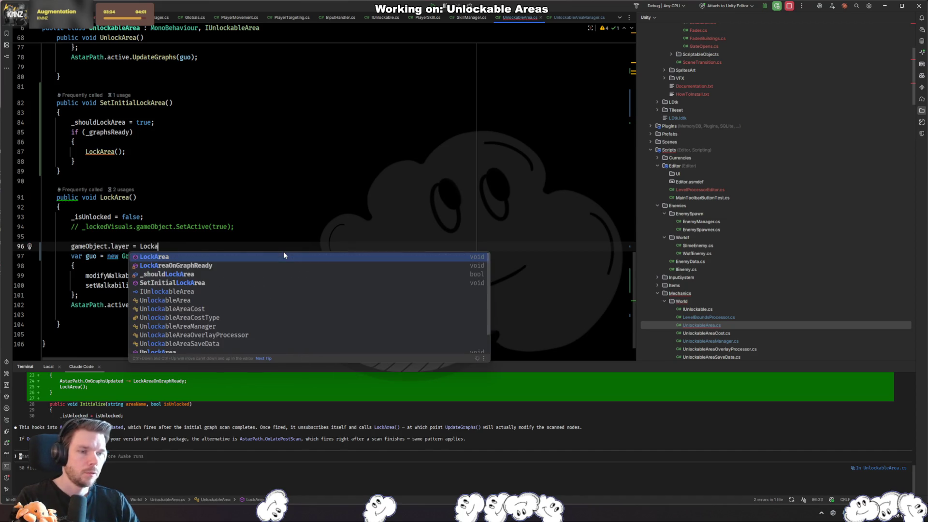
key("BackSpace")
key("Tab")
key("ctrl+w")
type("Locke\");")
key("Return")
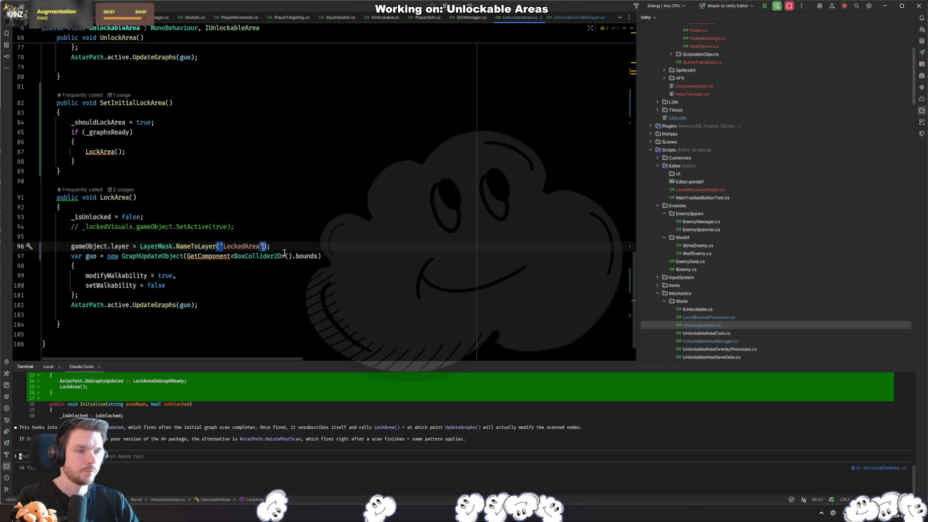
key("alt+Tab")
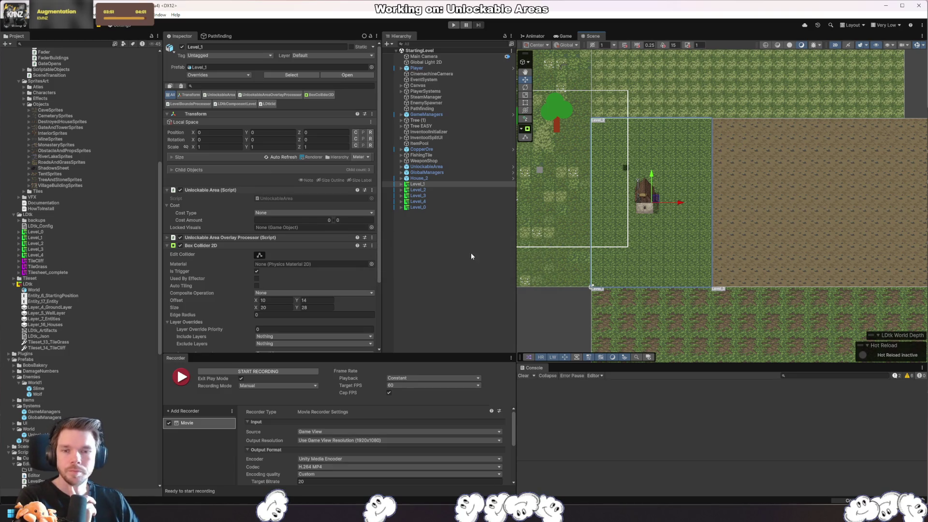
left_click_drag(621, 291, 716, 283)
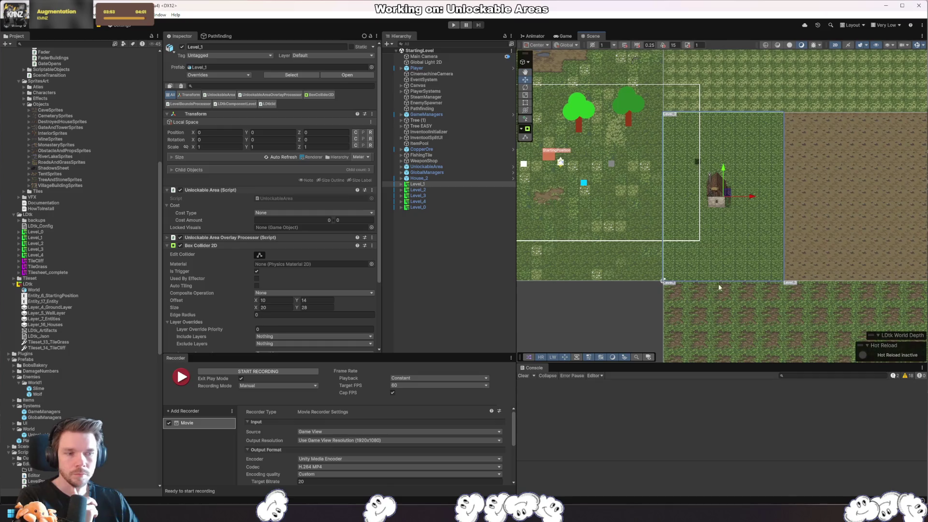
left_click(454, 25)
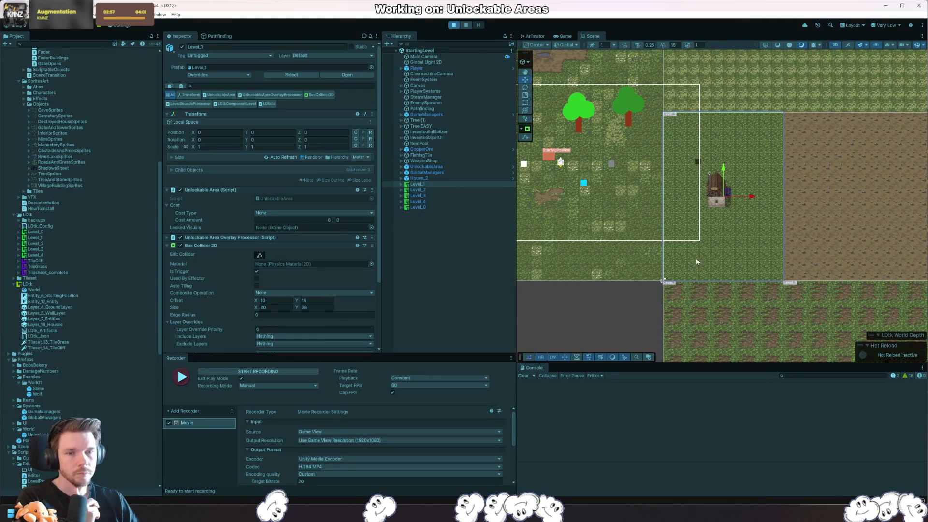
key("d")
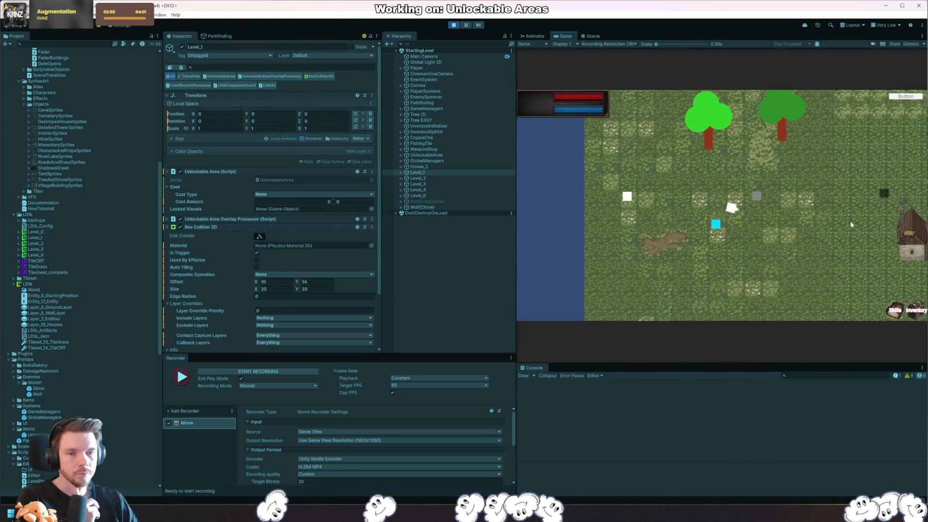
key("d")
key("w")
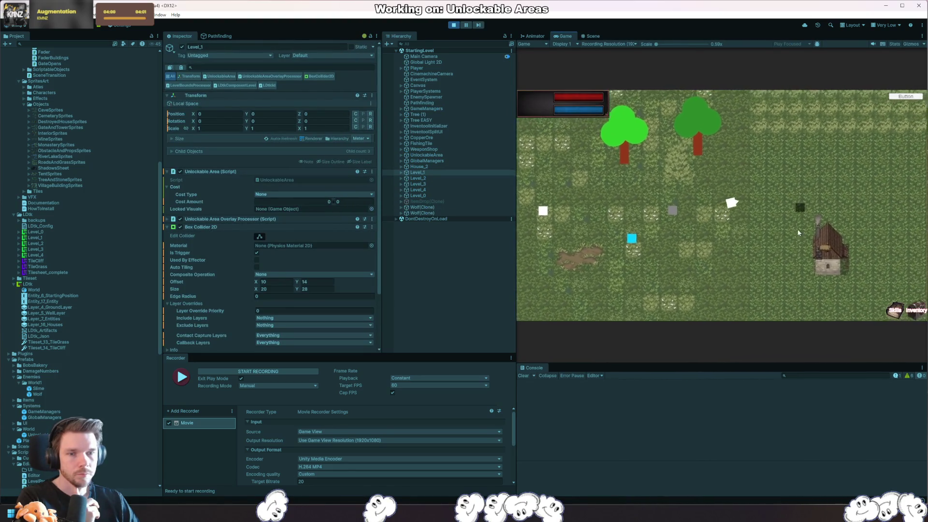
key("d")
key("s")
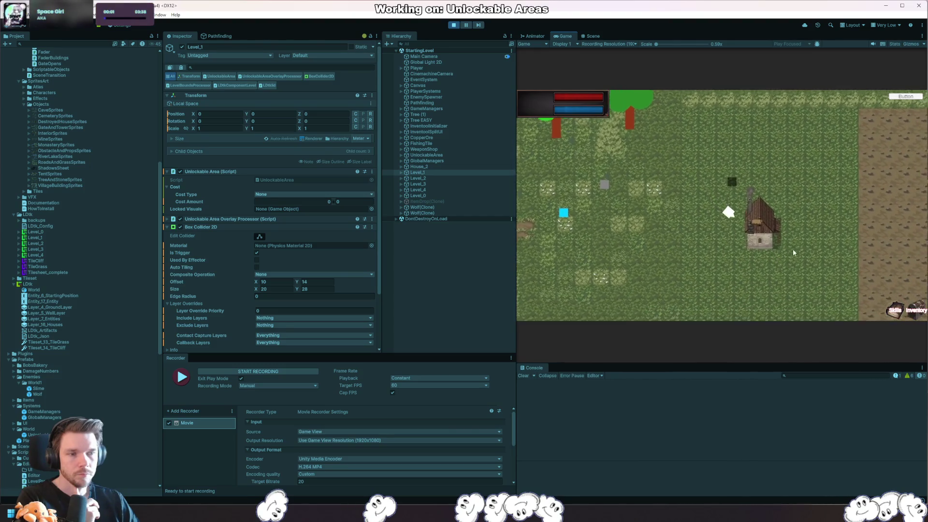
left_click(593, 36)
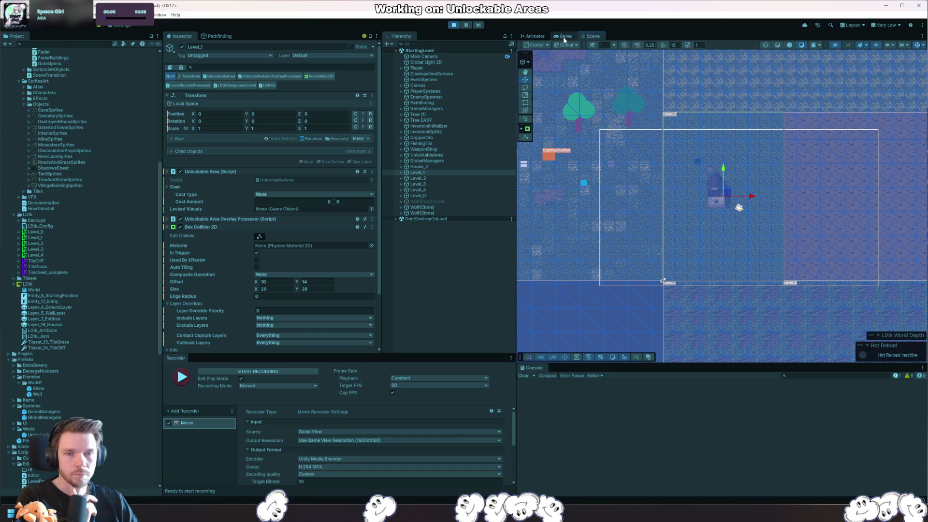
scroll(346, 305, "down", 3)
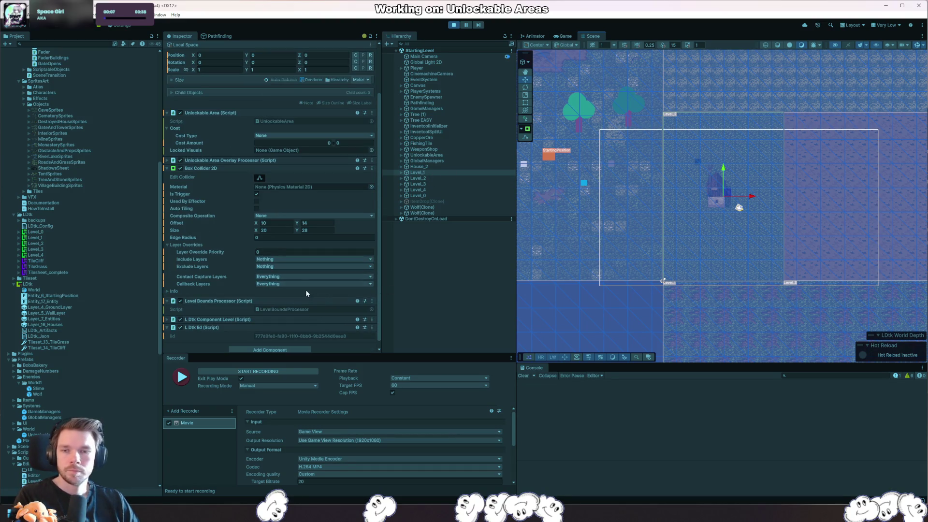
left_click(453, 25)
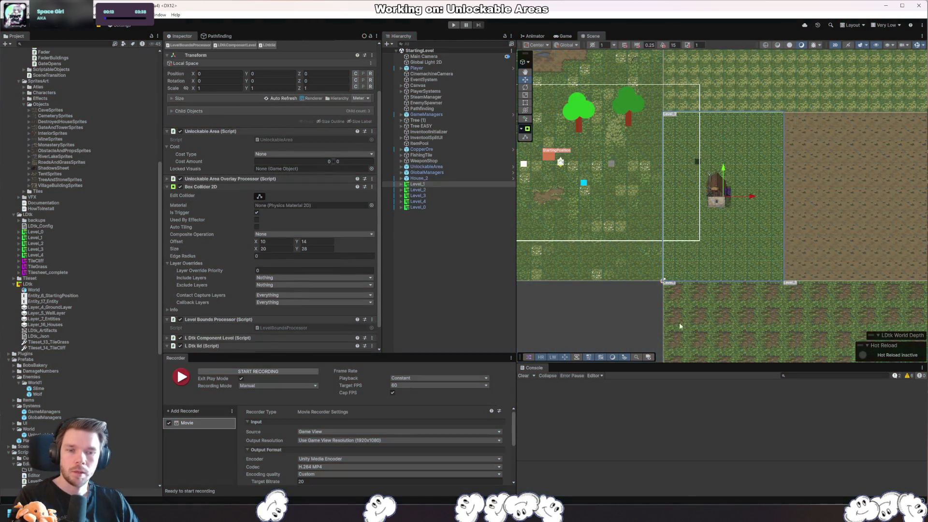
scroll(638, 271, "down", 3)
left_click(453, 207)
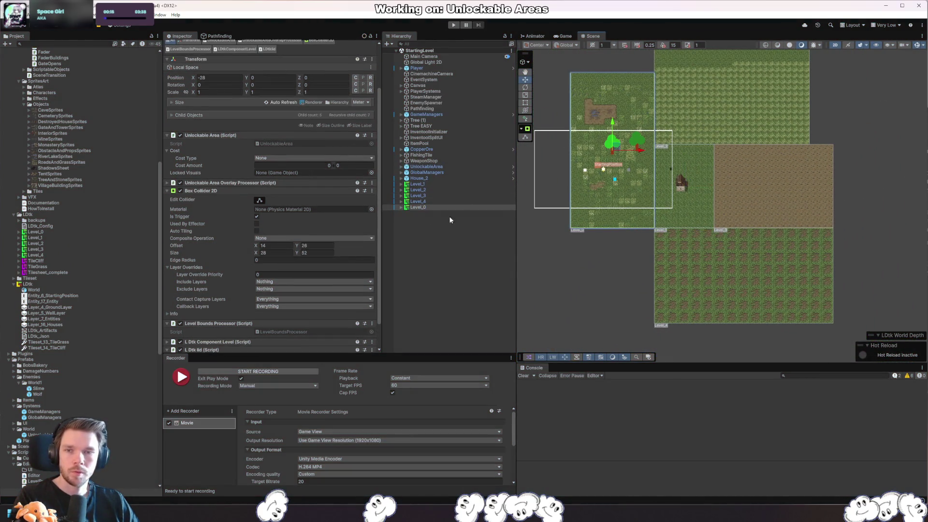
- Expand the level hierarchy and select Level_1's GroundLayer
left_click(429, 184, "shift")
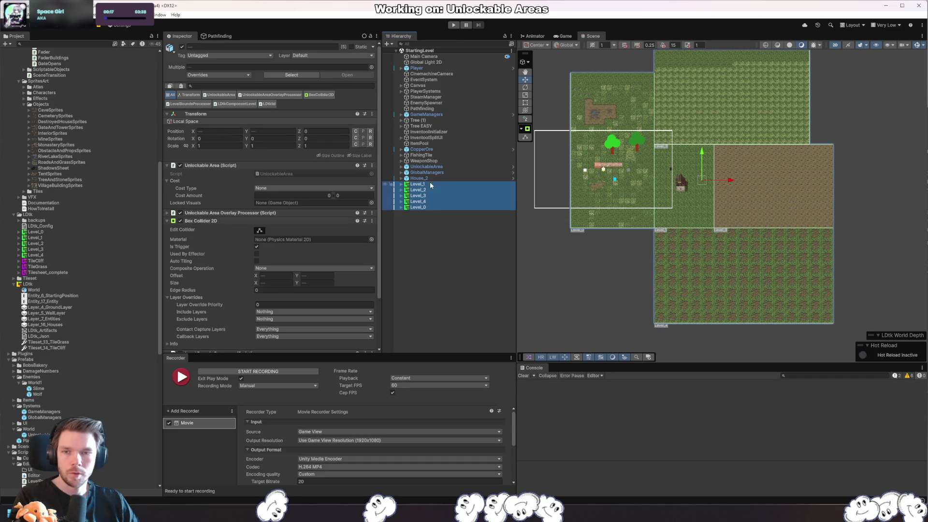
left_click(314, 55)
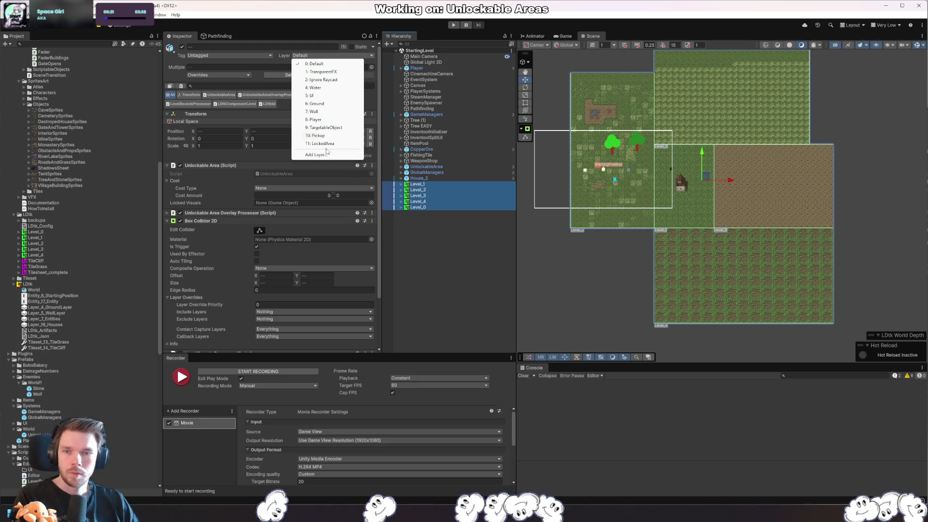
left_click(453, 248)
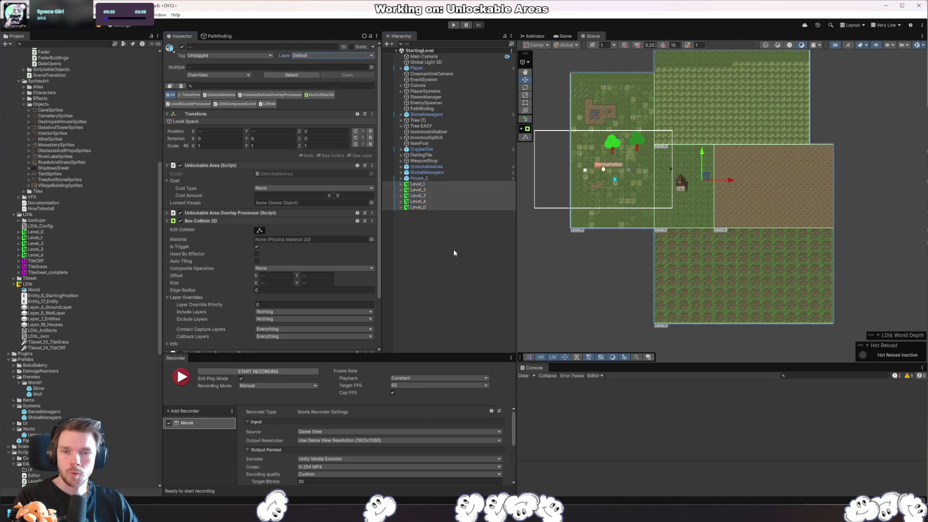
left_click(417, 184)
left_click(401, 184)
left_click(430, 196)
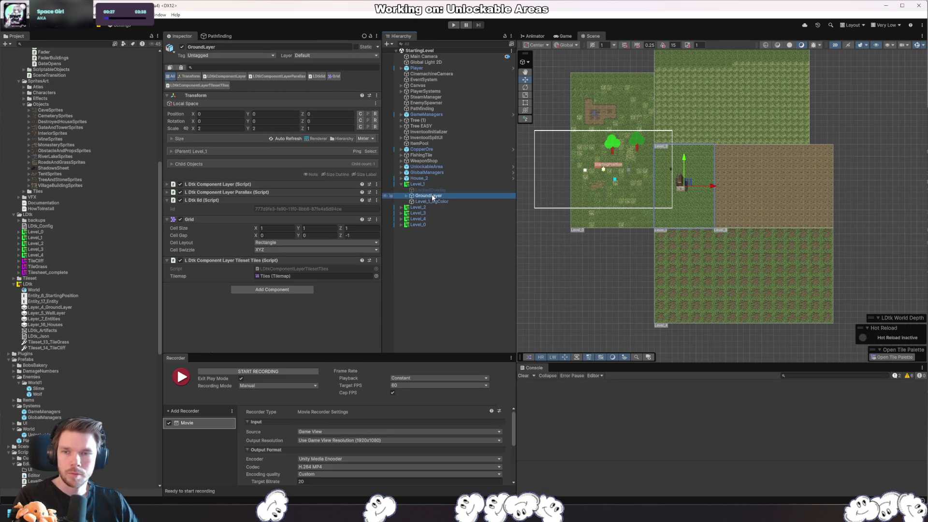
left_click(418, 218)
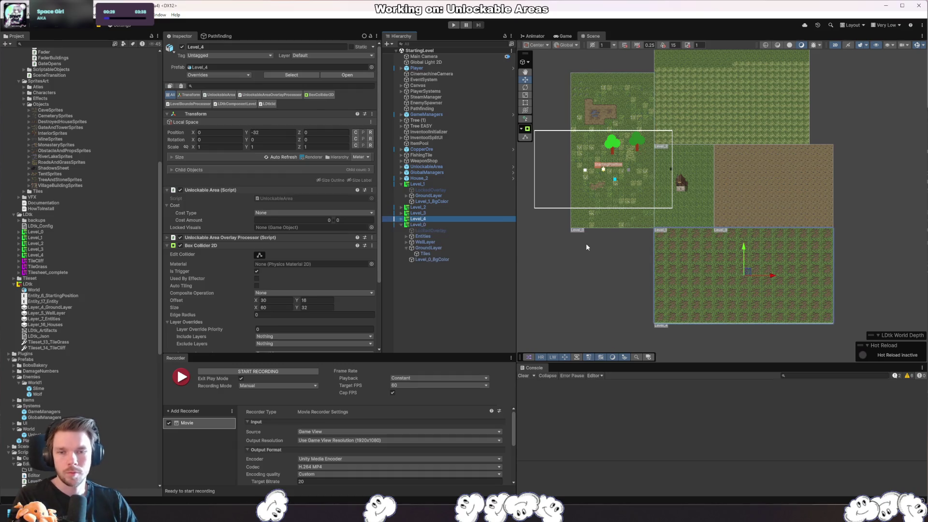
- Add the Level_2, 3, 4 and 0 GroundLayers to the selection and set all to Ground
key("Up")
key("Up")
key("Up")
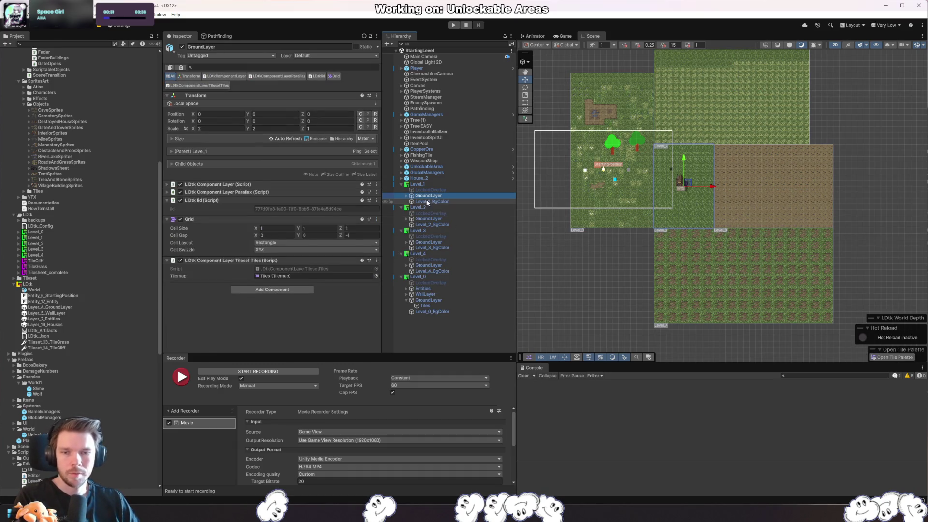
left_click(431, 219, "ctrl")
left_click(439, 242, "ctrl")
left_click(448, 265, "ctrl")
left_click(449, 299, "ctrl")
left_click(333, 55)
left_click(344, 104)
left_click(425, 269)
- Put Level_0's WallLayer and House_2, including its children, on the Wall layer
left_click(431, 295)
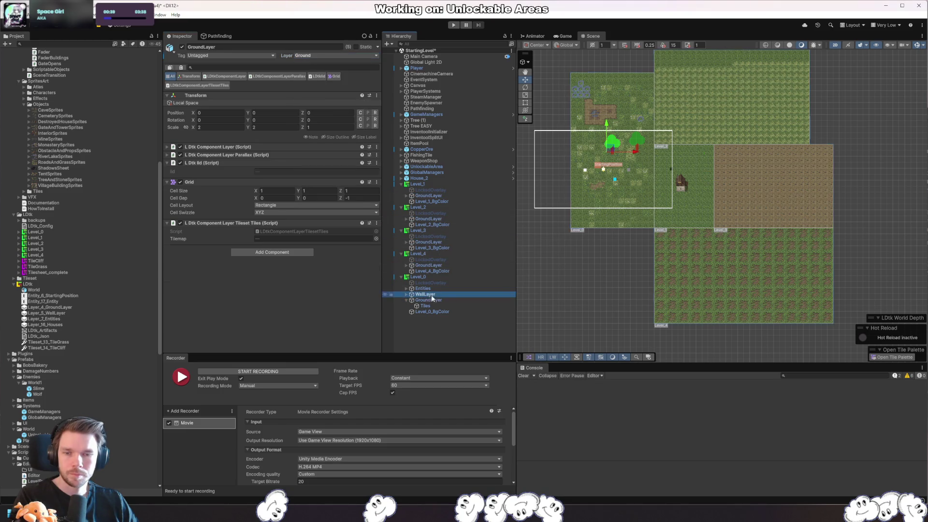
left_click(333, 55)
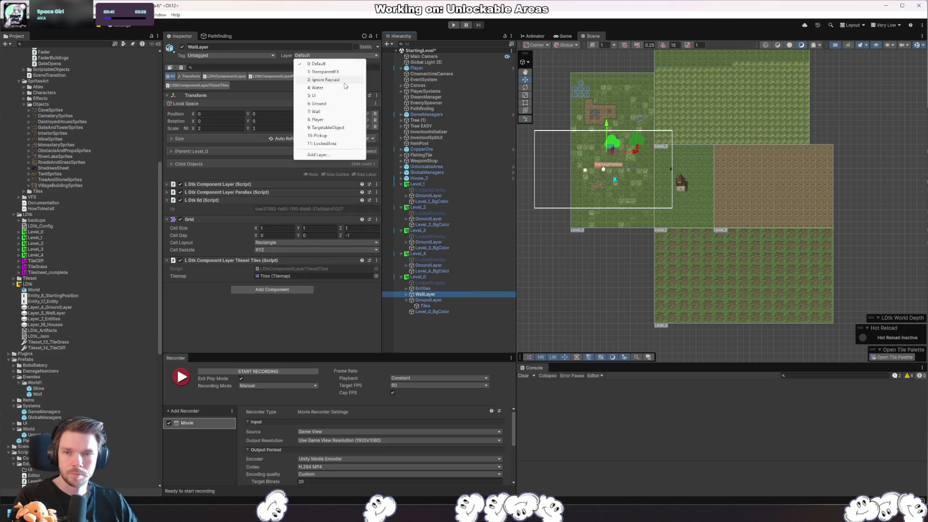
left_click(333, 112)
left_click(427, 269)
left_click(427, 178)
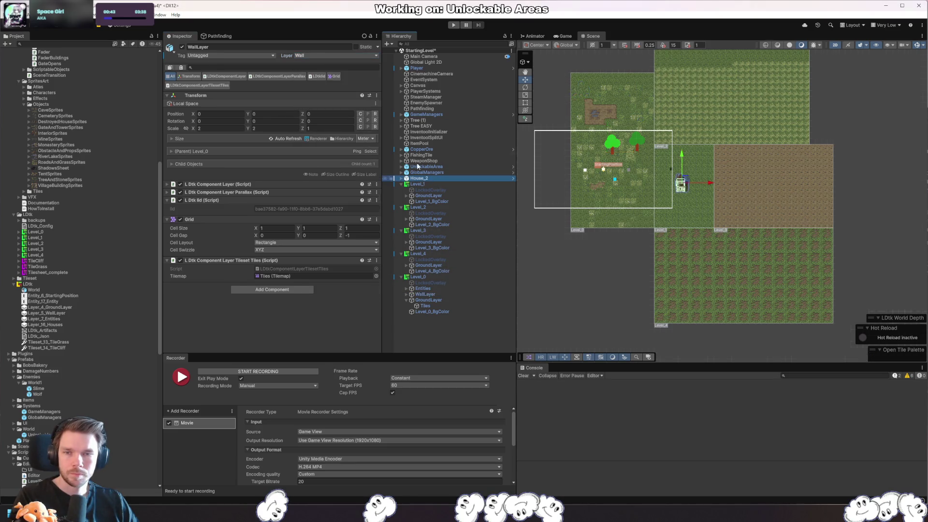
left_click(334, 55)
left_click(333, 114)
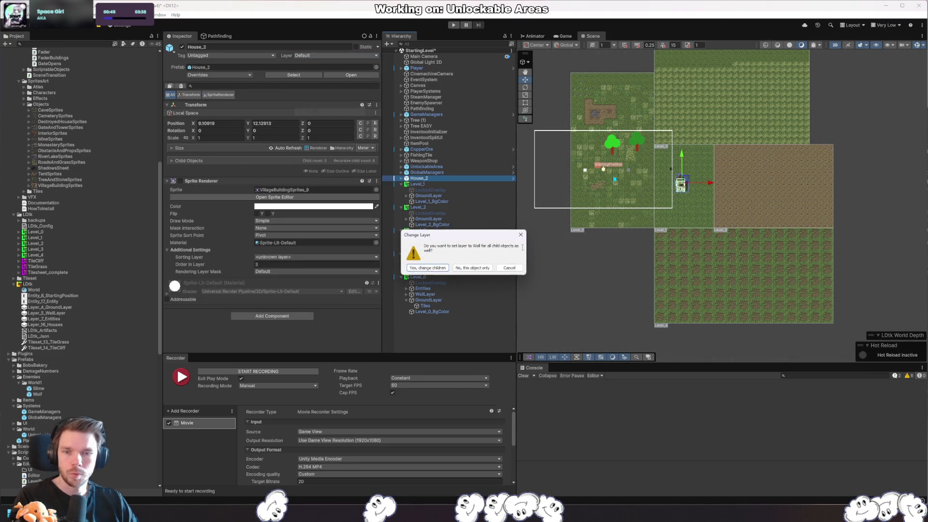
left_click(441, 269)
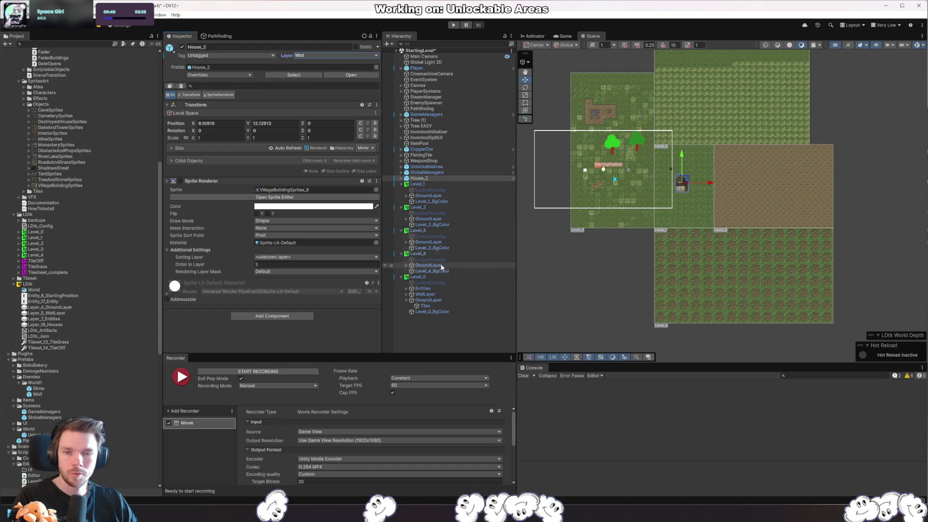
- Rescan the A* pathfinding graph
left_click(216, 36)
scroll(270, 217, "down", 10)
left_click(283, 331)
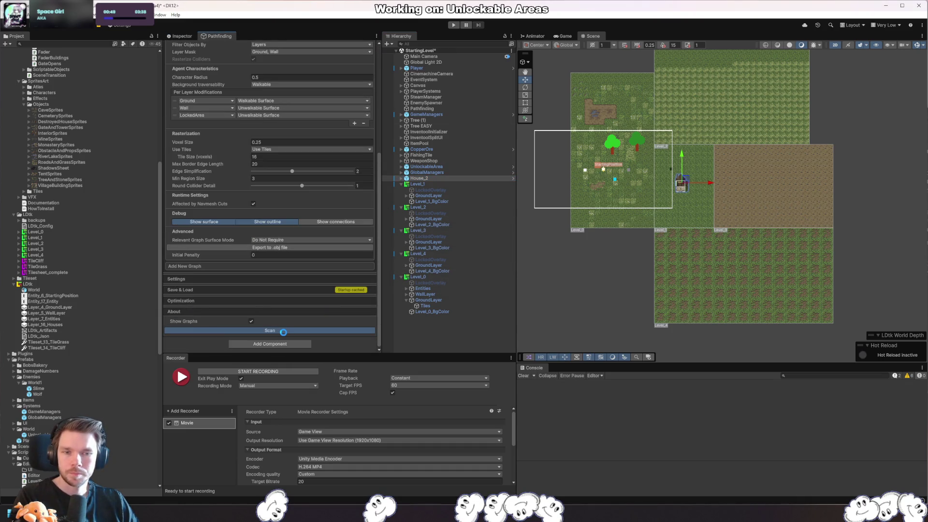
- Pan and zoom the Scene view across the levels to bring the trees and house into view
mouse_move(702, 234)
left_mouse_down()
mouse_move(725, 261)
mouse_move(777, 259)
mouse_move(717, 182)
left_mouse_up()
scroll(691, 212, "down", 2)
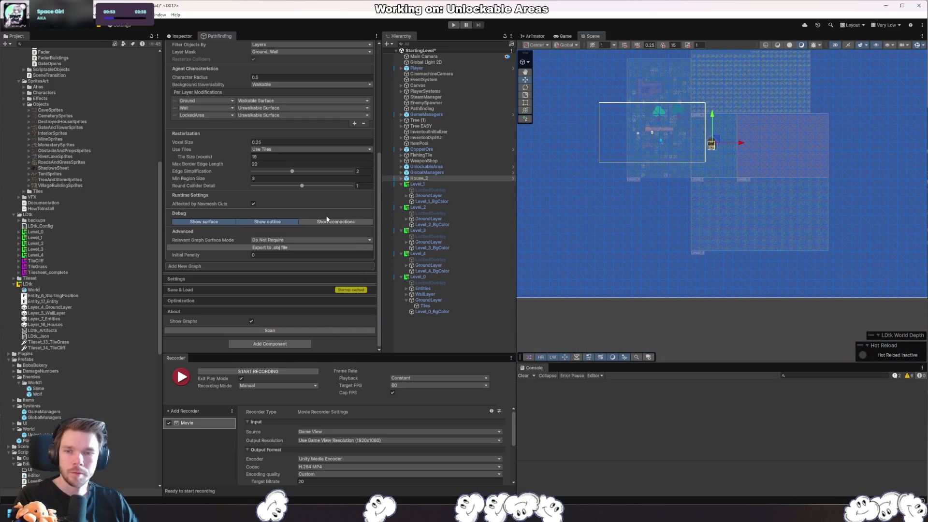
scroll(327, 219, "up", 3)
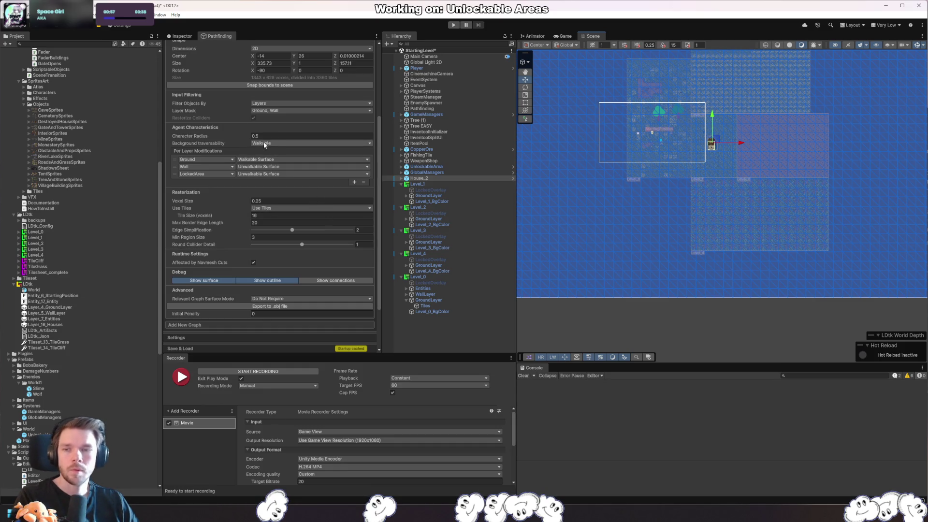
scroll(264, 145, "up", 3)
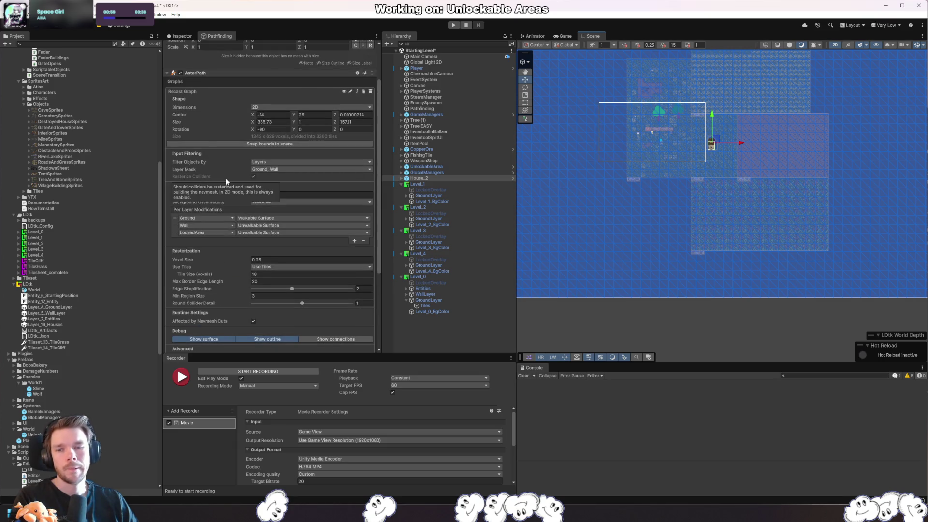
scroll(226, 182, "down", 4)
left_click_drag(699, 171, 721, 253)
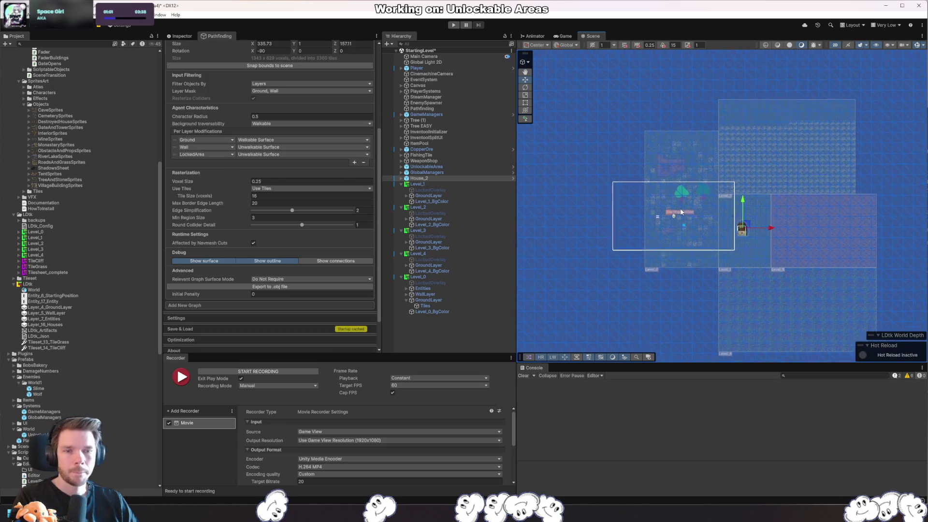
scroll(664, 199, "up", 5)
left_click_drag(665, 199, 600, 116)
left_click_drag(712, 293, 718, 200)
left_click_drag(694, 170, 680, 259)
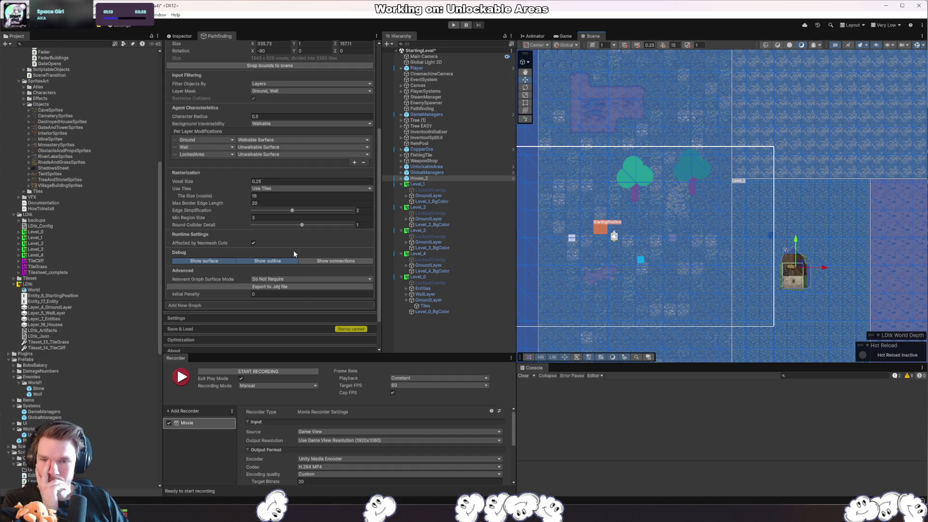
scroll(290, 248, "down", 3)
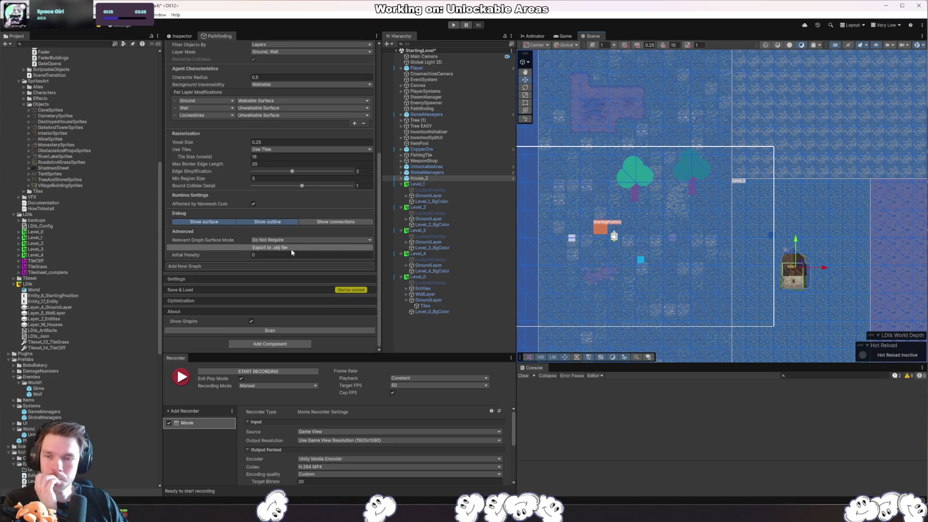
- In AstarPath Settings, set Thread Count to Automatic High Load and expand Tag Names
left_click(247, 280)
scroll(204, 272, "down", 5)
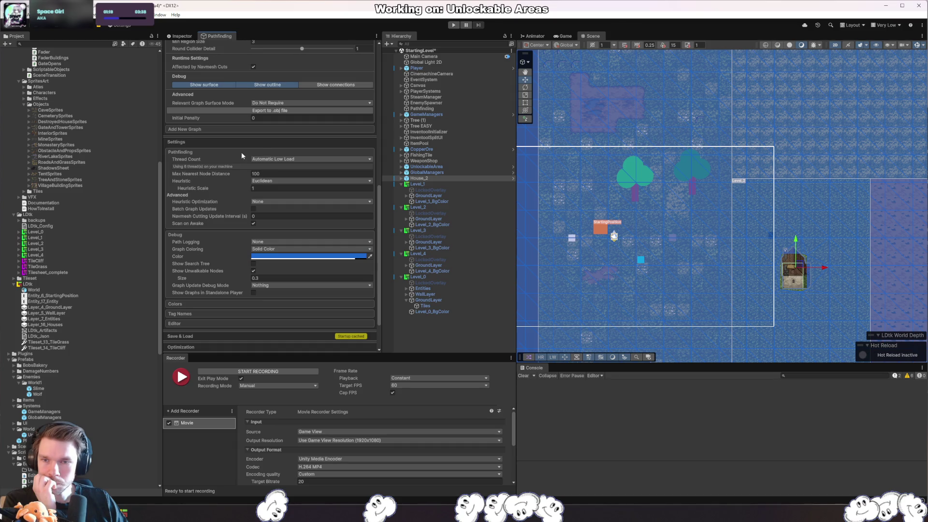
left_click(290, 159)
left_click(309, 175)
scroll(271, 297, "down", 3)
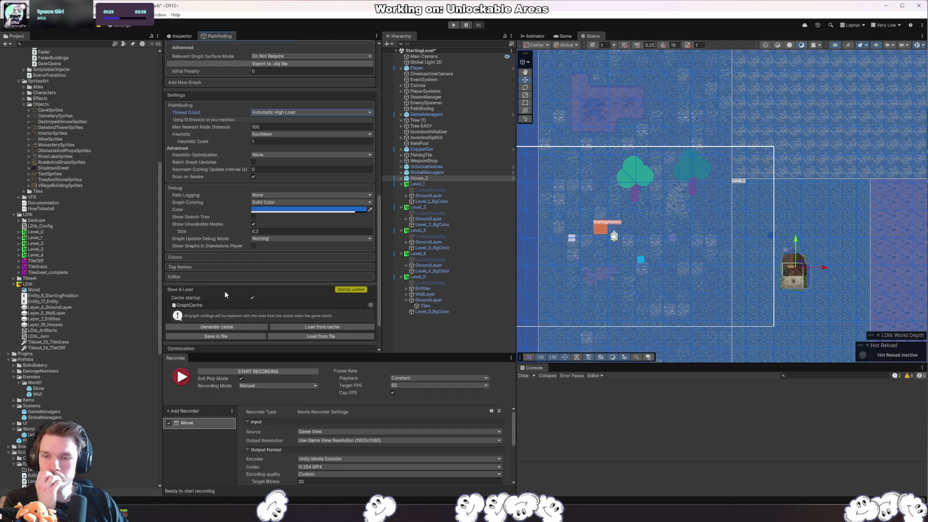
left_click(207, 270)
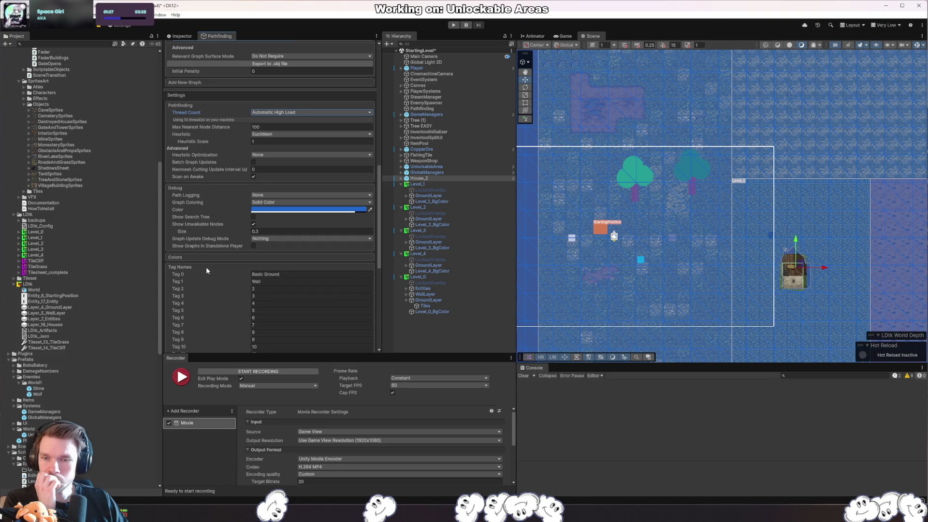
scroll(246, 280, "up", 15)
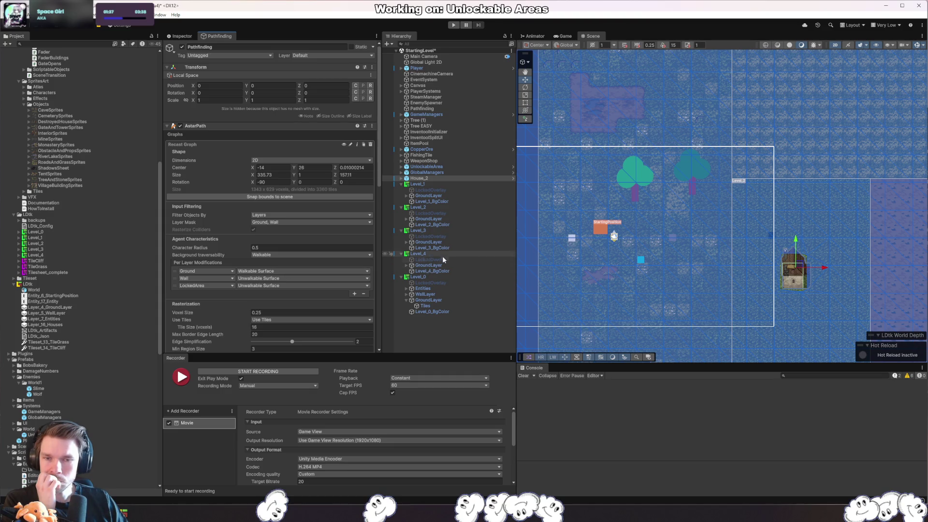
- Select the Tiles tilemap under Level_4's GroundLayer in the Hierarchy
left_click(408, 266)
left_click(407, 266)
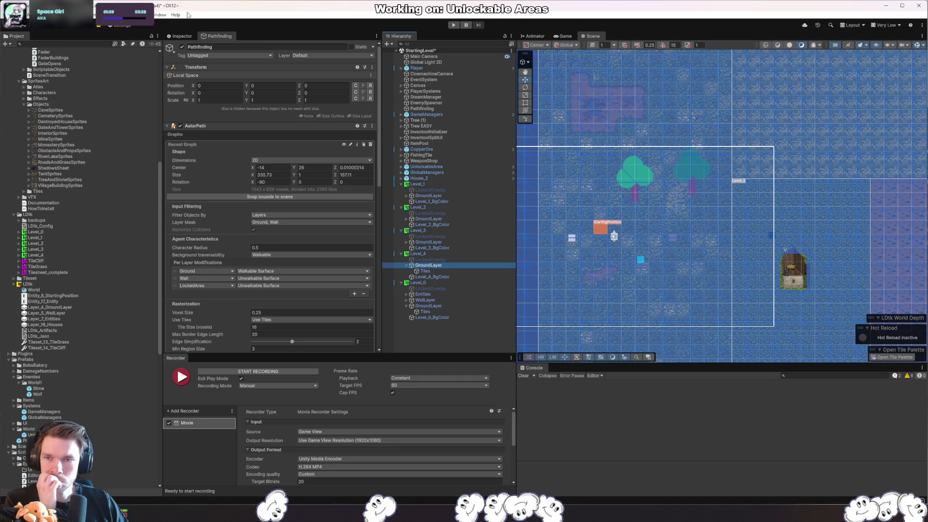
left_click(179, 35)
left_click(436, 270)
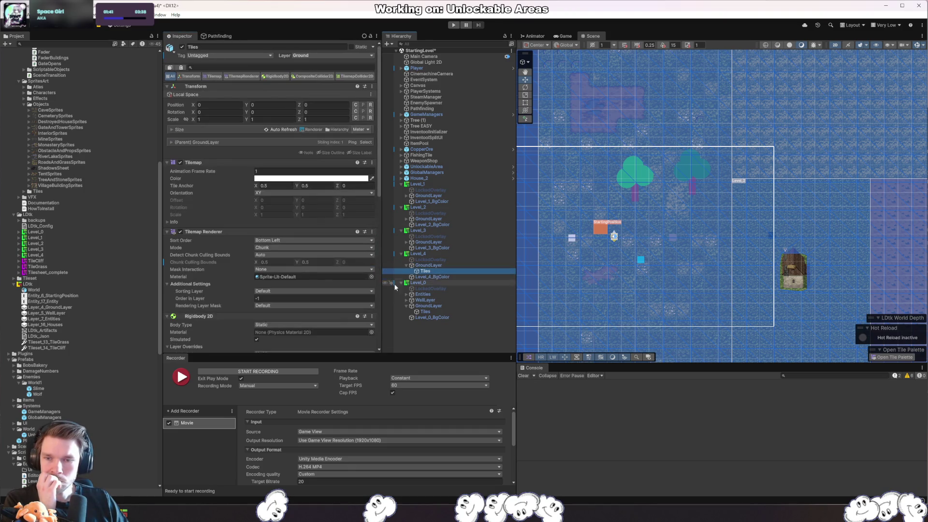
scroll(282, 278, "down", 10)
scroll(212, 273, "down", 5)
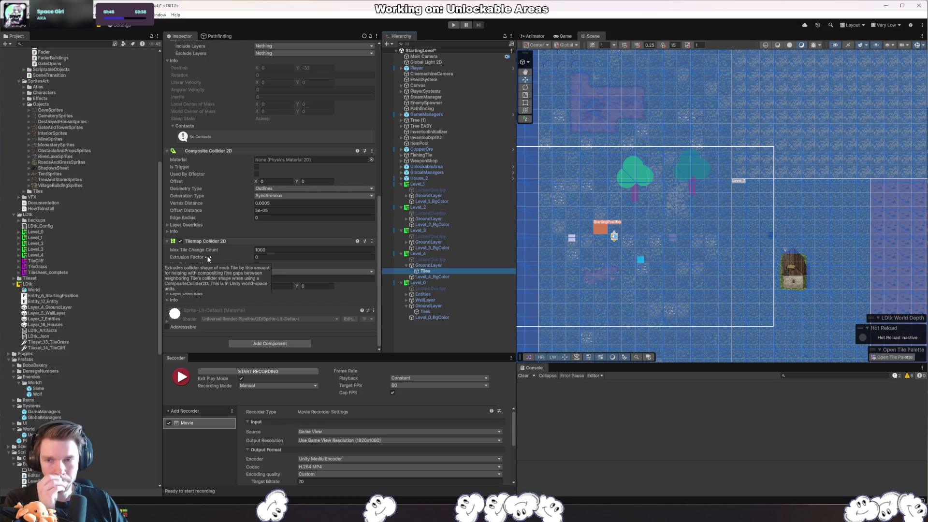
- Toggle the collider Geometry Type to Polygons and back to Outlines, then select the LDtk asset
left_click(303, 188)
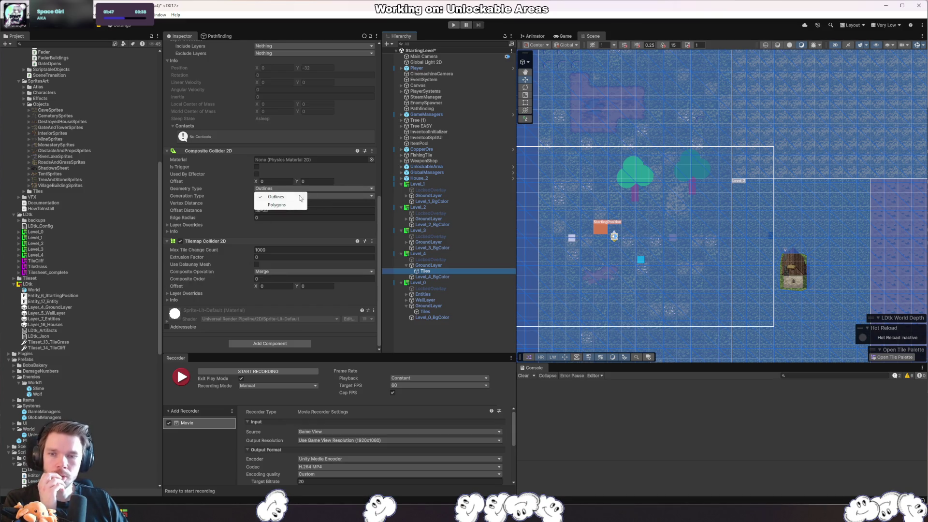
left_click(288, 207)
left_click(288, 190)
left_click(275, 196)
right_click(234, 198)
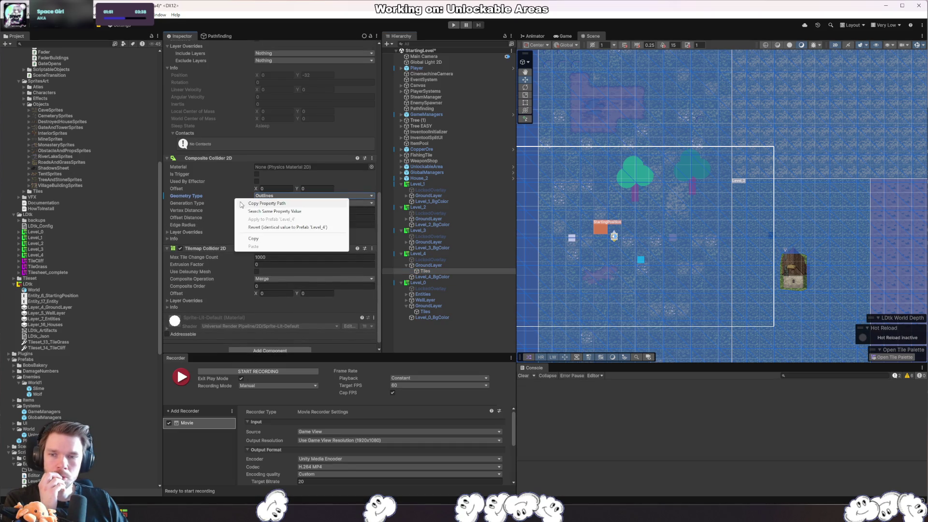
key("Escape")
left_click(54, 285)
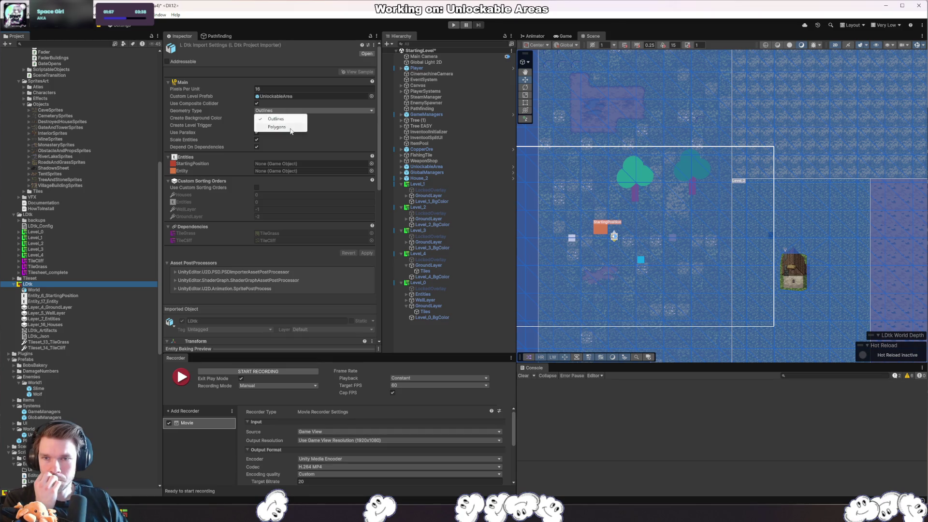
- Set the LDtk importer Geometry Type to Polygons and scan the pathfinding graph
left_click(291, 127)
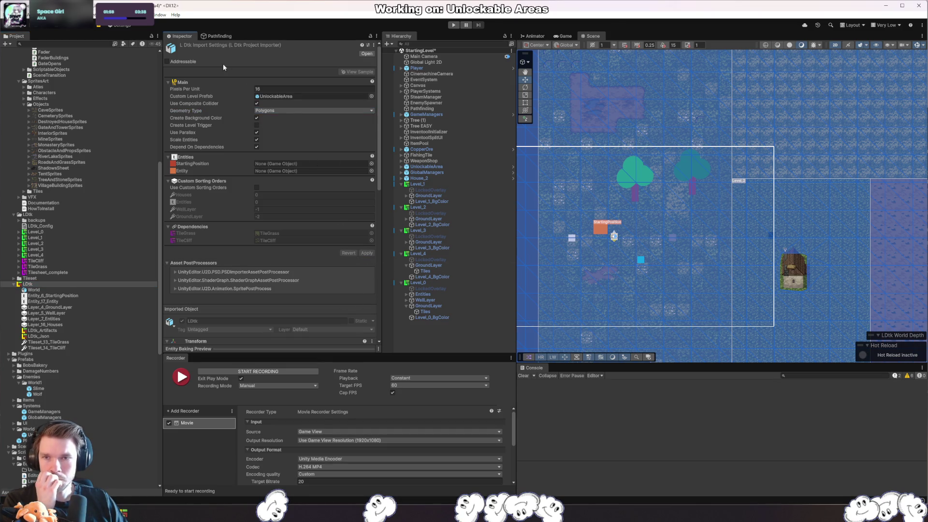
left_click(219, 36)
scroll(230, 243, "down", 10)
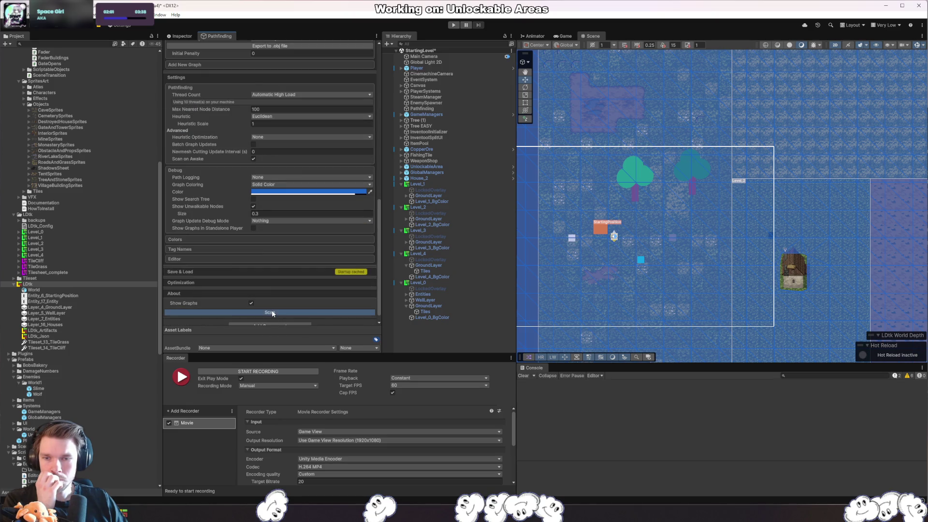
left_click(272, 313)
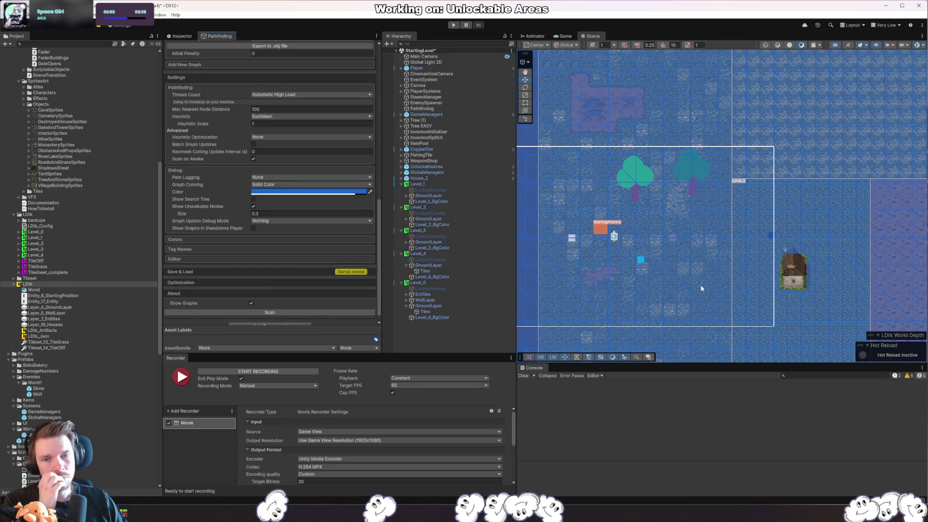
- Set Background Traversability to Unwalkable and rescan the pathfinding graph
scroll(686, 193, "down", 5)
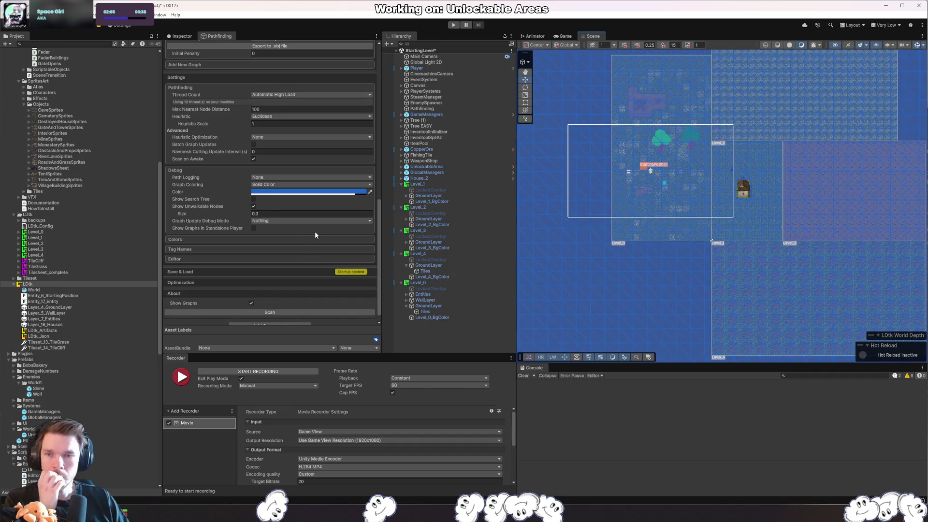
scroll(315, 231, "up", 3)
scroll(302, 213, "up", 10)
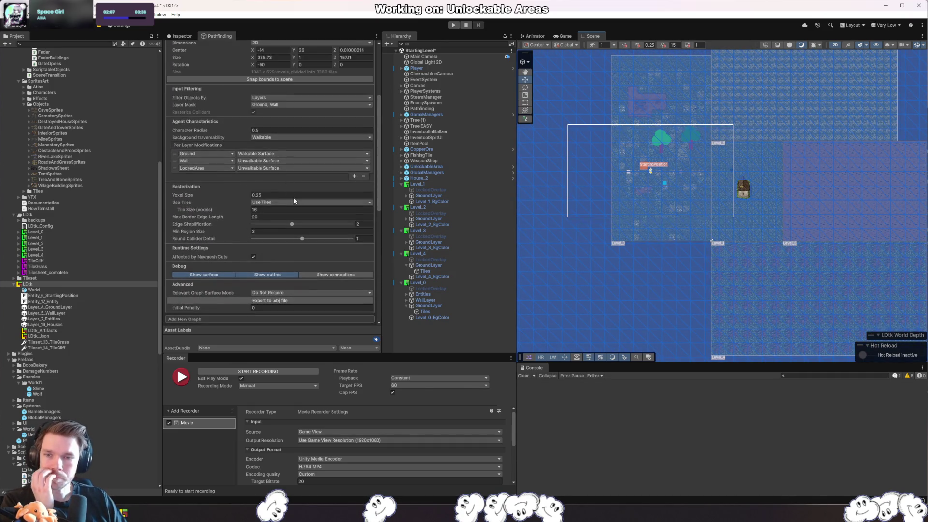
left_click(279, 144)
scroll(369, 301, "down", 7)
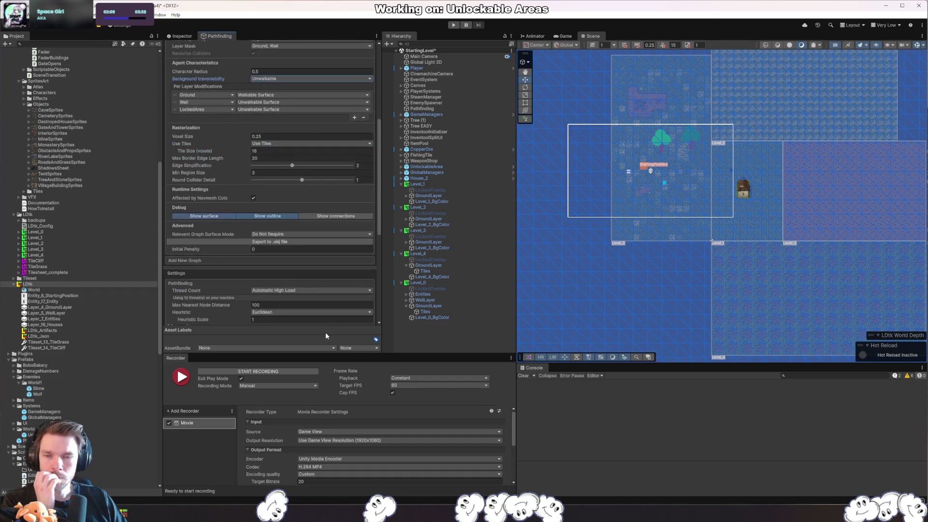
scroll(314, 318, "down", 6)
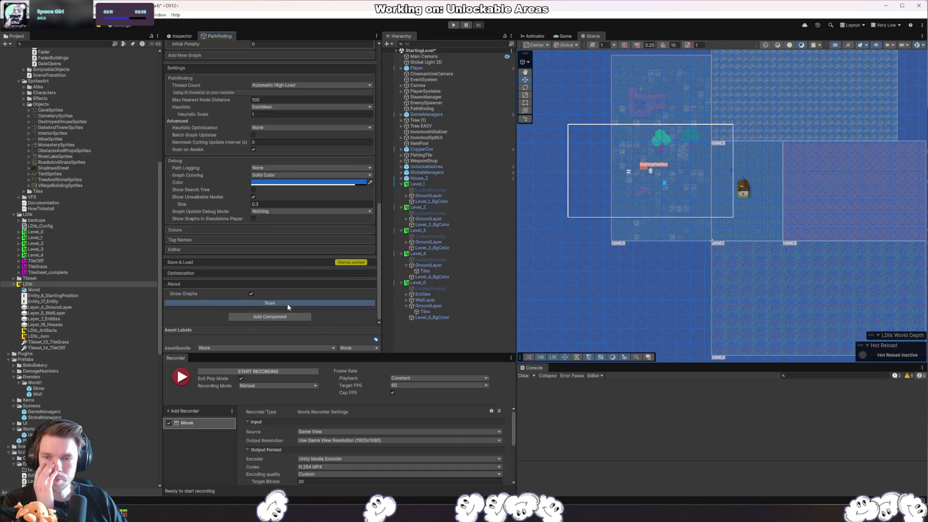
left_click(287, 304)
- Inspect Level_1's GroundLayer Tiles and LockedOverlay objects in the Hierarchy
scroll(331, 224, "up", 13)
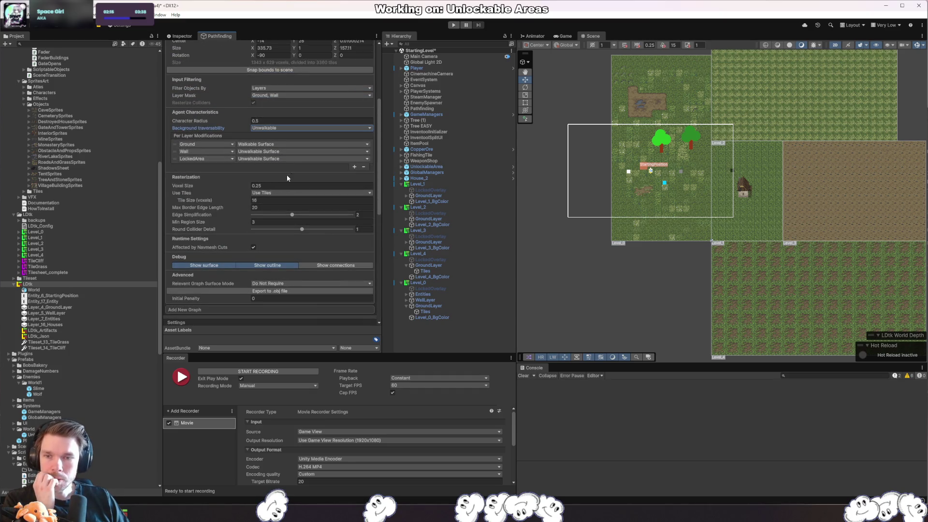
scroll(229, 258, "up", 3)
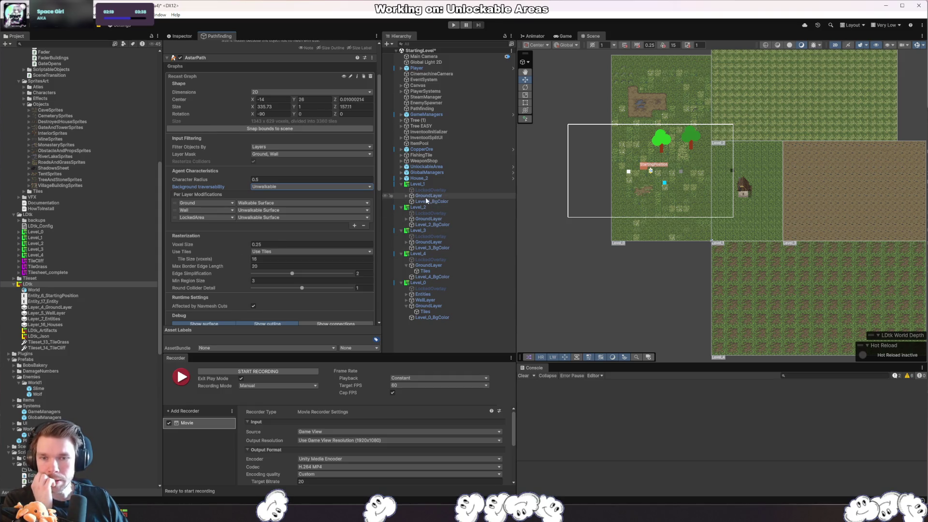
left_click(408, 197)
left_click(407, 196)
scroll(341, 206, "up", 4)
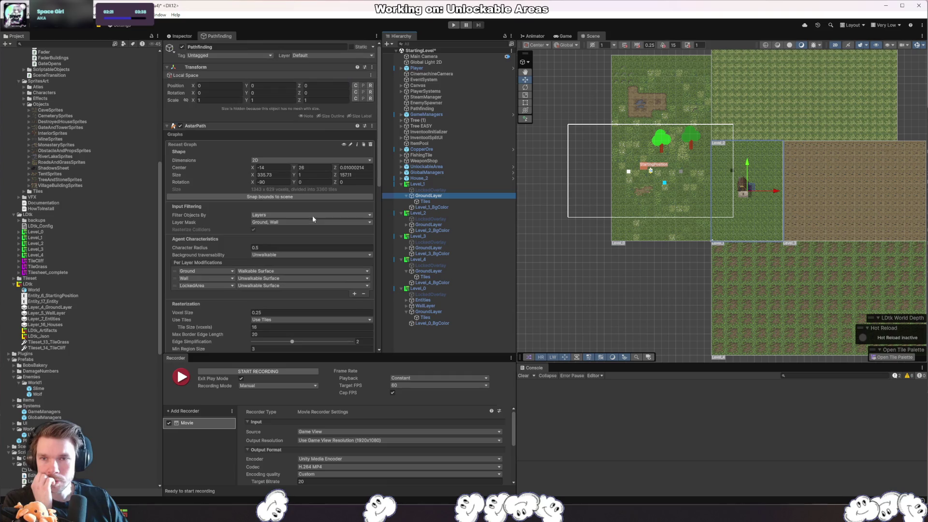
left_click(435, 201)
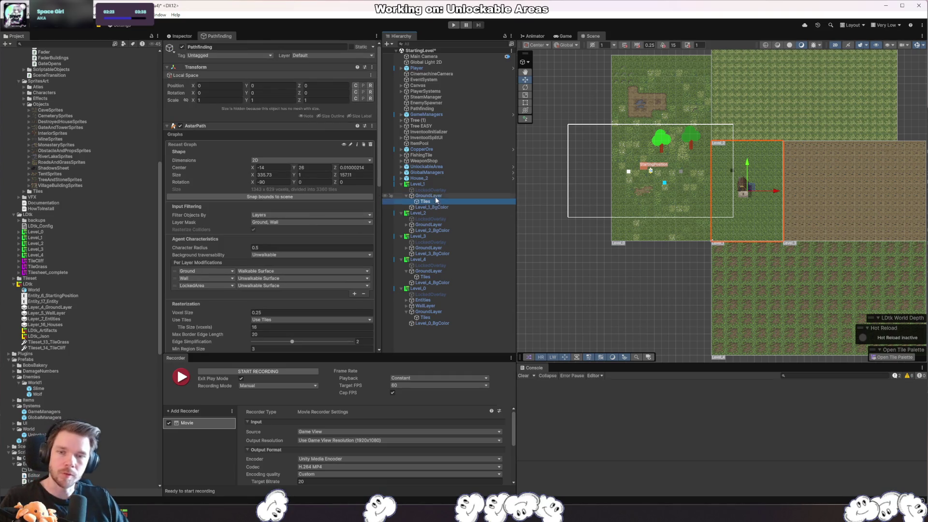
left_click(430, 190)
key("alt+Tab")
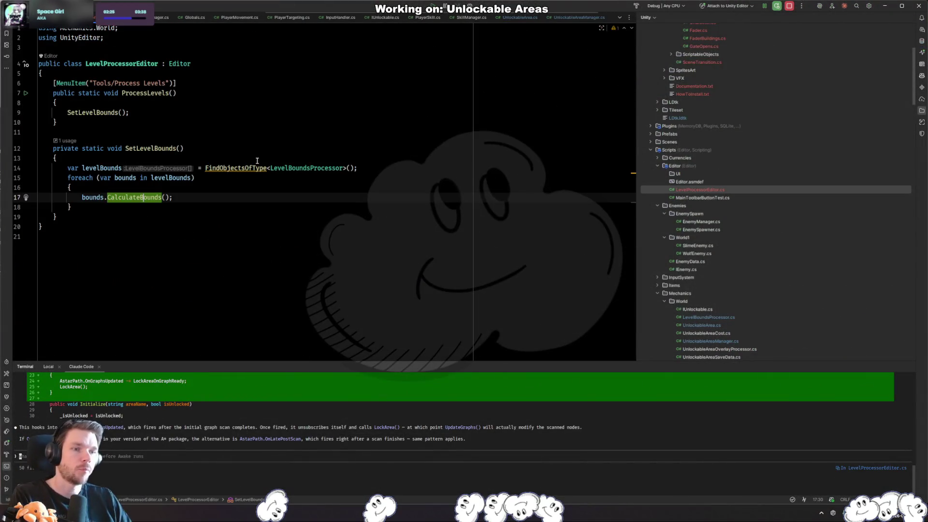
- Add a SetLayersOnTilemaps() call after SetLevelBounds and generate its empty method stub
left_click(178, 114)
key("Return")
type("Set")
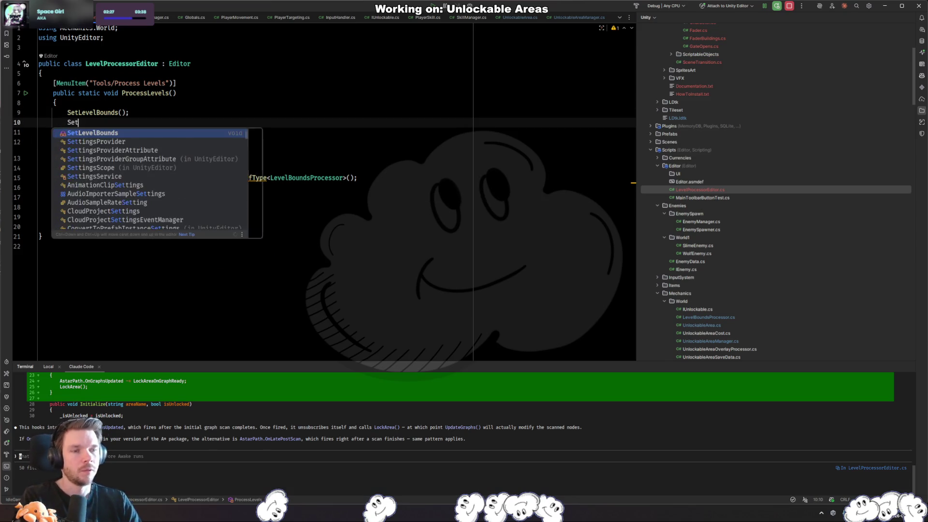
type("GroundLSetLayers();")
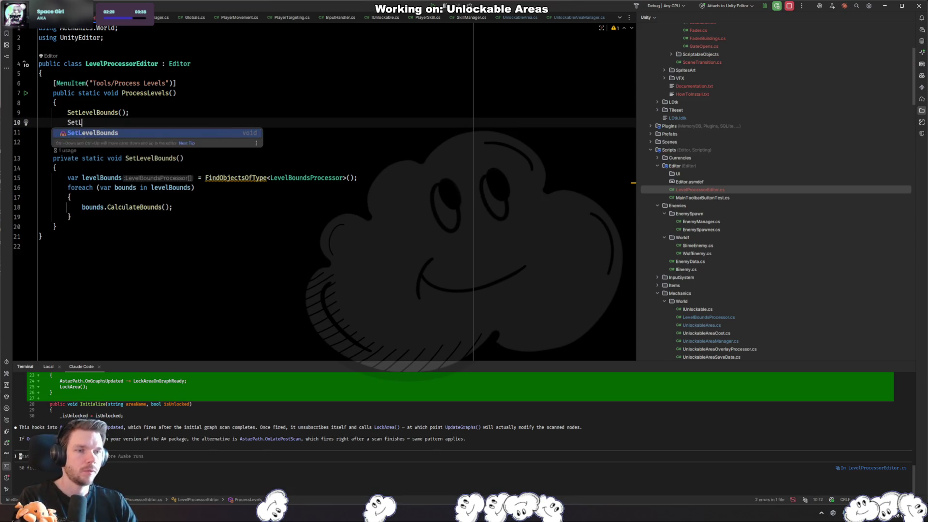
key("BackSpace")
key("BackSpace")
type("();")
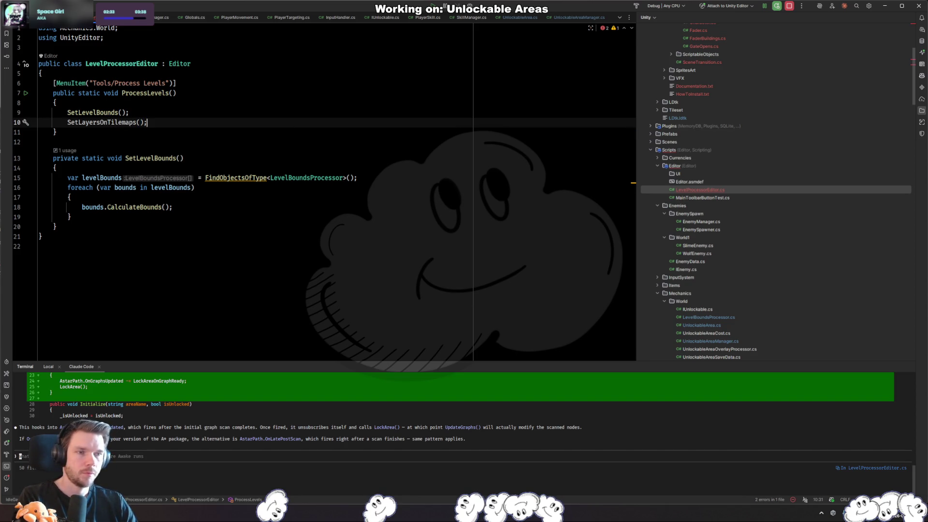
key("alt+Return")
key("Return")
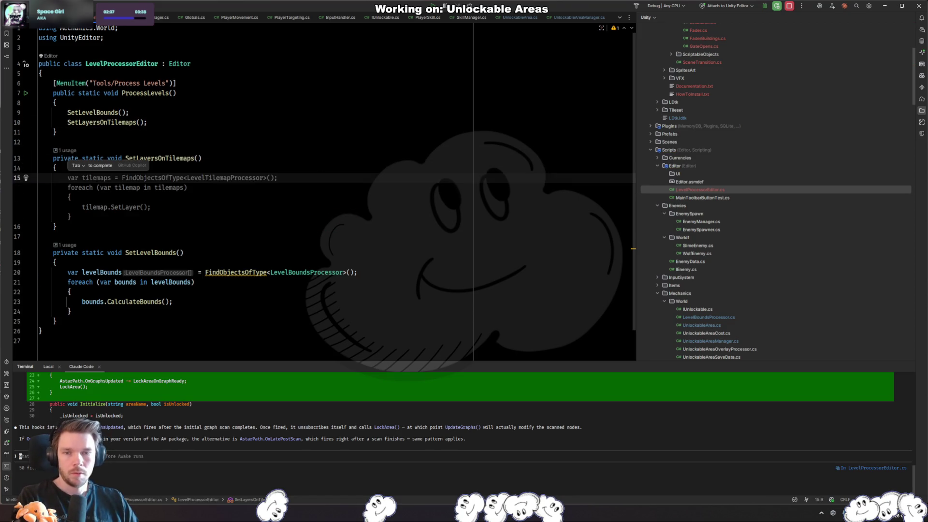
key("alt+Tab")
left_click(190, 36)
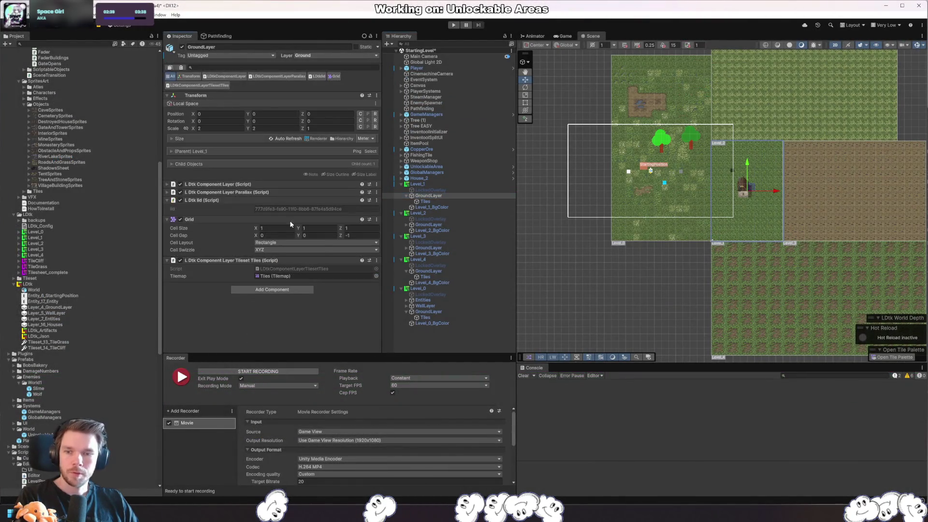
- Inspect Level_1's ground Tiles, then Level_2's GroundLayer components in the Hierarchy
left_click(439, 201)
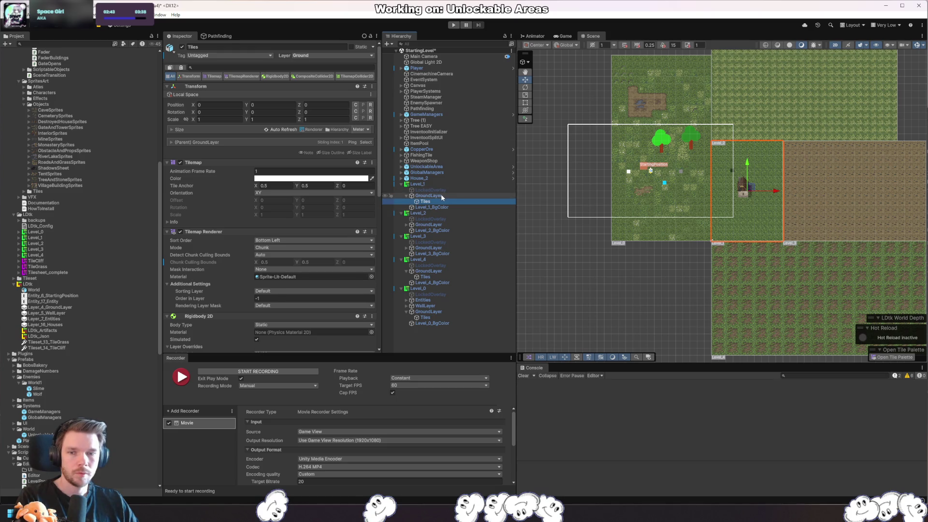
left_click(437, 224)
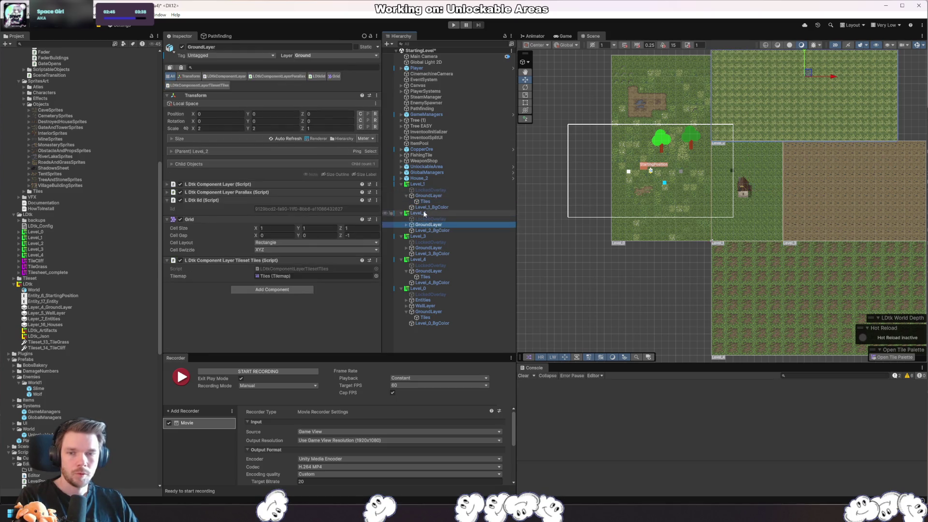
key("Left")
left_click(427, 225)
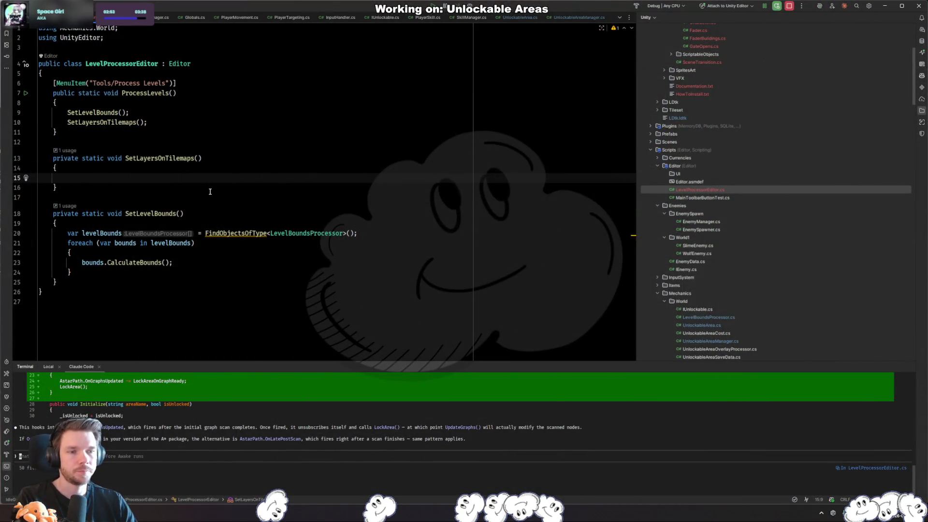
- Accept the suggested foreach loop that calls SetLayer on each component
type("var")
key("Tab")
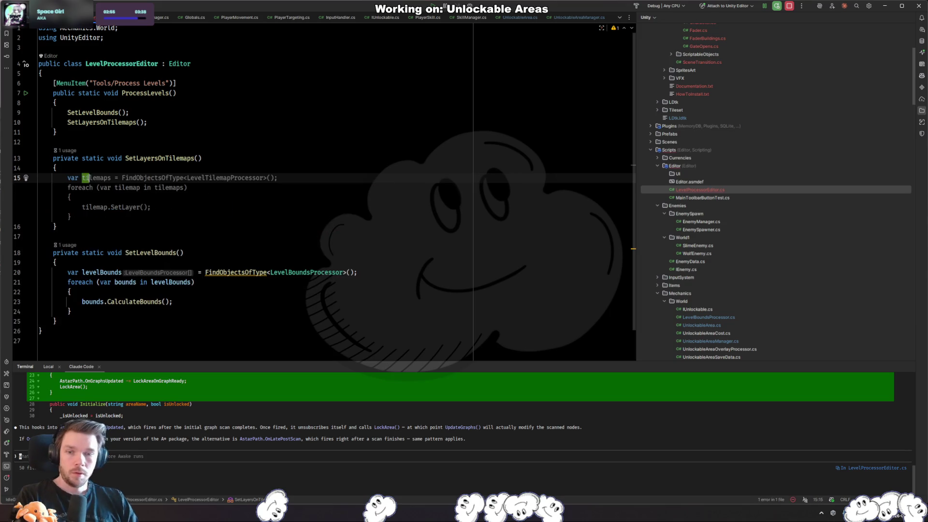
key("Return")
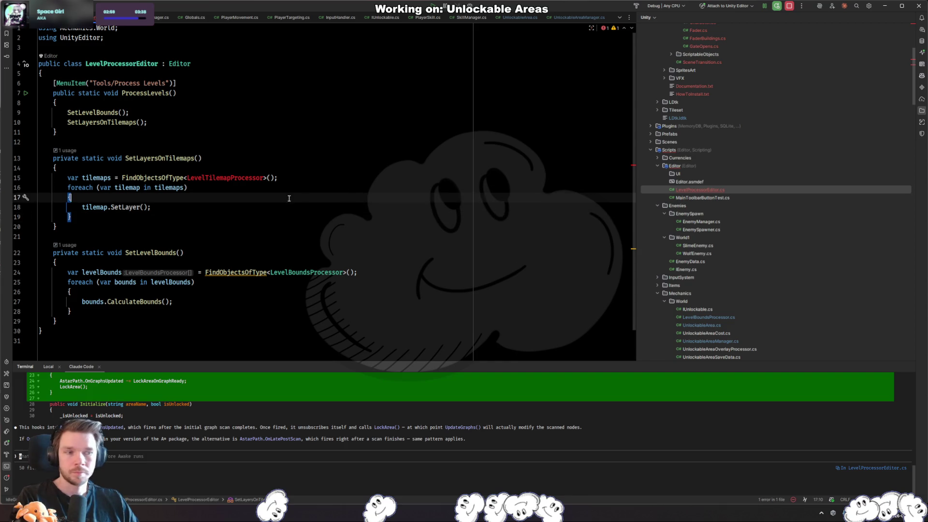
- Change the loop's type from LevelTilemapProcessor to LDtkComponentLayerTilesetTiles and check its quick fixes
left_click(227, 178)
double_click(227, 178)
type("LDtkCompo")
key("BackSpace")
key("BackSpace")
key("BackSpace")
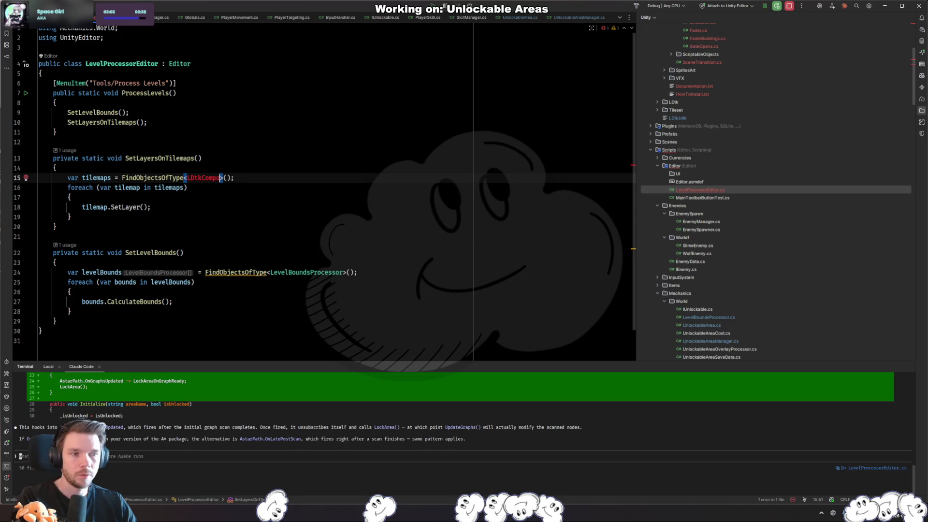
type("ldtk")
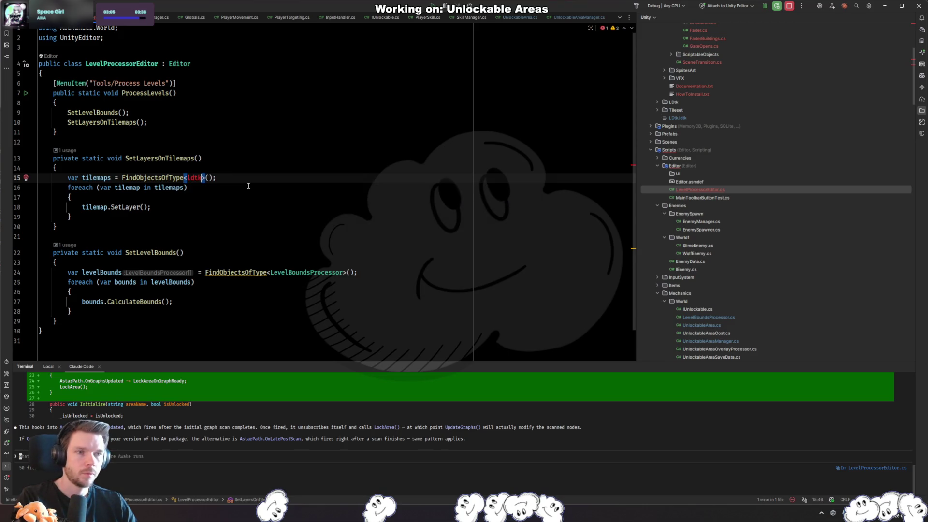
type("ComponentLayerTil")
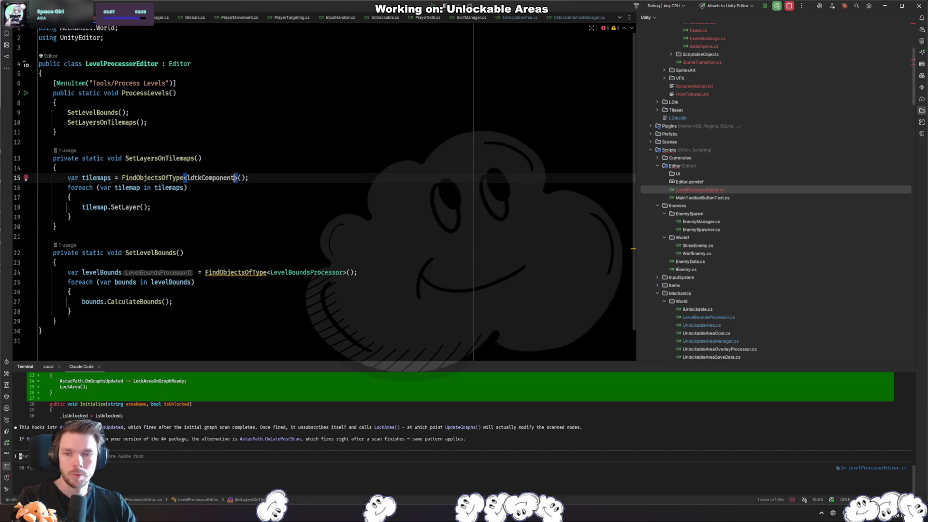
type("esetTiles")
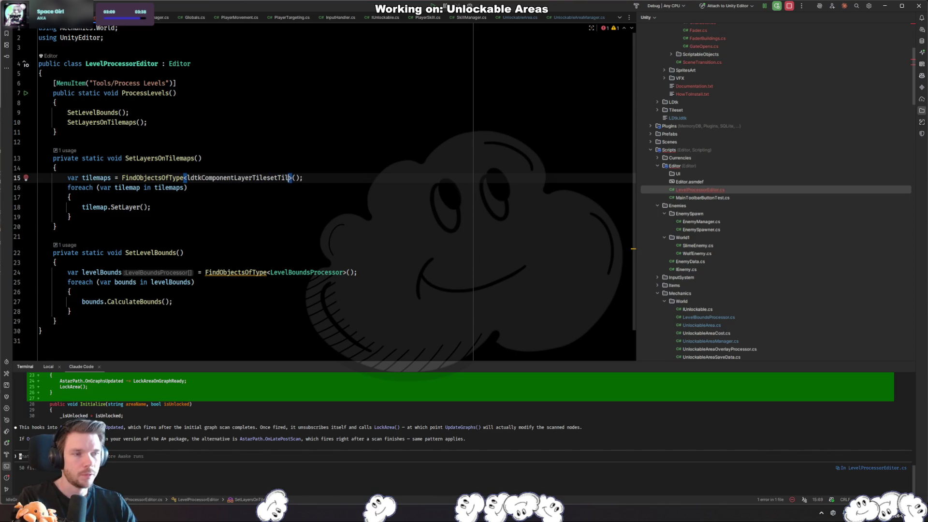
key("ctrl+space")
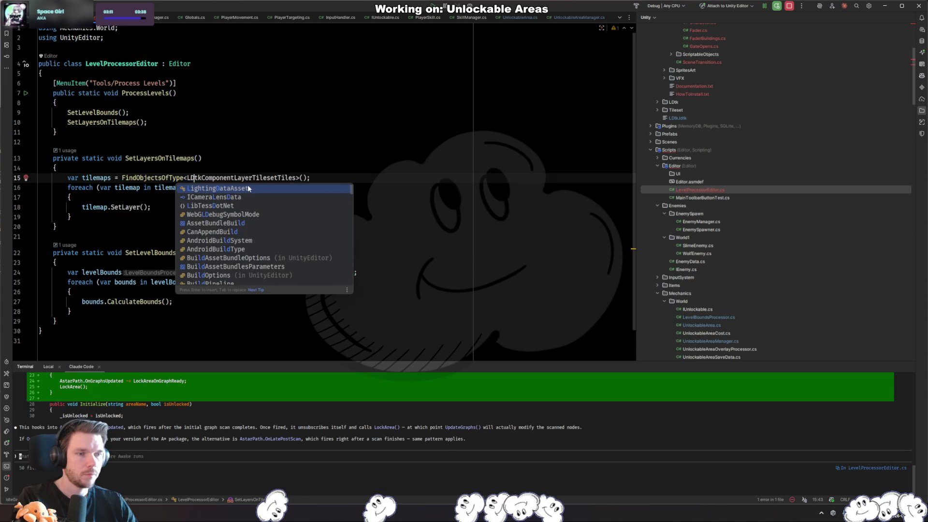
key("Return")
left_click(307, 197)
left_click(298, 177)
key("alt+Return")
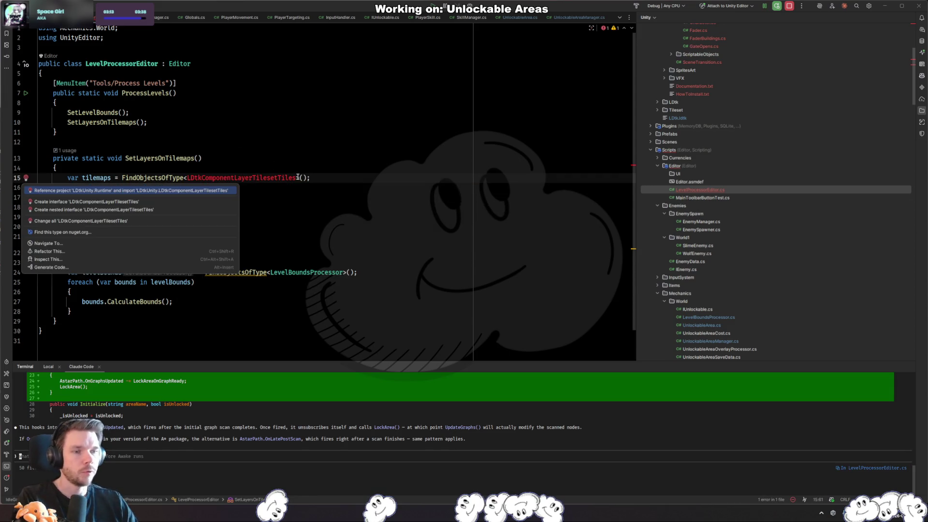
left_click(255, 178)
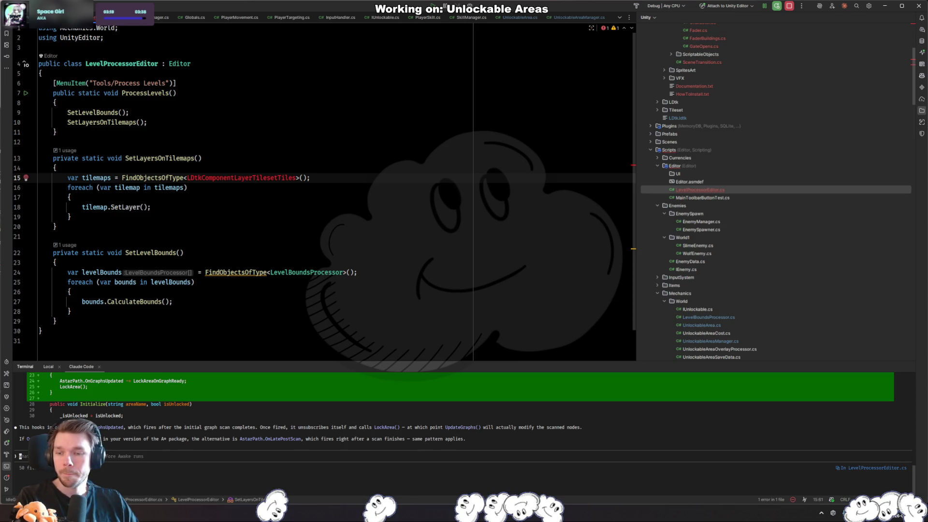
key("alt+Tab")
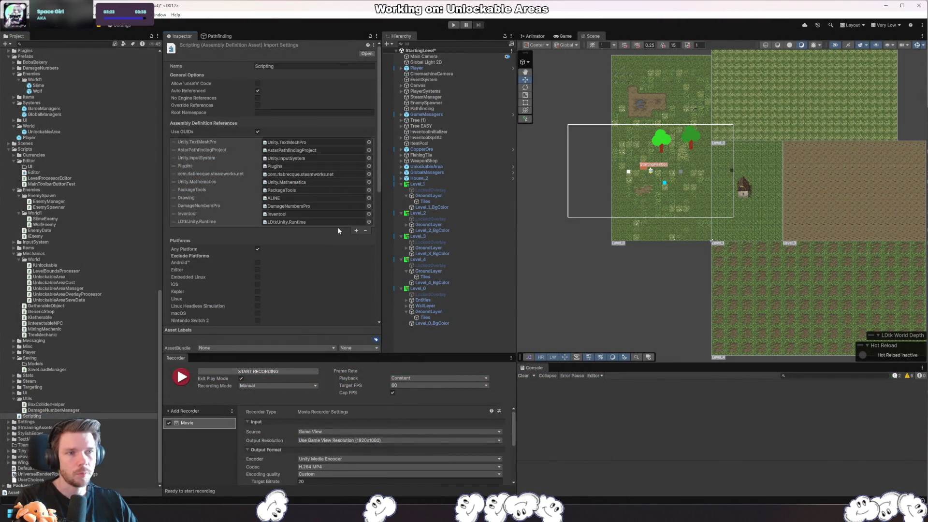
- In the Editor asmdef, add a new reference entry set to LDtkUnity.Runtime and apply
scroll(73, 261, "up", 20)
scroll(59, 251, "down", 20)
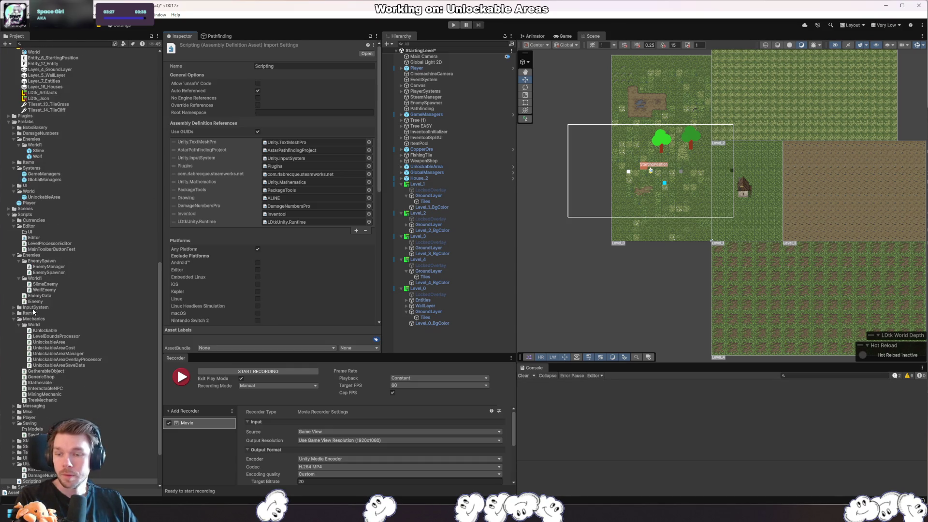
left_click(92, 237)
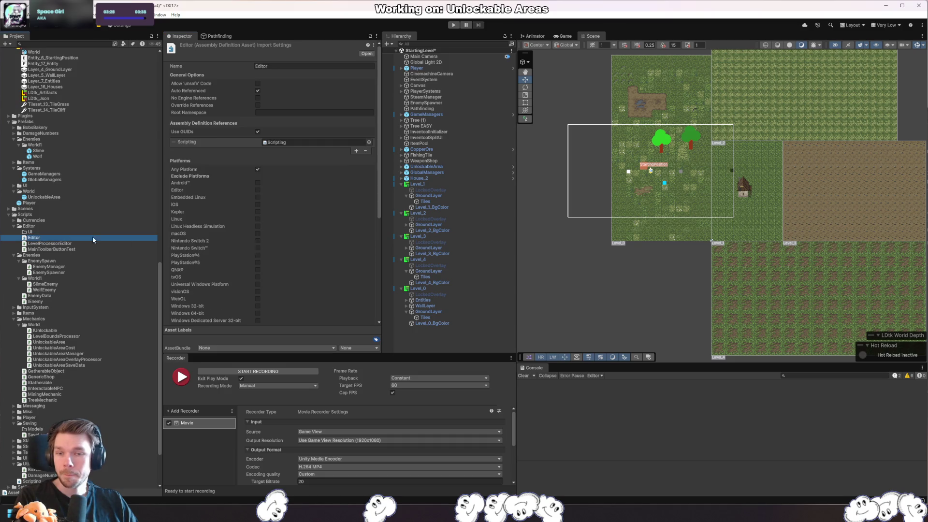
left_click(356, 151)
left_click(369, 150)
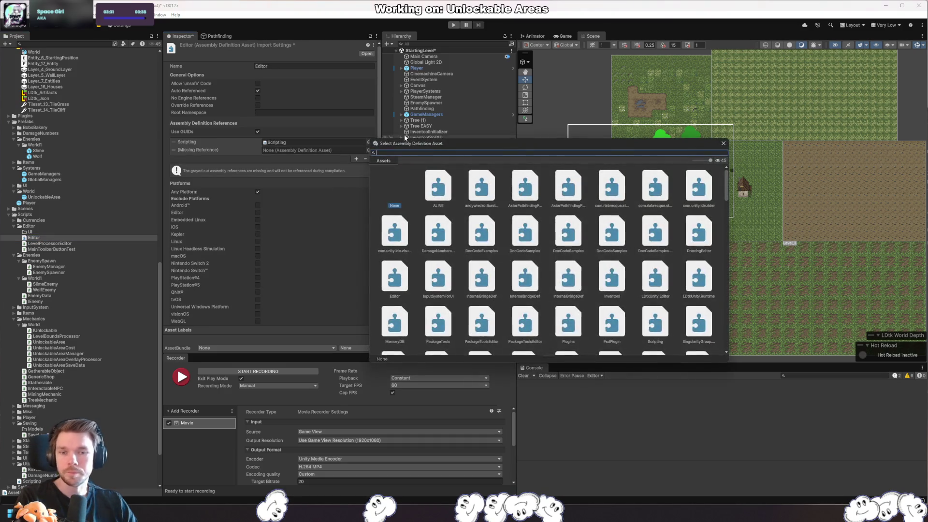
type("ldtkru")
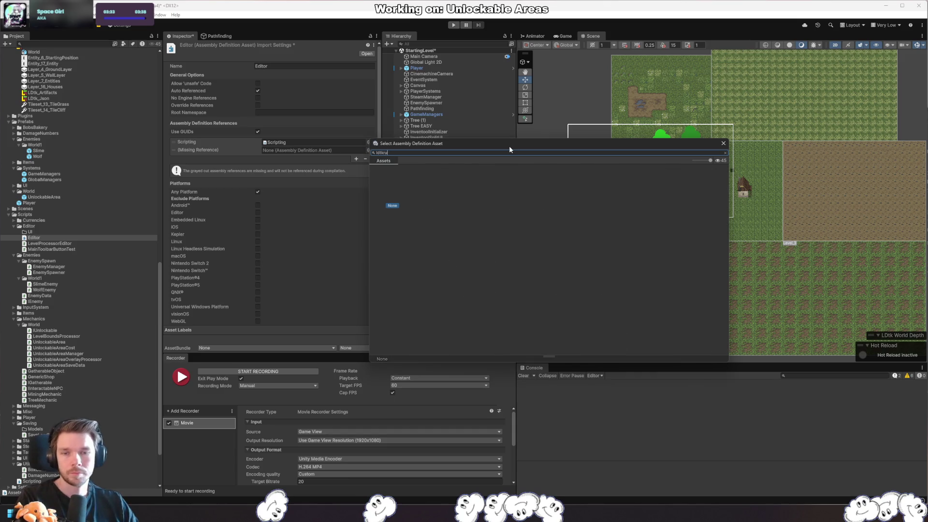
double_click(470, 186)
scroll(292, 254, "down", 3)
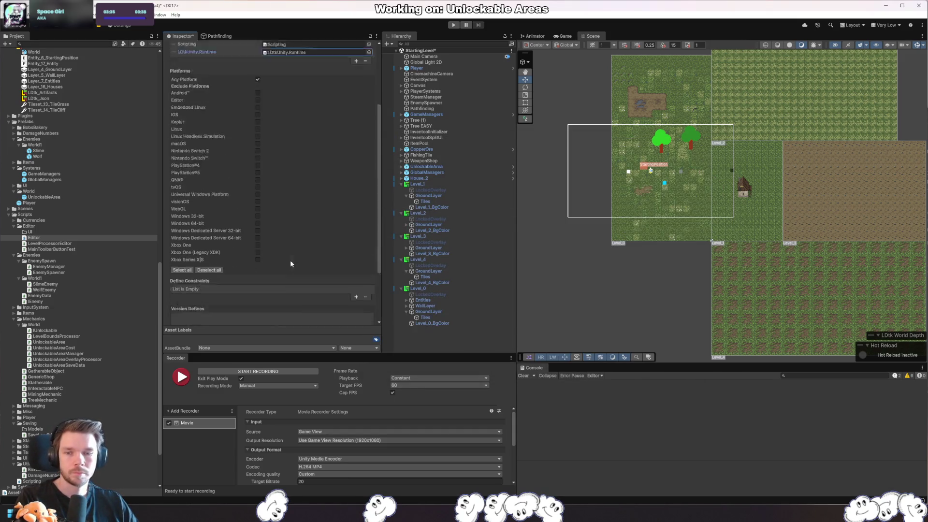
scroll(293, 258, "down", 4)
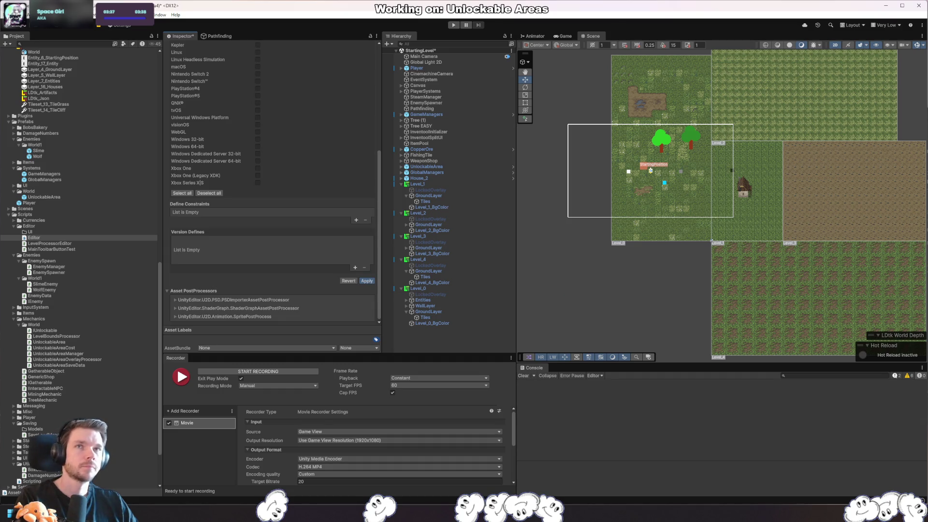
mouse_move(804, 256)
left_mouse_down()
mouse_move(670, 231)
mouse_move(713, 254)
left_mouse_up()
key("alt+Tab")
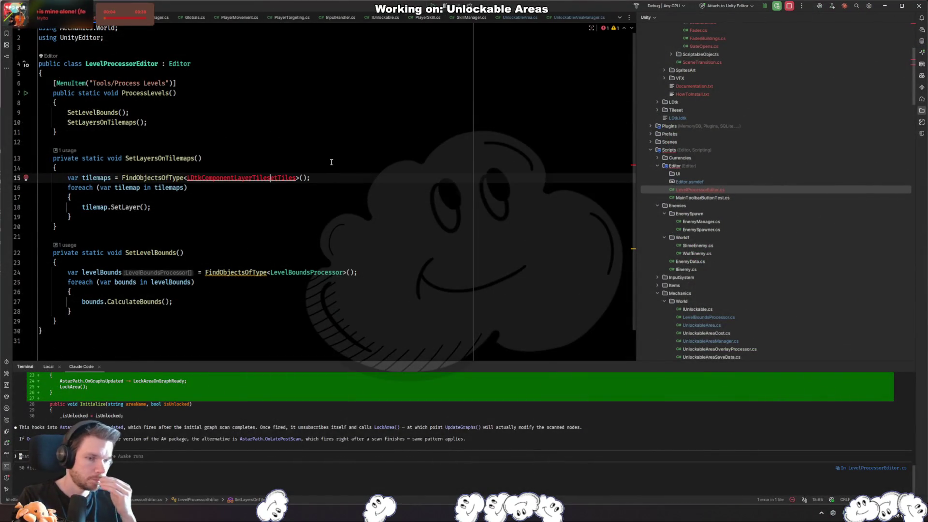
- Import the LDtk namespace and replace the SetLayer call with tilemap.Tilemap. via autocomplete
key("End")
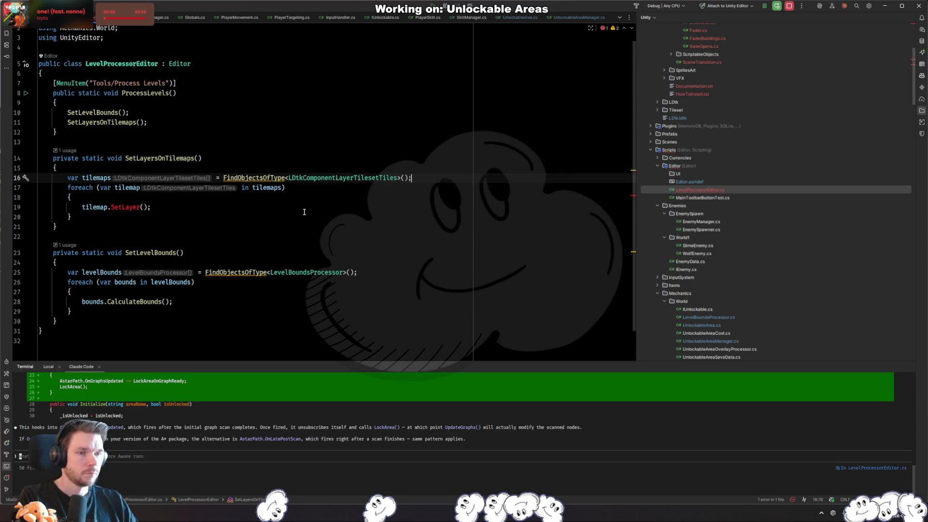
key("Down")
key("Down")
key("Down")
key("shift+Home")
key("BackSpace")
type("tilem")
key("Return")
type(".")
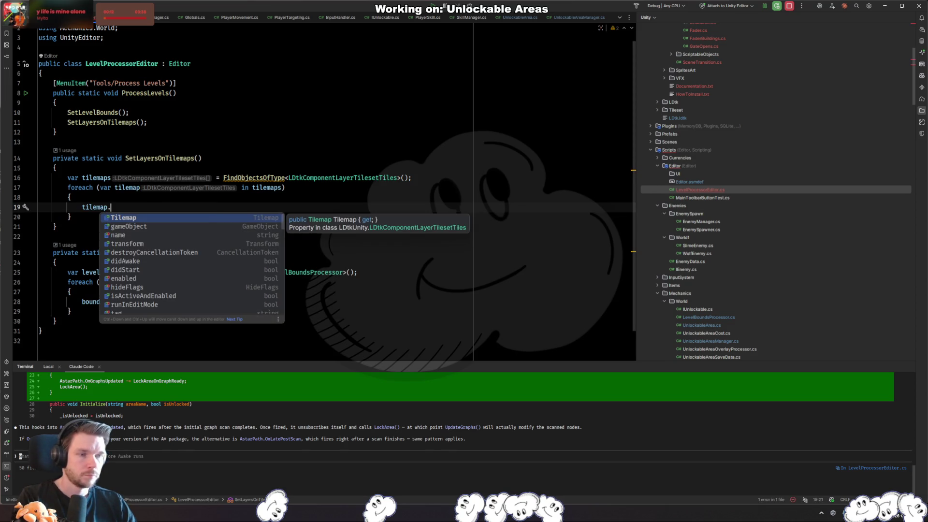
key("Return")
type(".")
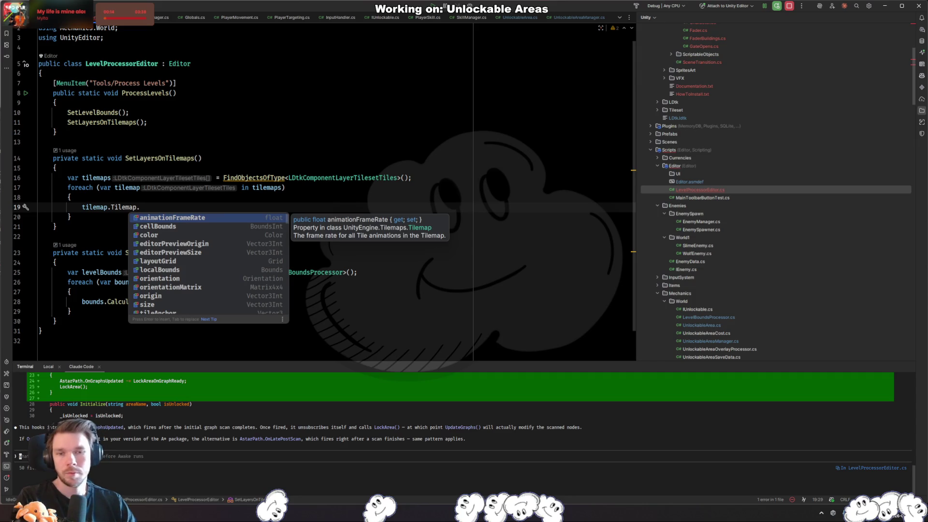
key("alt+Tab")
left_click(445, 274)
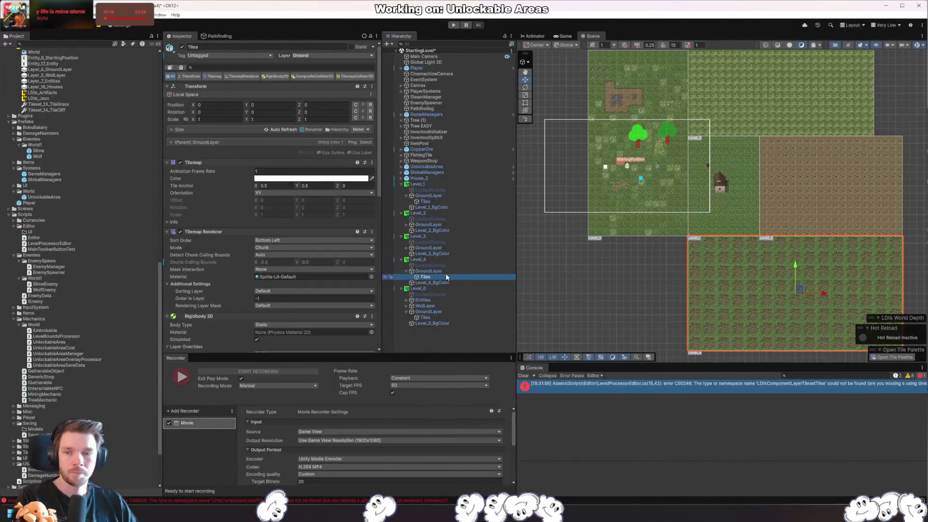
- Inspect Level_4's GroundLayer and the tilemap its tileset component references
left_click(445, 258)
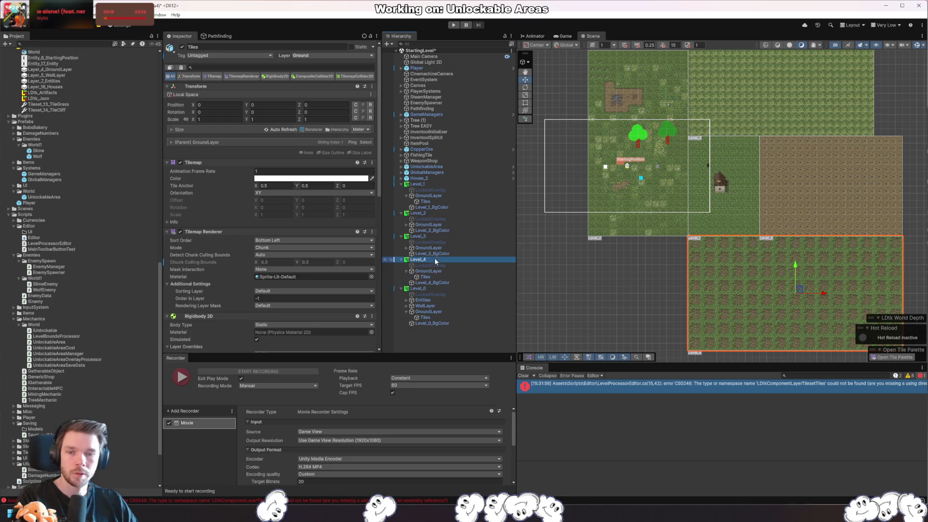
scroll(221, 265, "down", 3)
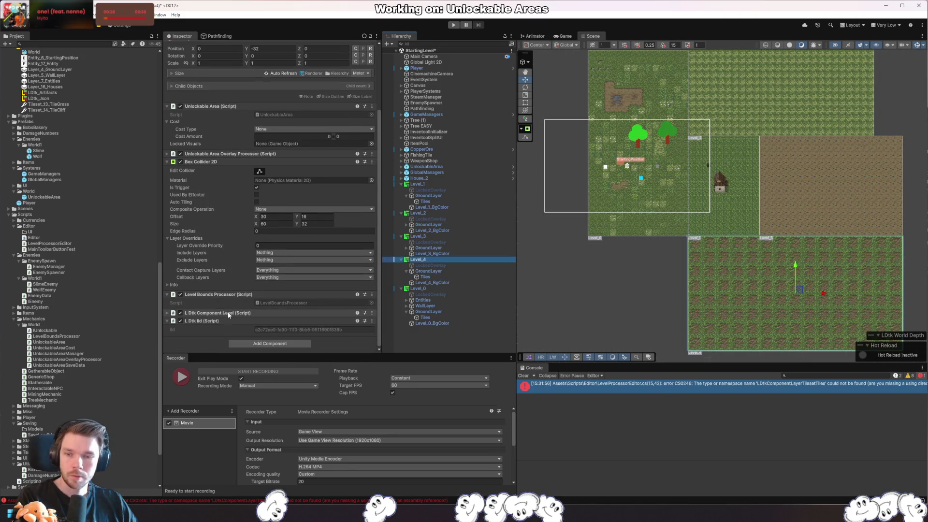
left_click(408, 271)
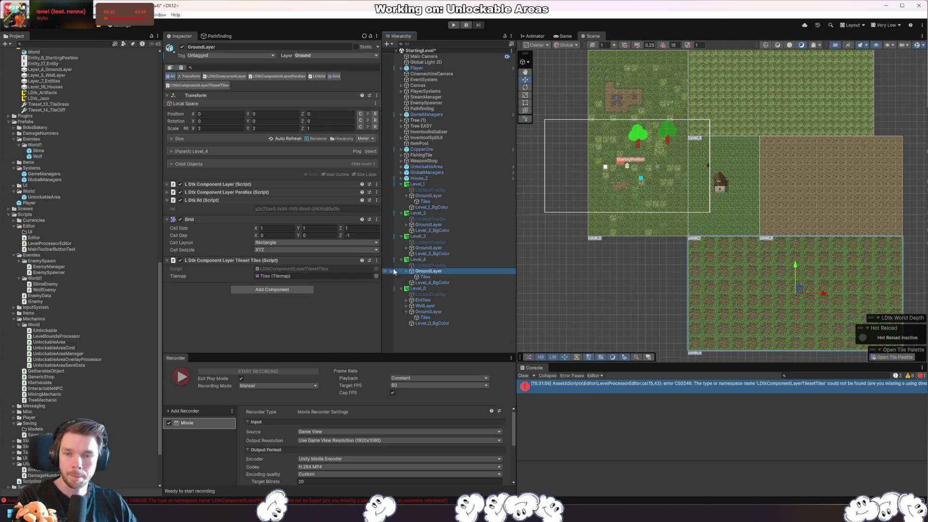
left_click(276, 278)
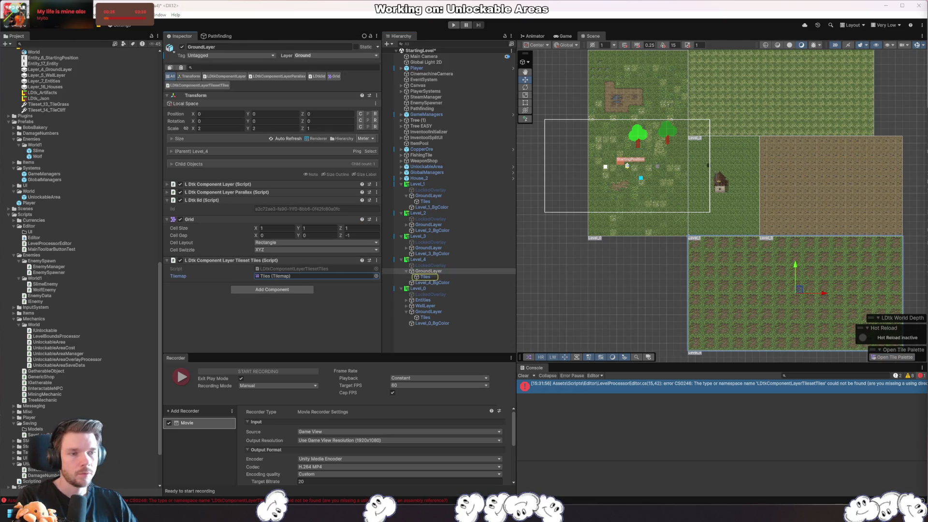
- Start an if checking tilemap.name equals "Groundlayer" inside the loop body
key("alt+Tab")
key("Return")
type("if(")
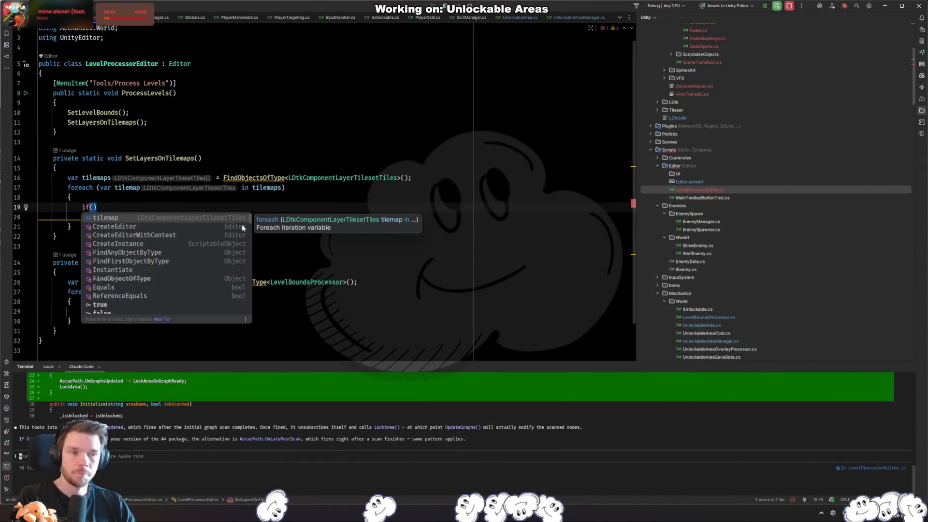
type("tilemap.name")
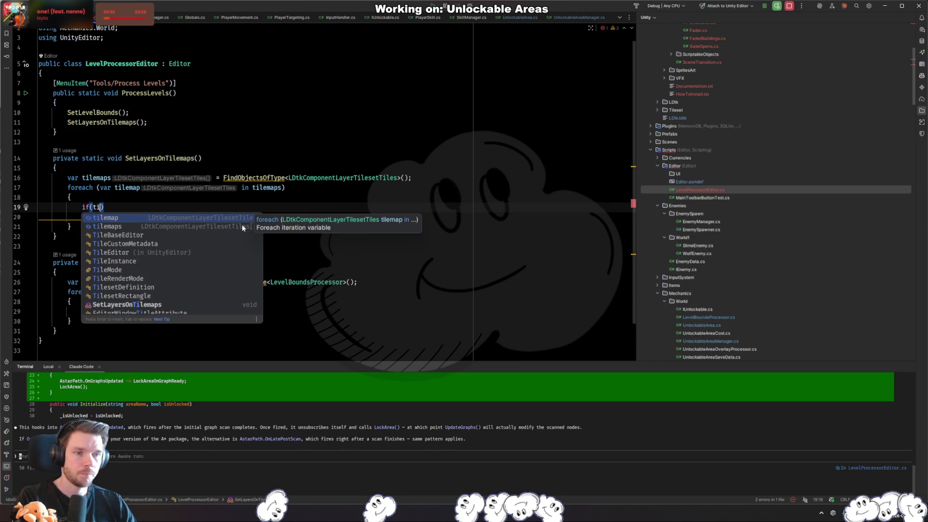
type(".Equals(\"Ground")
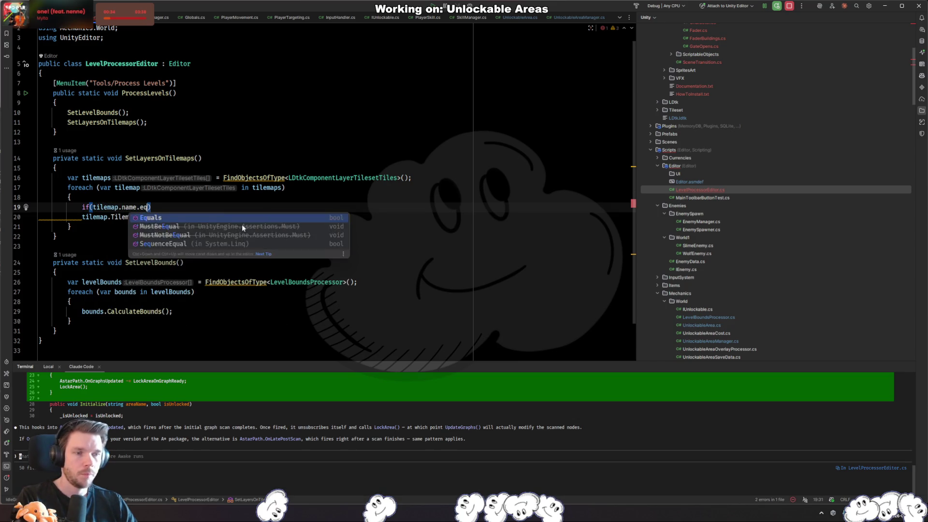
type("layer")
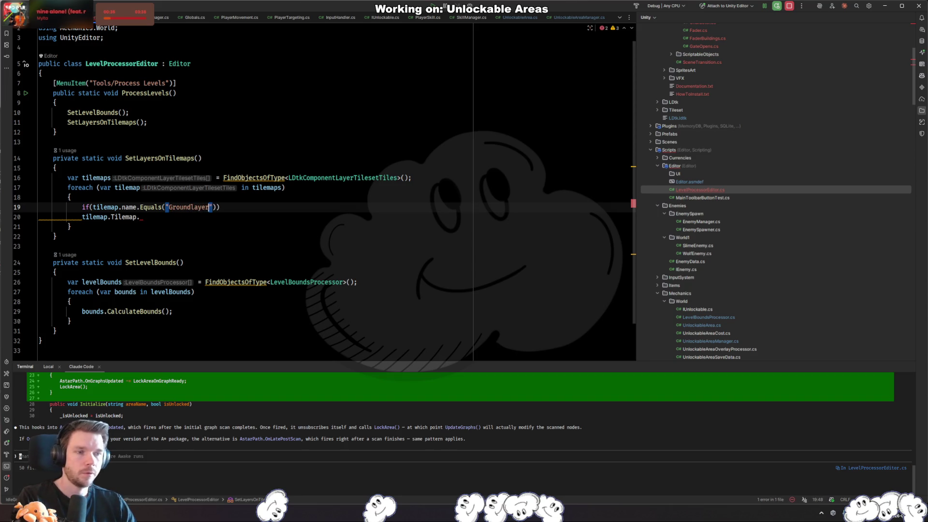
- Finish the GroundLayer name check with a case-insensitive comparison and open its code block
key("Right")
key("Right")
key("Right")
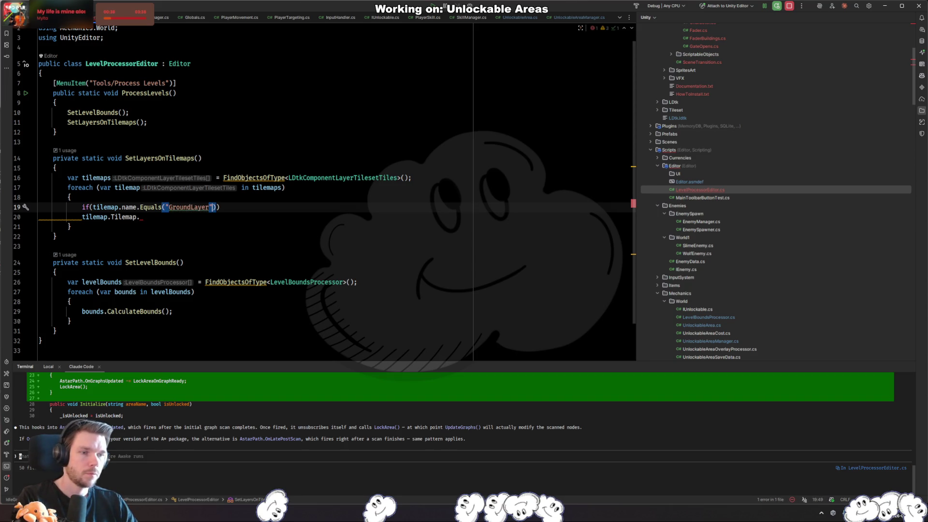
type("\",")
key("Down")
key("Down")
key("Down")
key("Return")
key("Right")
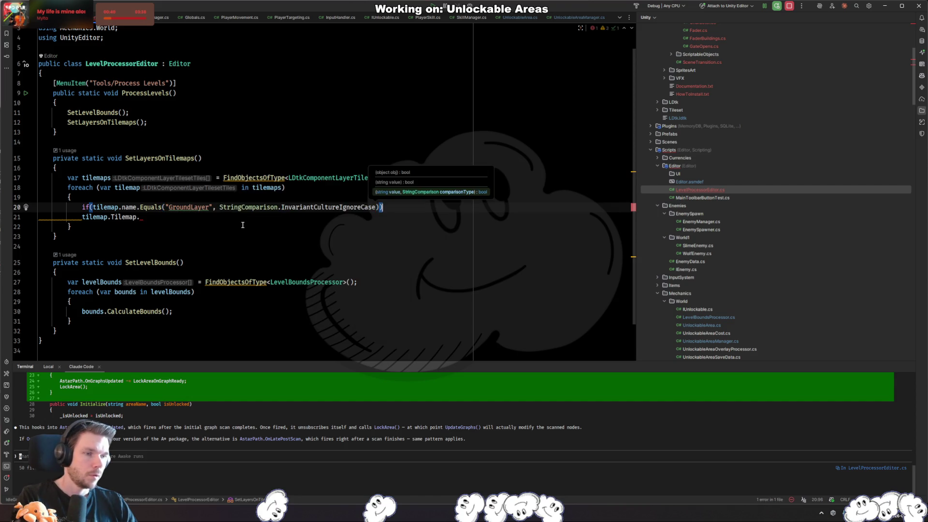
type("{")
key("Return")
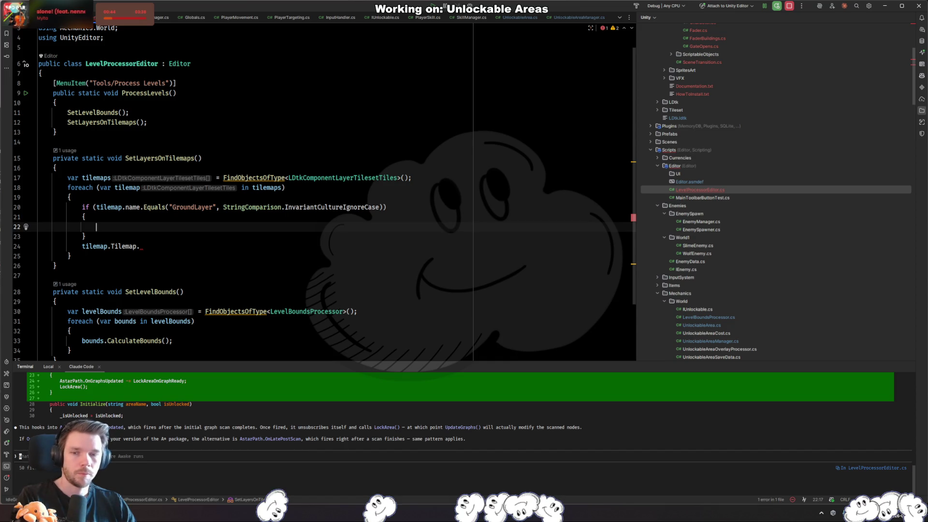
- Set the GroundLayer tilemap's gameObject.layer to the Ground layer and add the UnityEngine import
type("tilemap.")
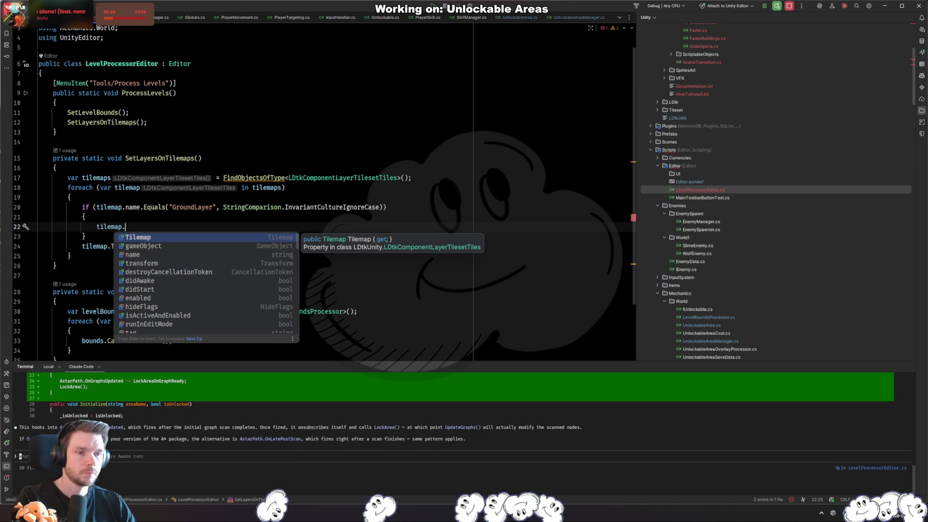
key("Return")
left_click(140, 187)
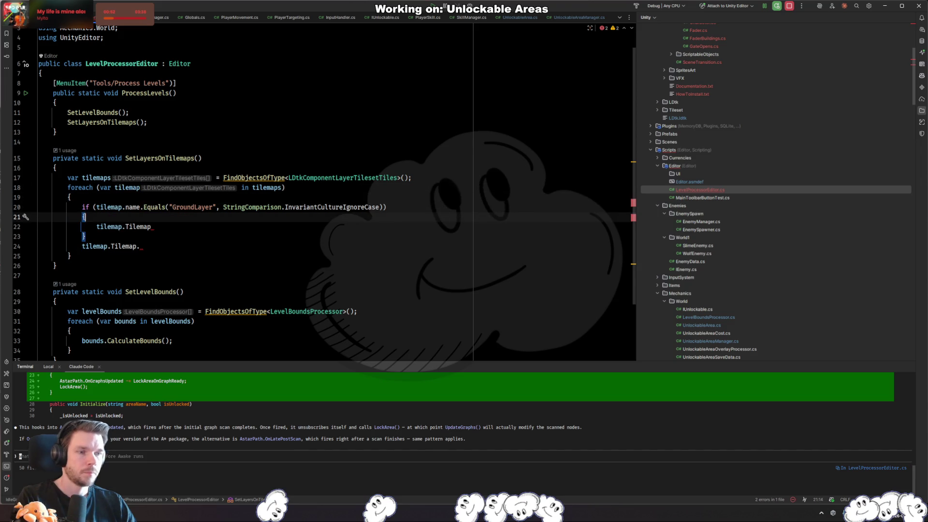
left_click(151, 227)
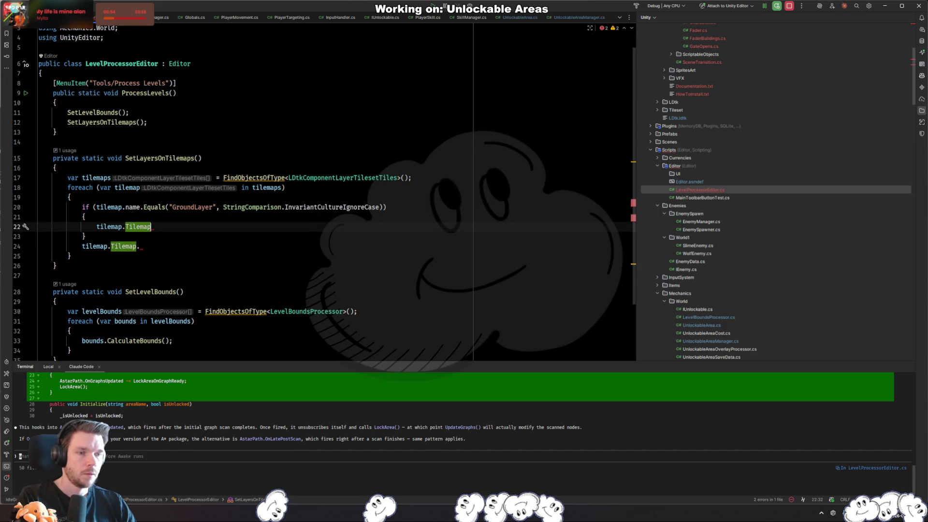
type(".gameObject.se")
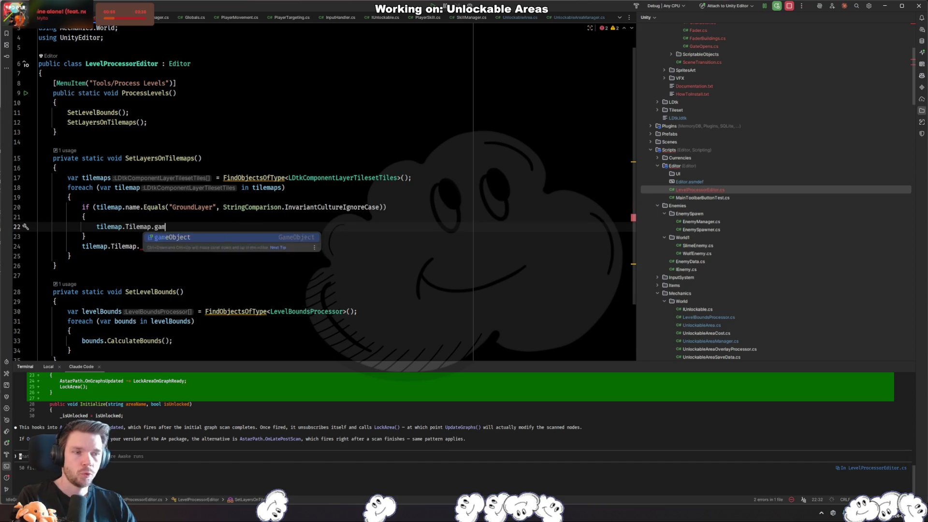
type("t")
key("BackSpace")
key("BackSpace")
key("BackSpace")
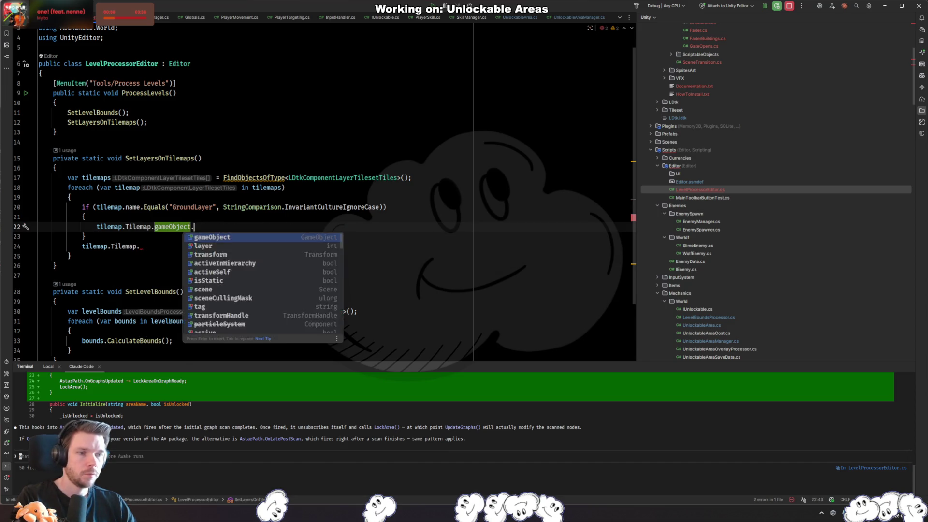
type("layer")
key("Tab")
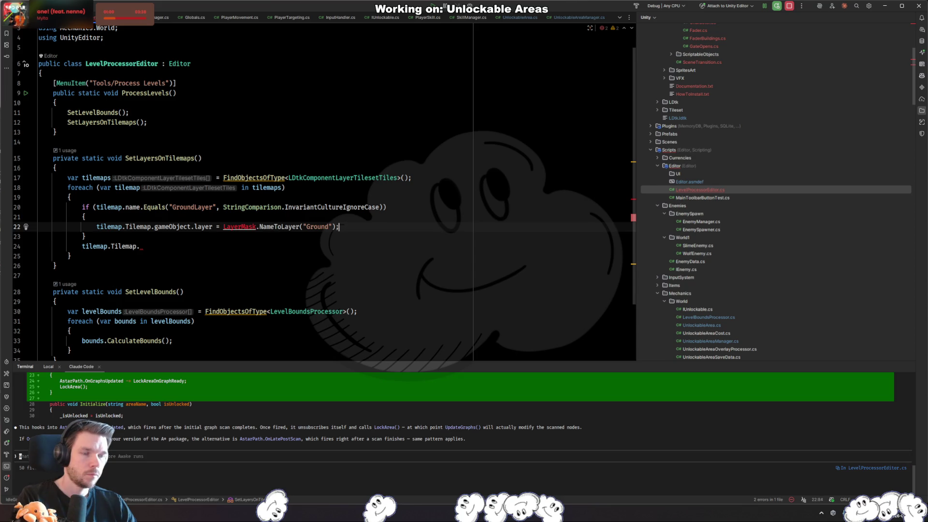
key("alt+Return")
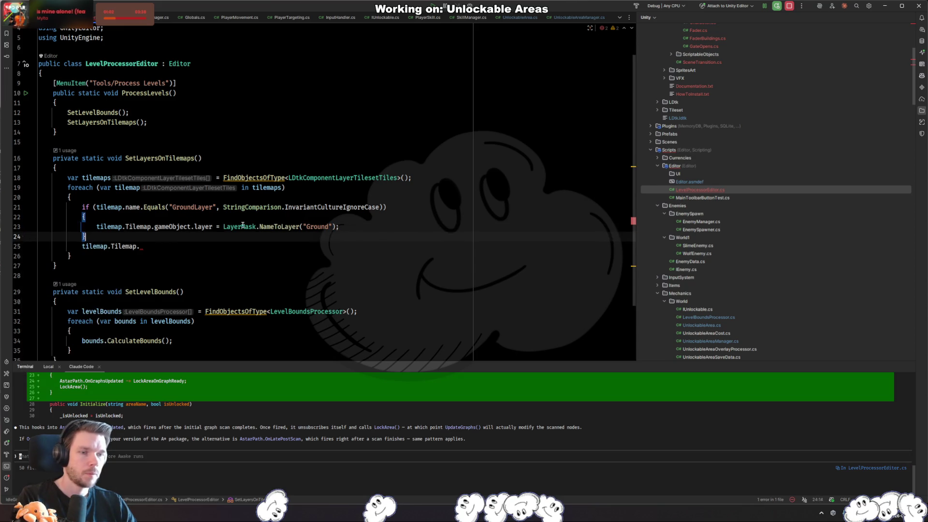
- Add an else-if branch for another tilemap name and remove the leftover lines
key("Return")
type("leiks")
type("lse if")
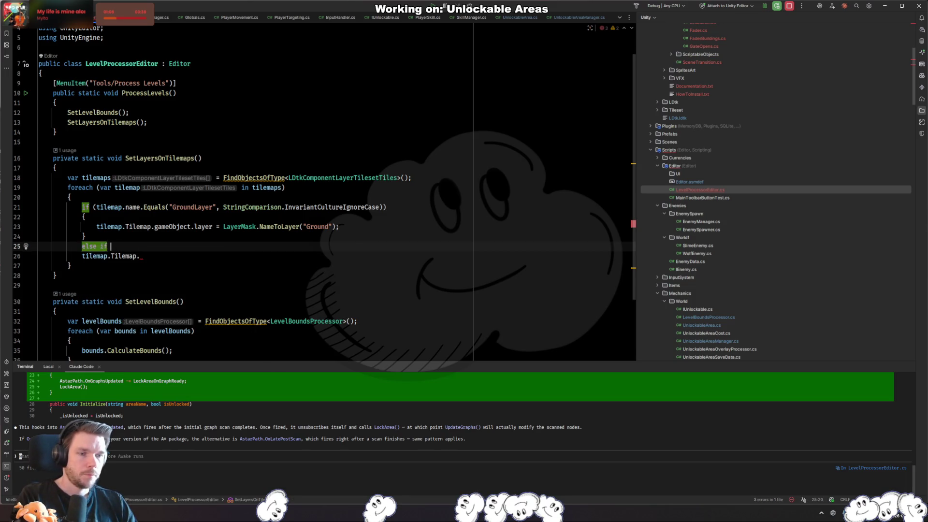
key("Tab")
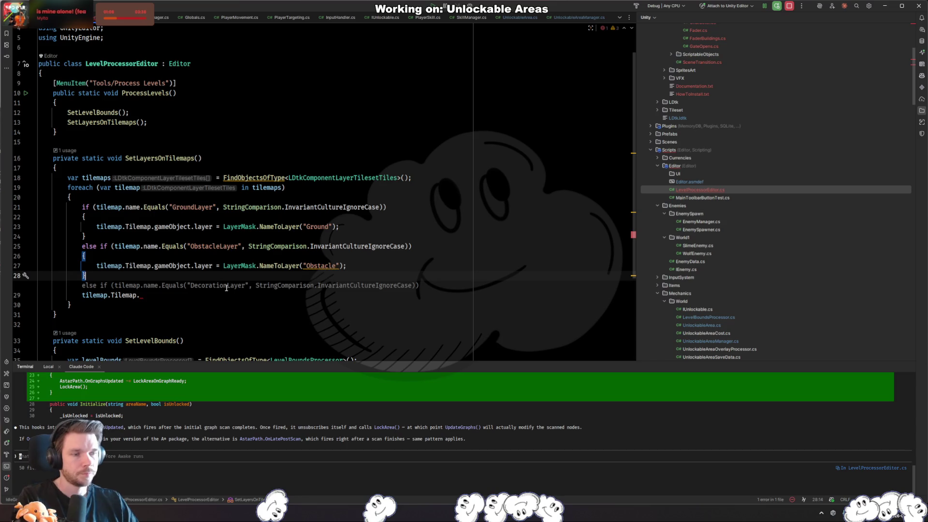
key("Escape")
key("Down")
key("ctrl+y")
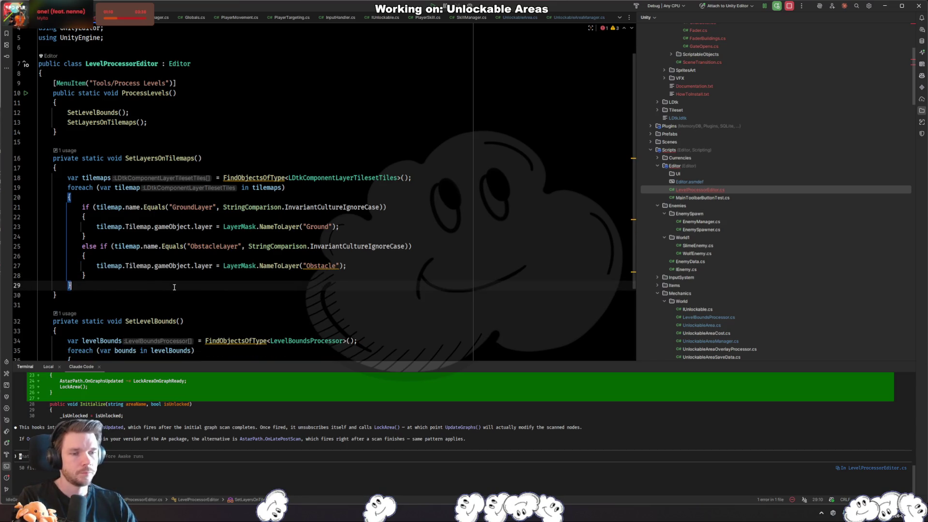
- Make the else-if branch check WallLayer and assign the Wall layer
double_click(217, 246)
type("wall")
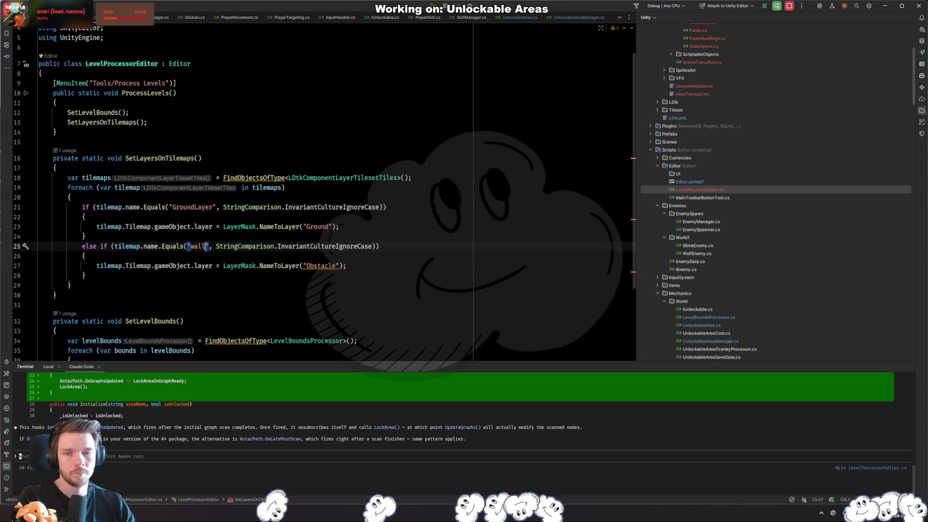
type("Layer")
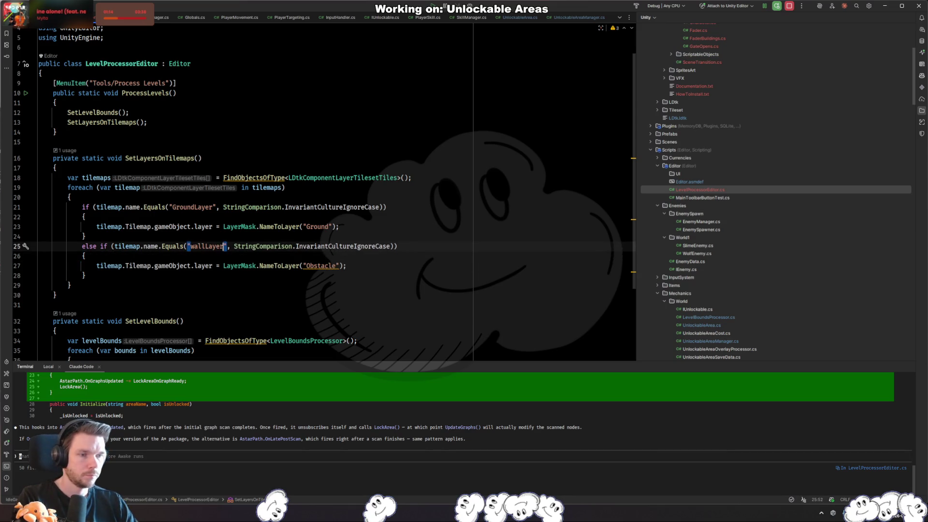
key("Delete")
type("W")
key("Down")
key("Down")
key("ctrl+Right")
key("ctrl+Right")
key("ctrl+Right")
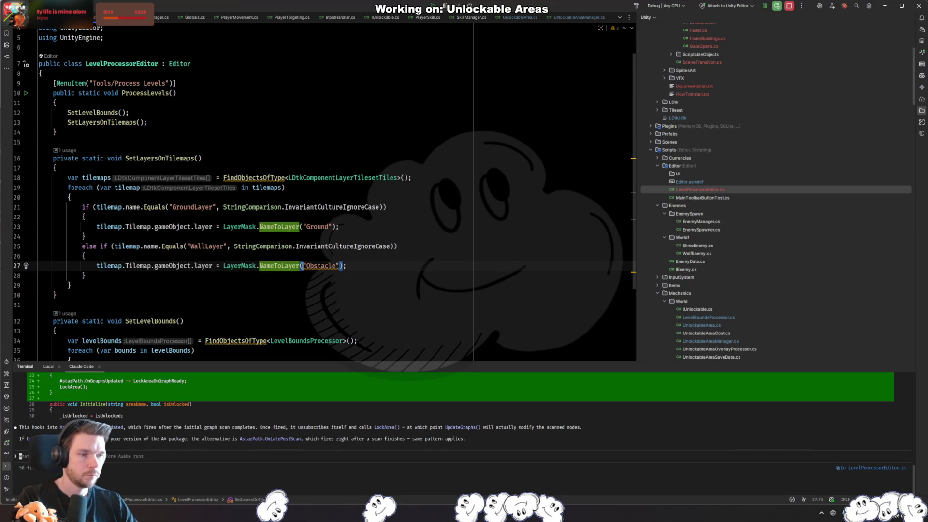
key("ctrl+BackSpace")
type("Wall")
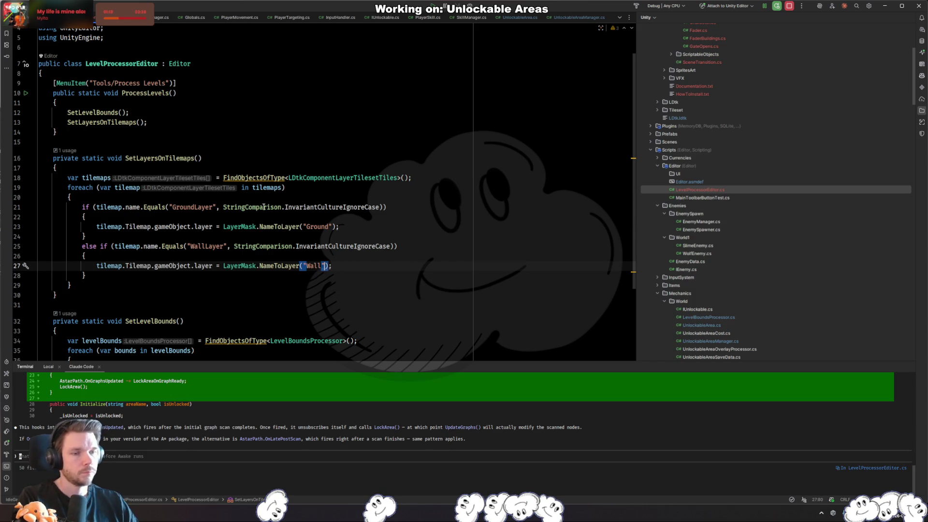
- Let Unity recompile the scripts, then return to Rider
key("alt+Tab")
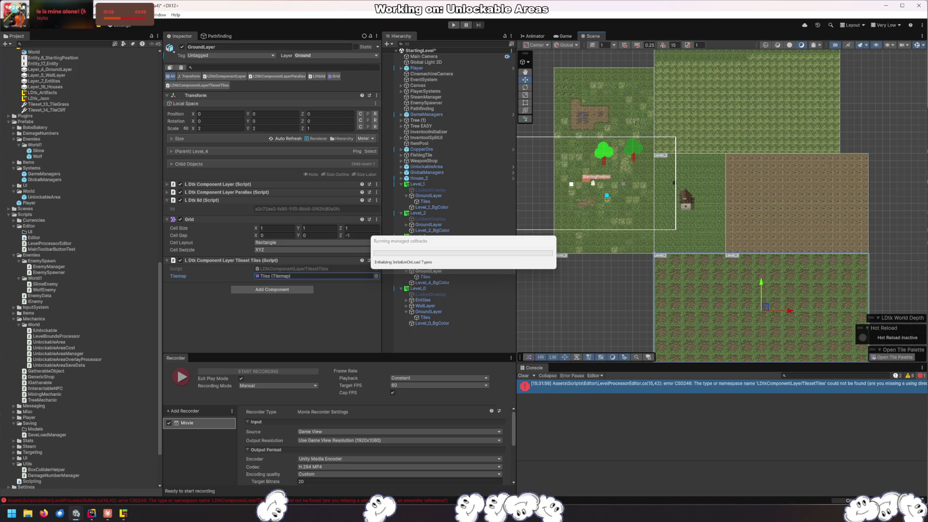
key("alt+Tab")
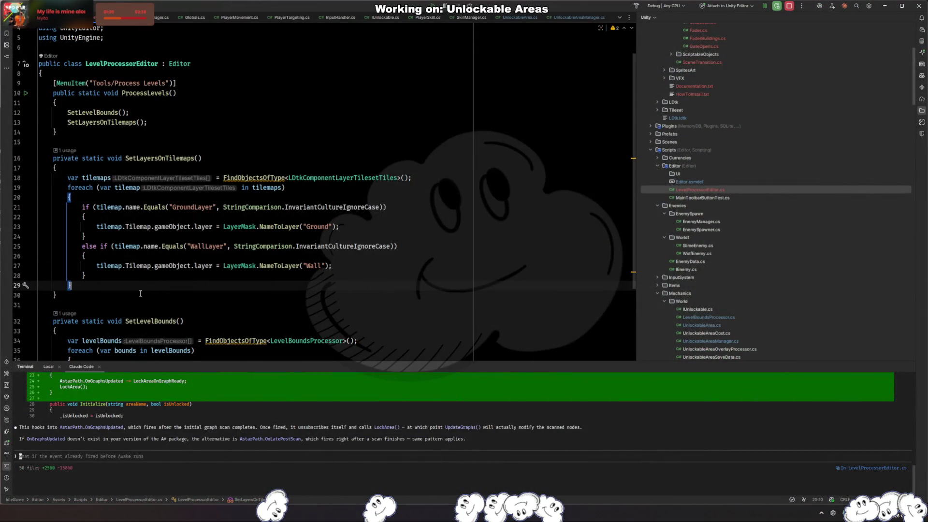
left_click(141, 293)
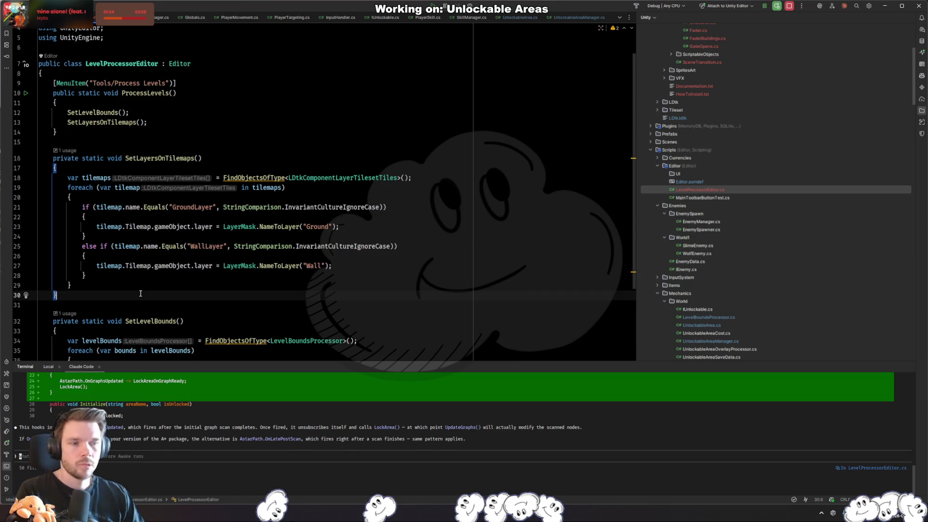
left_click(122, 286)
- Review how LevelBoundsProcessor collects its child tilemaps in CalculateBounds
key("ctrl+Tab")
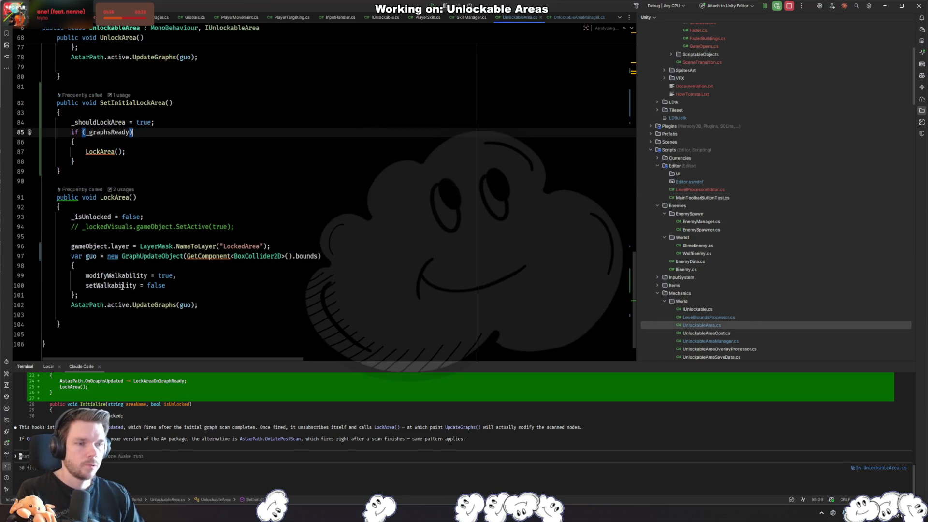
scroll(237, 271, "up", 10)
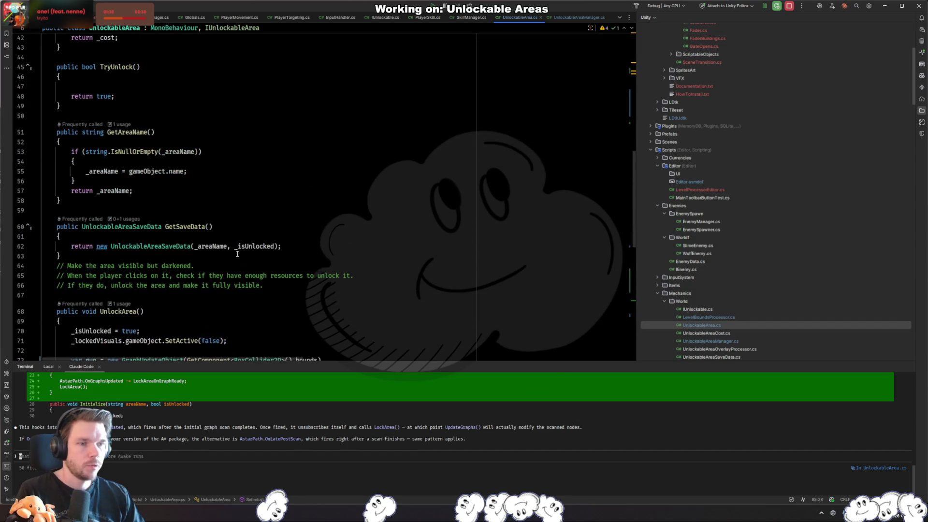
key("ctrl+Tab")
key("ctrl+Tab")
key("ctrl+Tab")
scroll(326, 183, "up", 5)
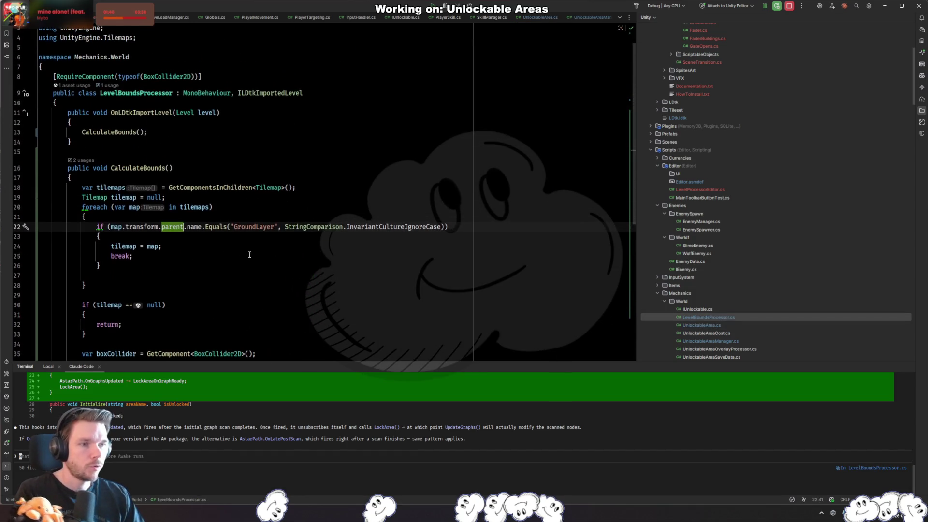
left_click(327, 183)
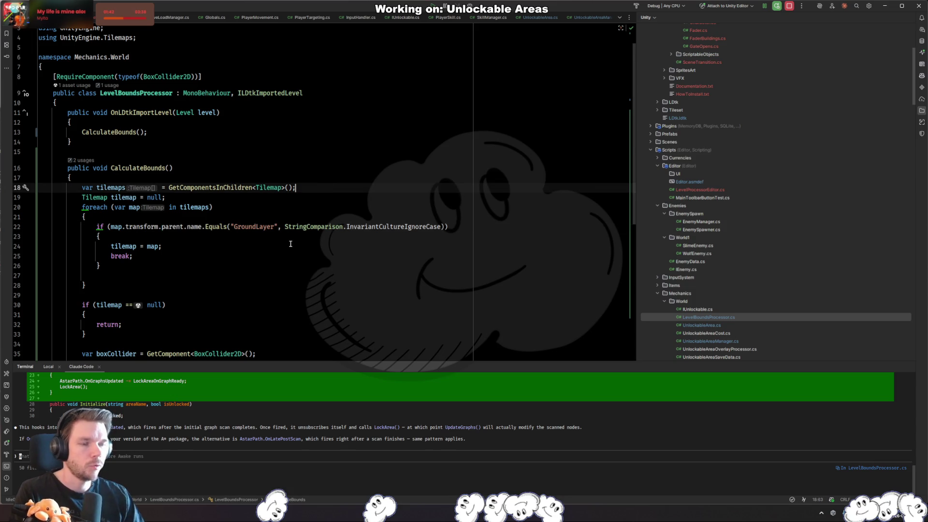
left_click(191, 279)
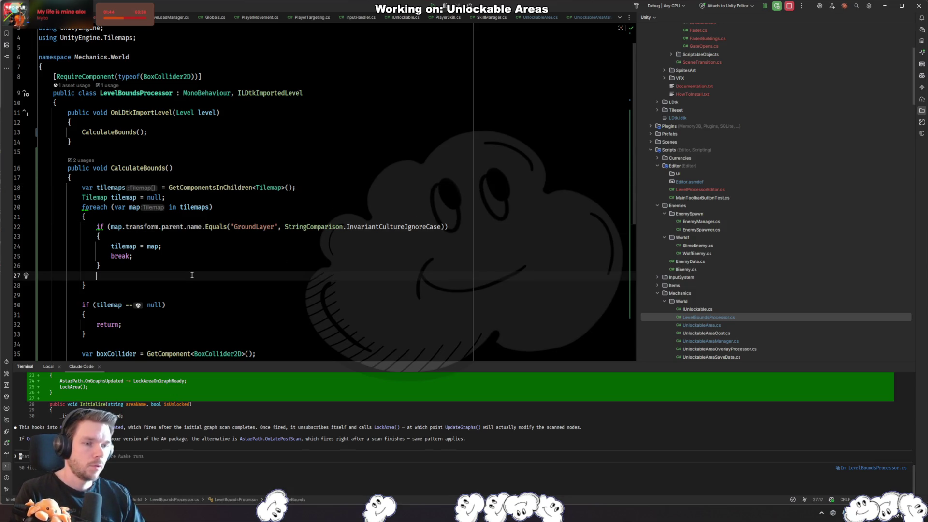
left_click(223, 250)
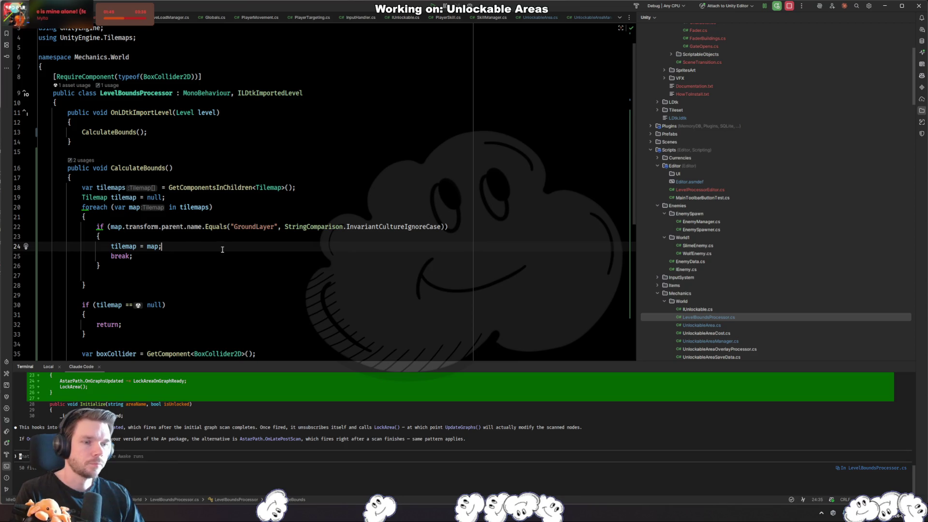
left_click(318, 193)
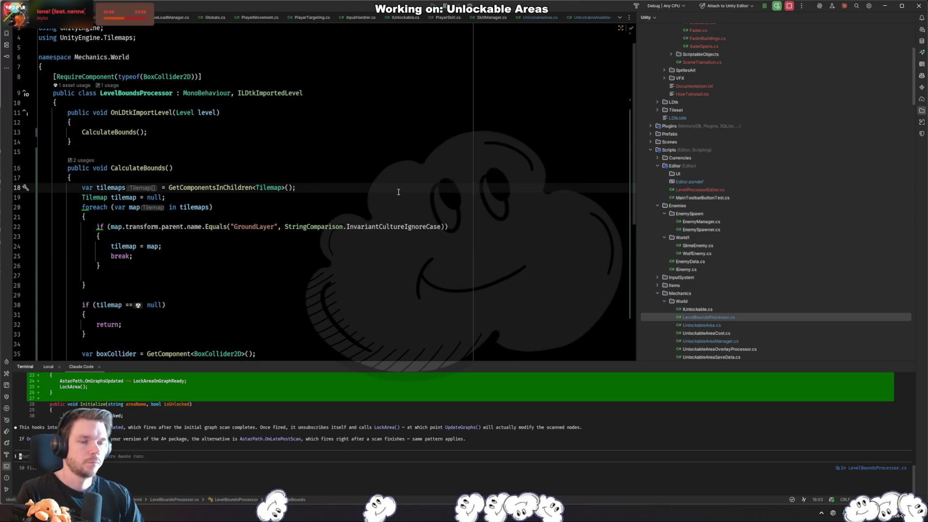
- Call SetTilemapLayers() after the tilemaps declaration and generate the method with its suggested body
key("Return")
type("Set")
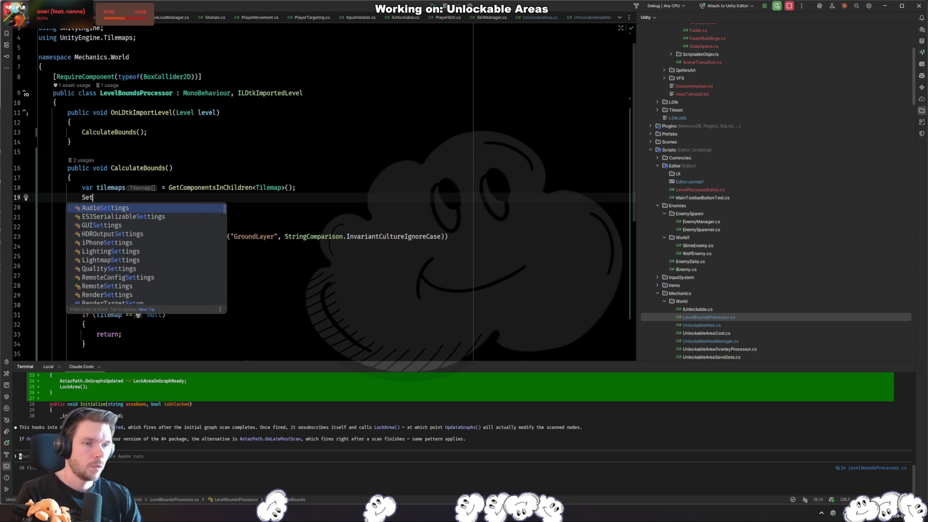
type("Tile")
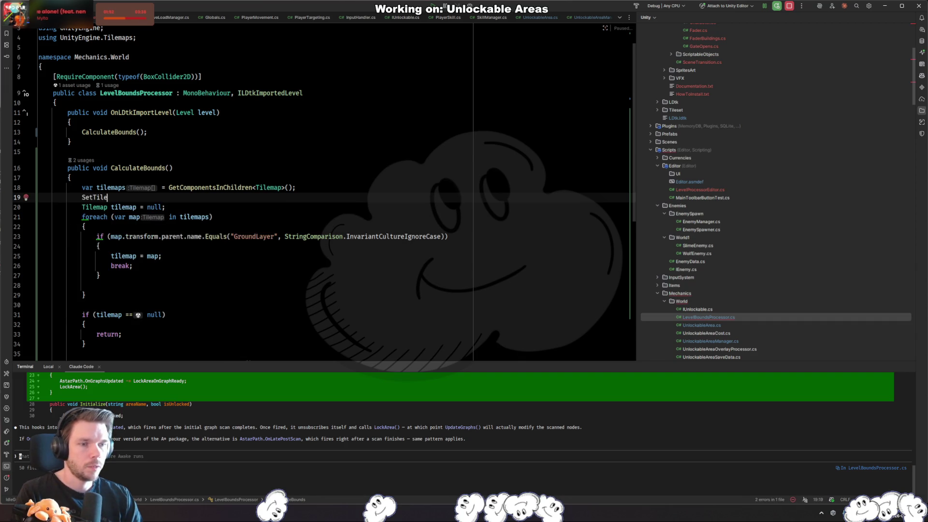
type("mapLayers();")
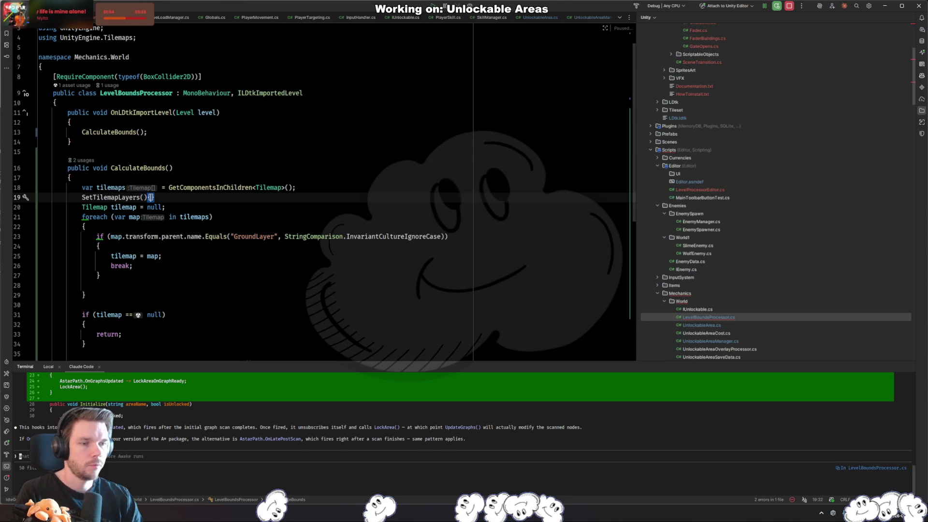
key("alt+Return")
key("Return")
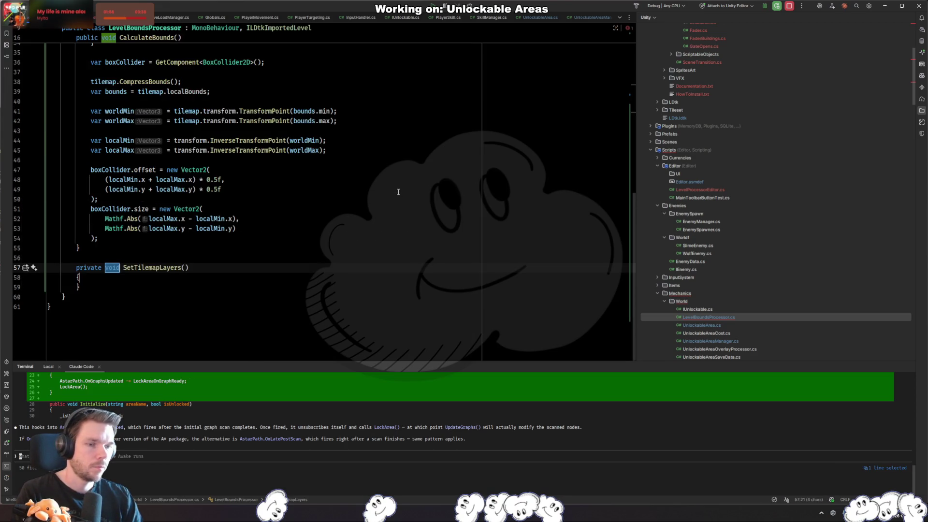
key("ctrl+Tab")
scroll(313, 186, "down", 3)
key("ctrl+Tab")
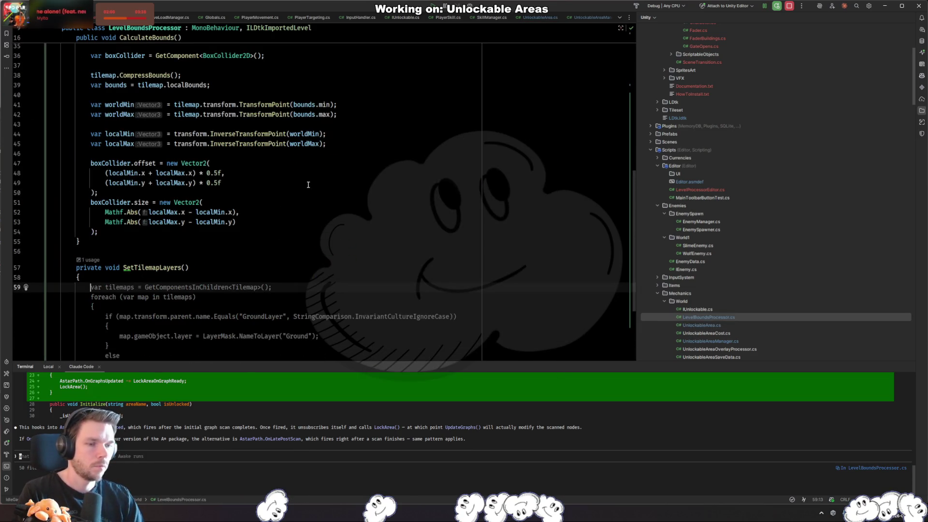
key("Tab")
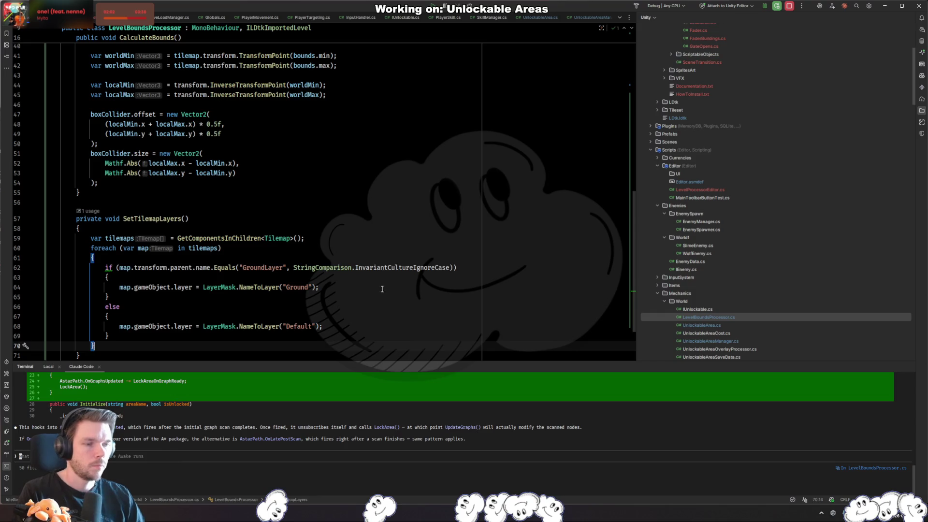
- Turn the else into an else-if on ObstacleLayer and delete the extra trailing else block
left_click(260, 306)
type("if (")
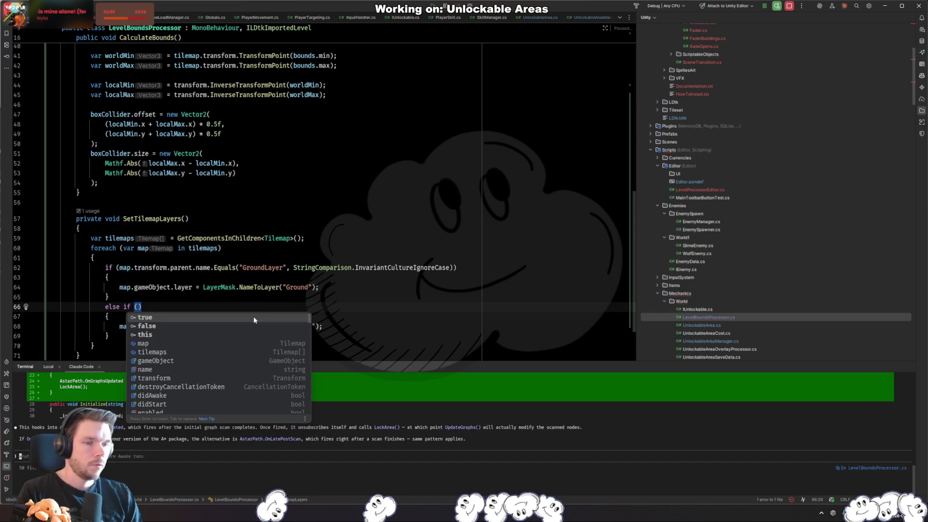
key("Escape")
key("Up")
key("Down")
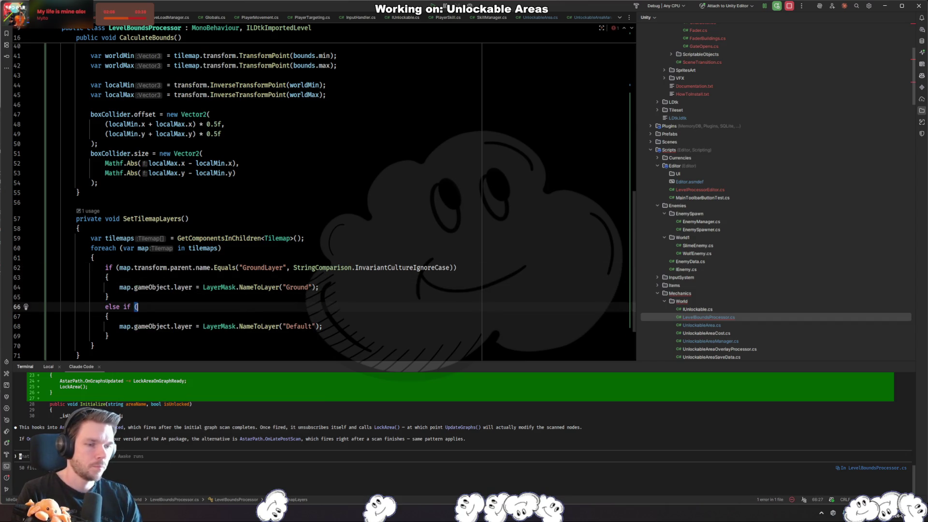
key("Tab")
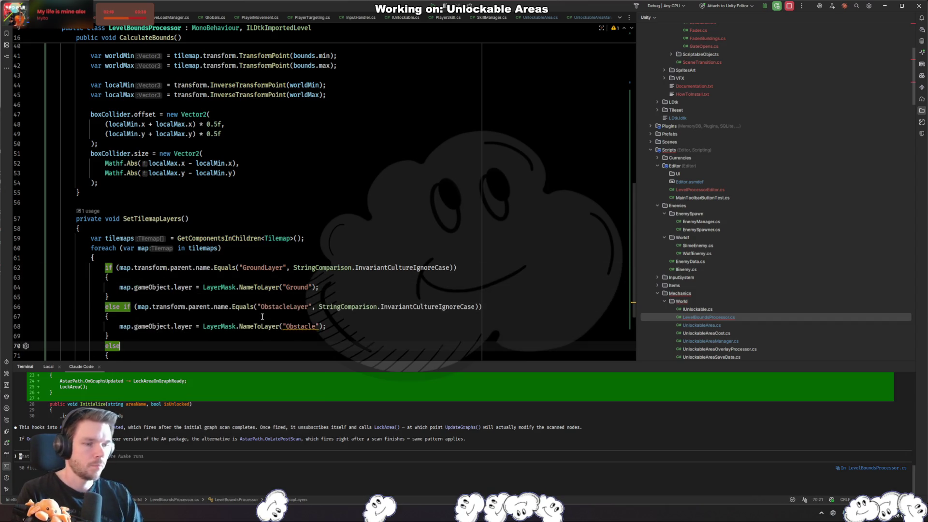
scroll(145, 264, "down", 4)
key("shift+Up")
key("shift+Up")
key("shift+Up")
key("BackSpace")
key("Up")
key("End")
key("Left")
key("Left")
key("Left")
- Make the else-if check WallLayer and assign the Wall layer
key("BackSpace")
key("Up")
key("Up")
key("ctrl+w")
key("BackSpace")
type("MWallLayer")
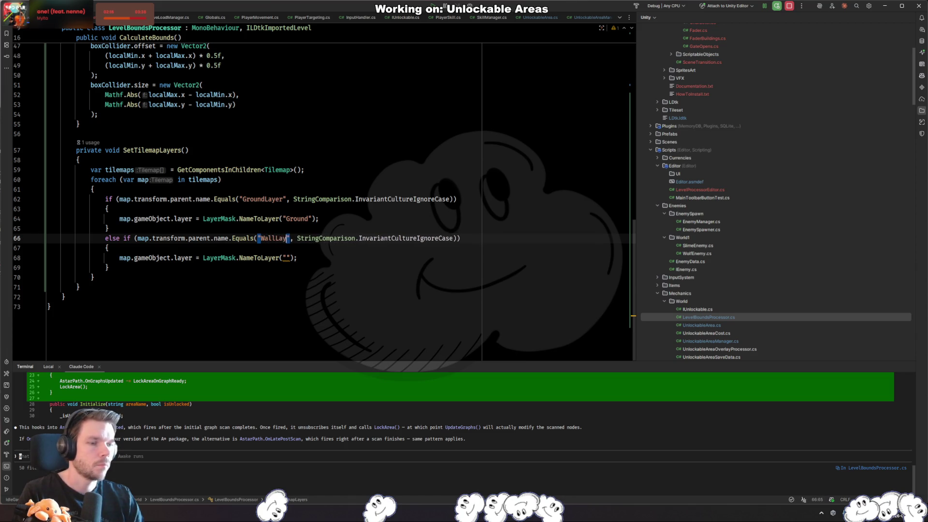
key("Down")
key("Down")
key("End")
key("Left")
key("Left")
key("Left")
type("Wall")
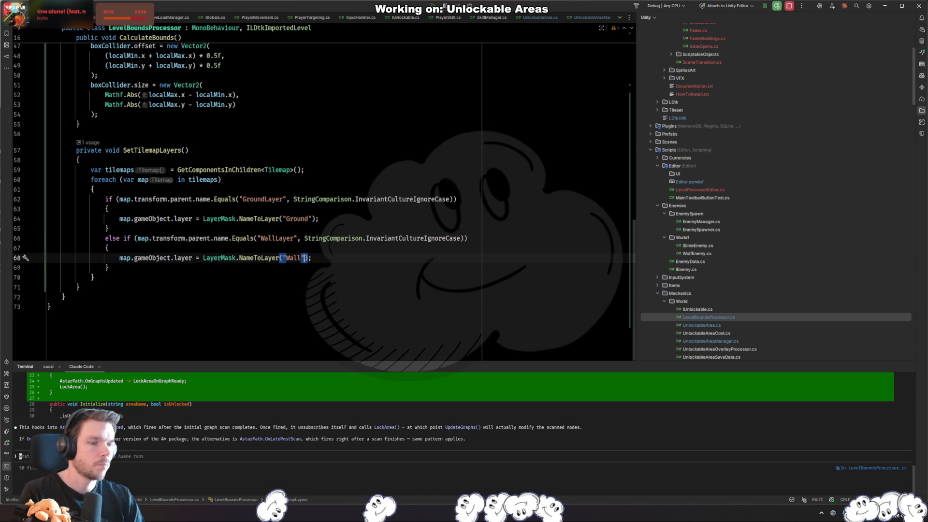
- Pass tilemaps to SetTilemapLayers, drop the redundant lookup, and rename the parameter to tilemaps
scroll(289, 193, "up", 15)
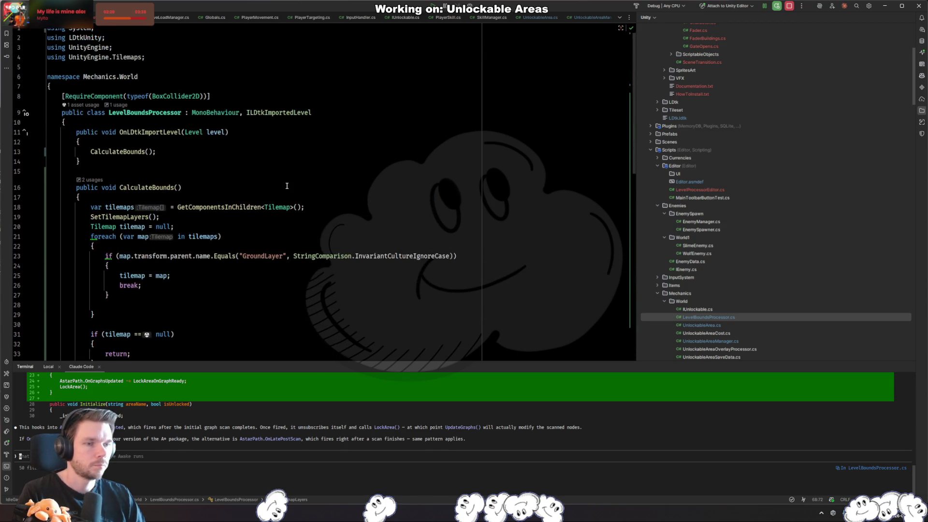
left_click(153, 217)
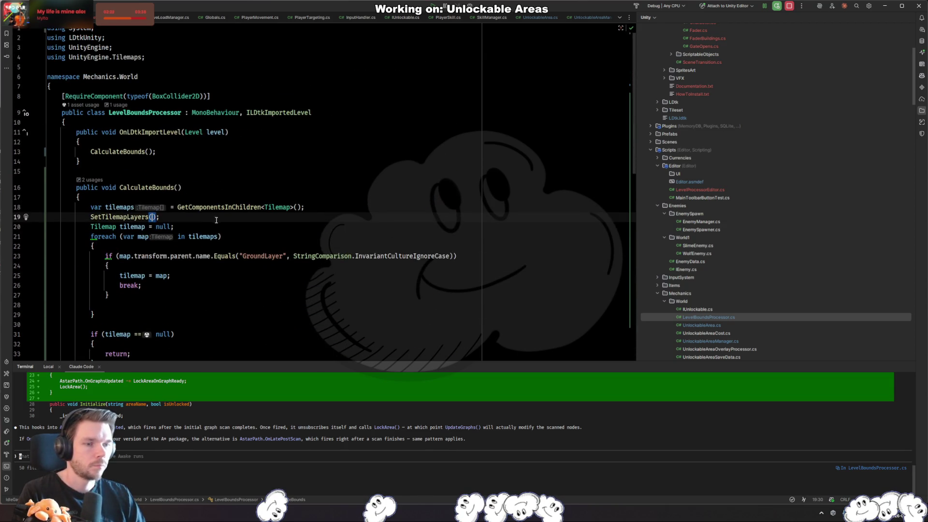
type("tilemaps")
key("Escape")
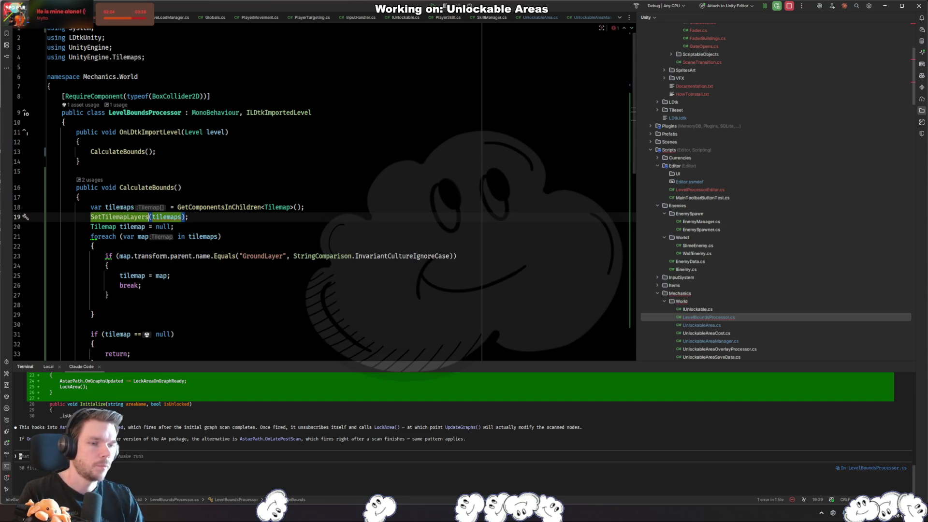
key("F12")
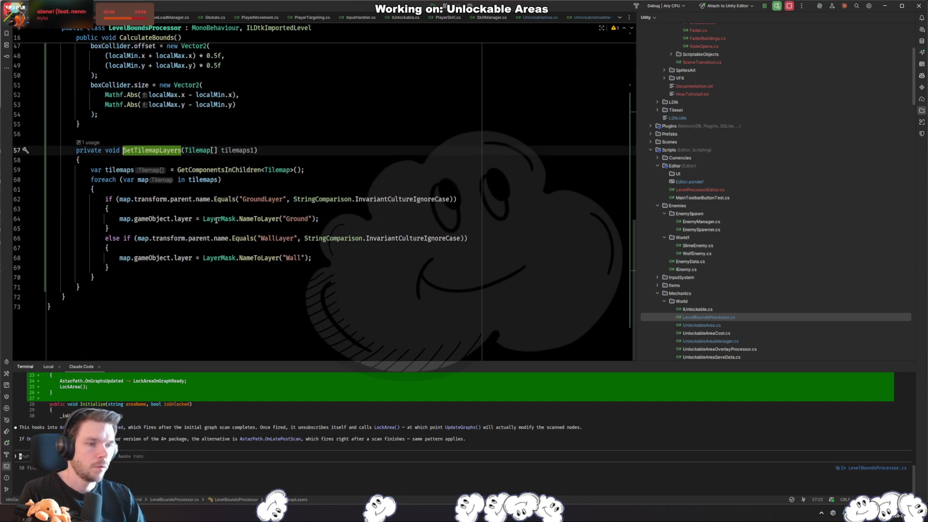
left_click(329, 170)
key("ctrl+x")
double_click(238, 160)
type("tle")
key("Return")
key("ctrl+Tab")
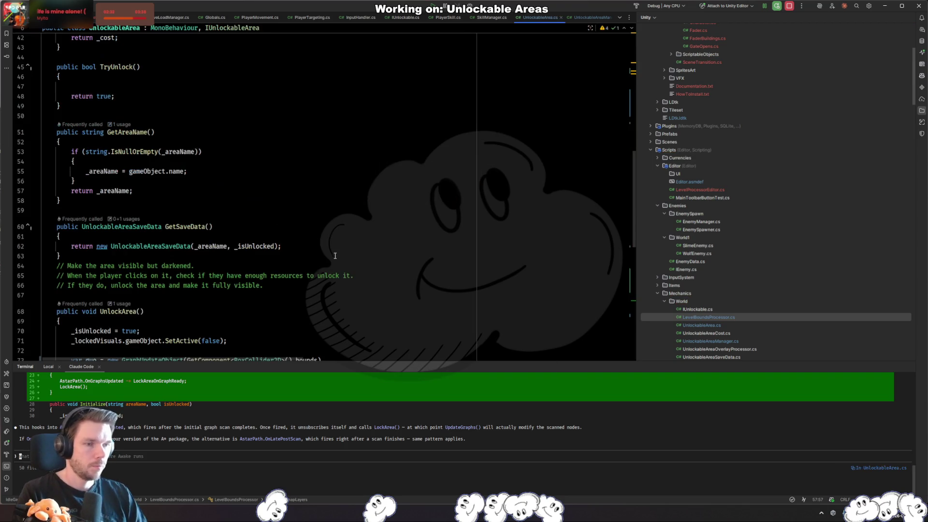
- Look over LevelProcessorEditor.cs and LockArea in UnlockableArea.cs, then switch to Unity
left_click(321, 256)
key("ctrl+Tab")
key("ctrl+Tab")
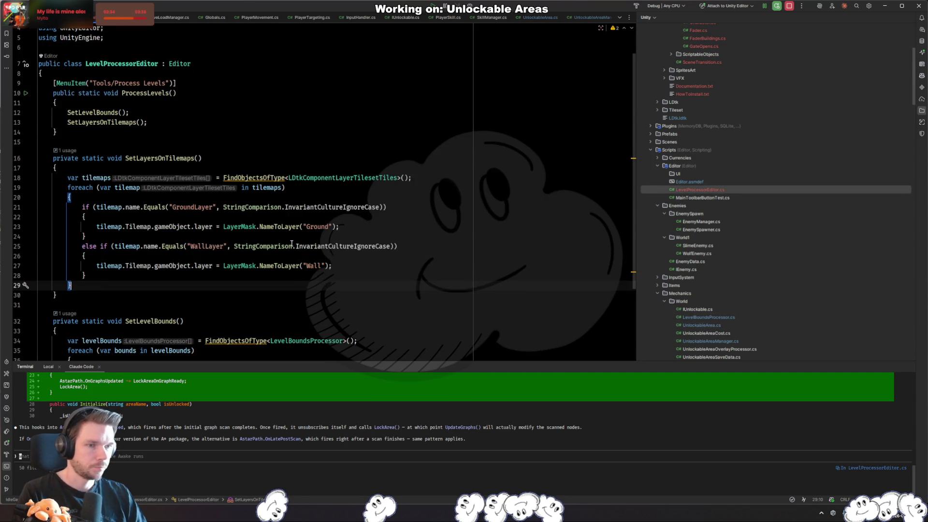
key("ctrl+Tab")
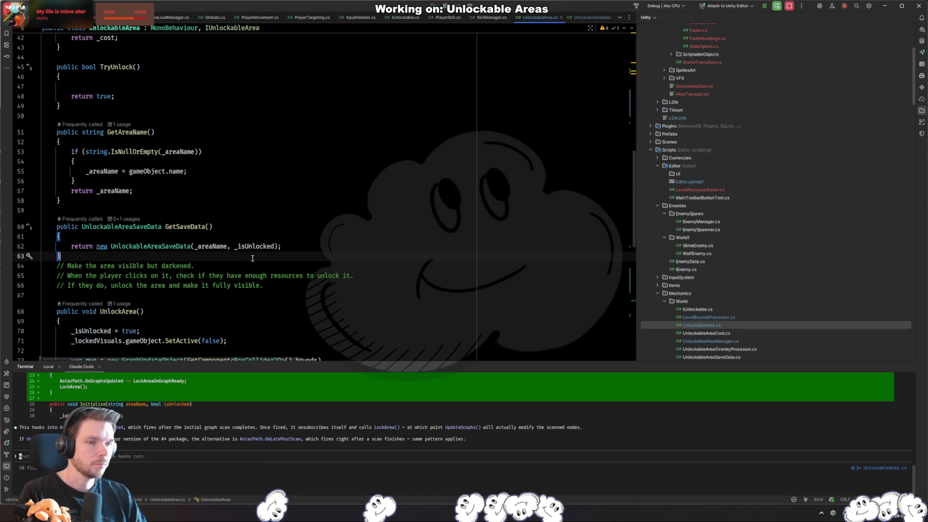
scroll(252, 258, "down", 10)
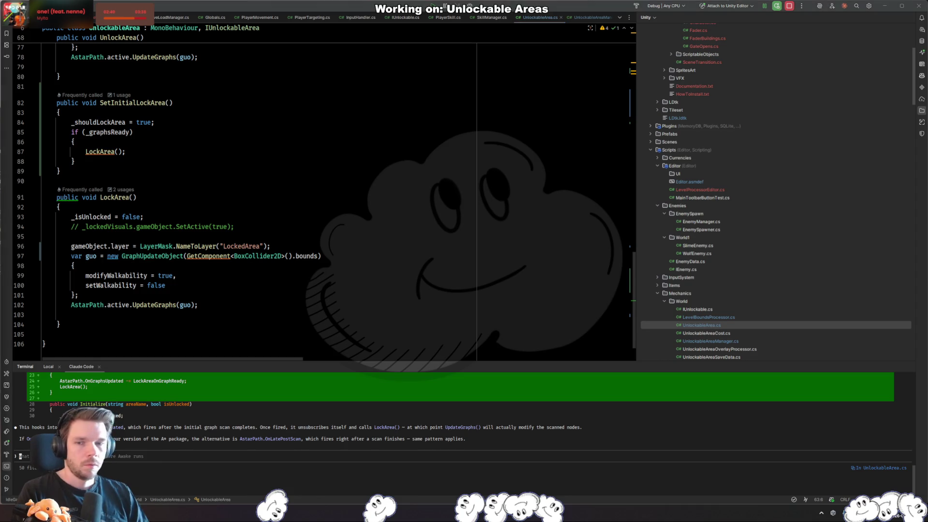
key("alt+Tab")
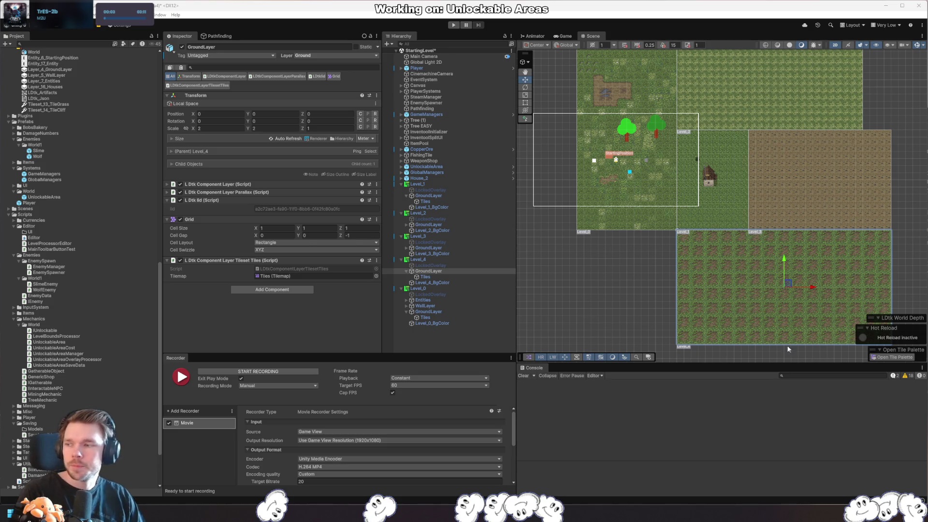
- Check the Layer of Level_4's GroundLayer object and pan the scene to show more levels
left_click(435, 277)
left_click(428, 271)
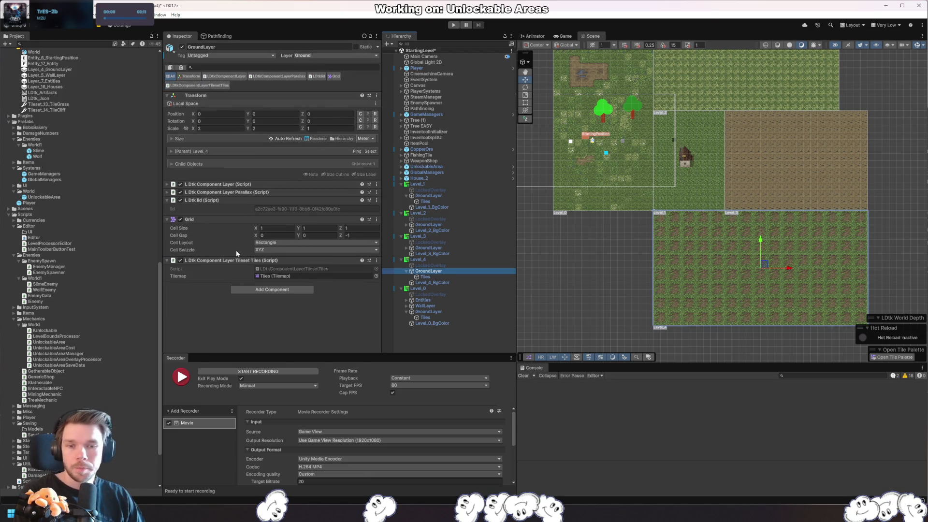
right_click(305, 57)
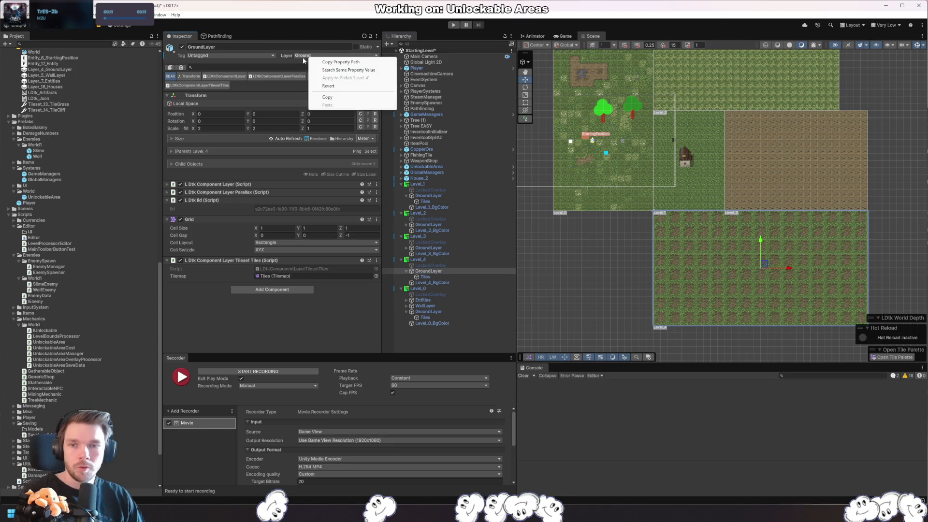
key("Escape")
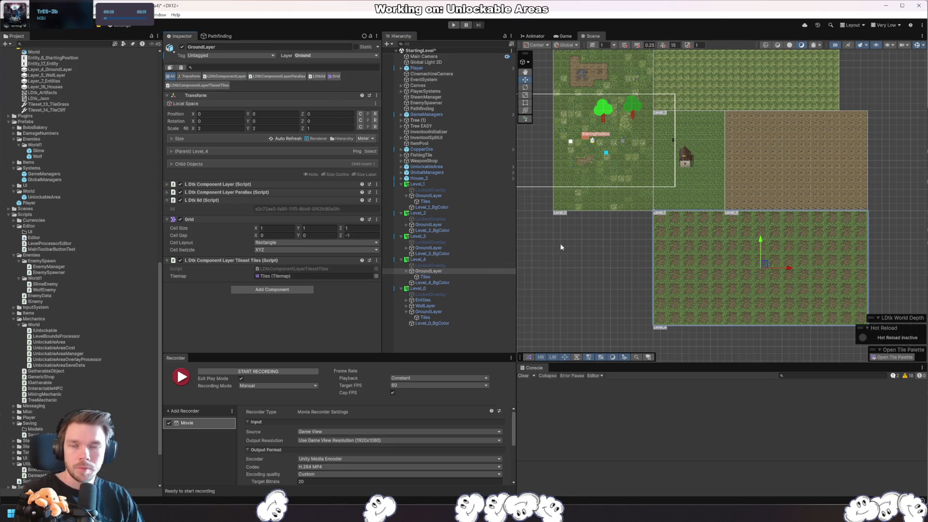
left_click_drag(564, 252, 635, 301)
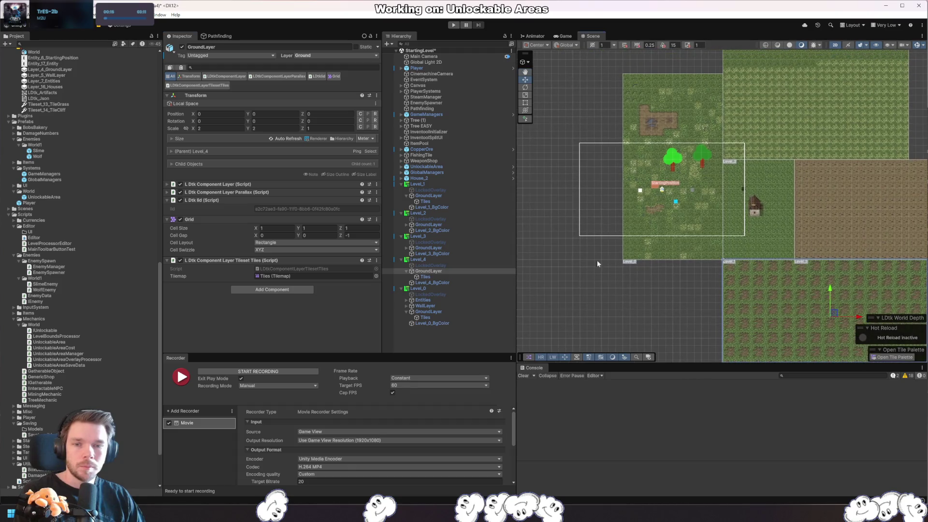
- Rescan the A* graphs and confirm the layer mask filters Ground and Wall
left_click(226, 38)
scroll(270, 179, "down", 8)
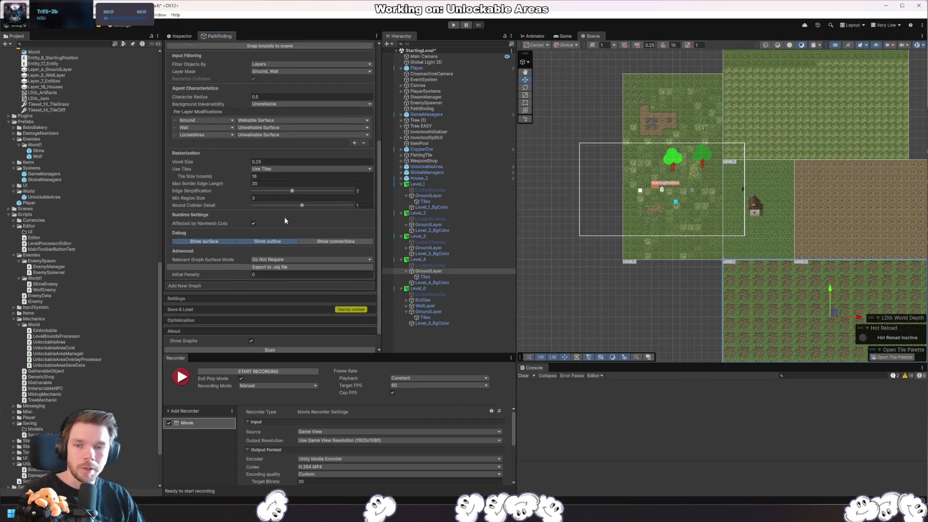
left_click(288, 331)
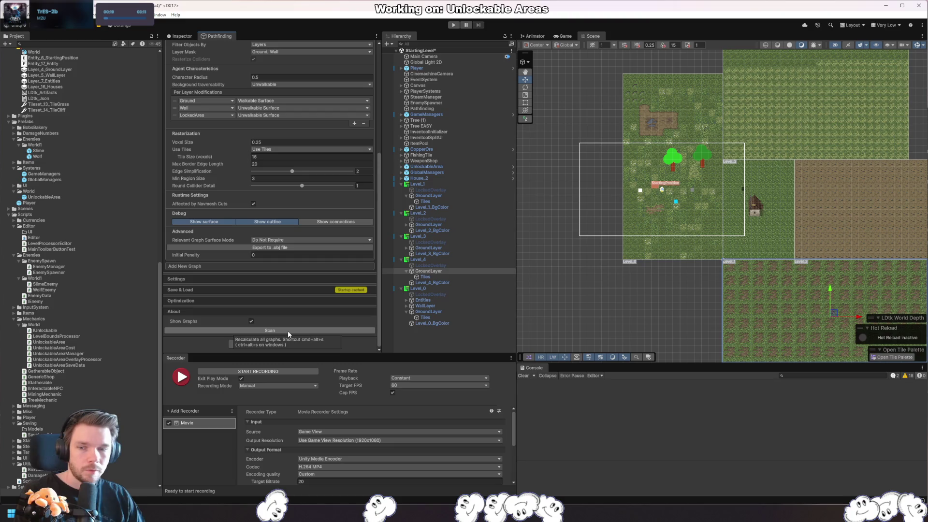
scroll(267, 229, "up", 3)
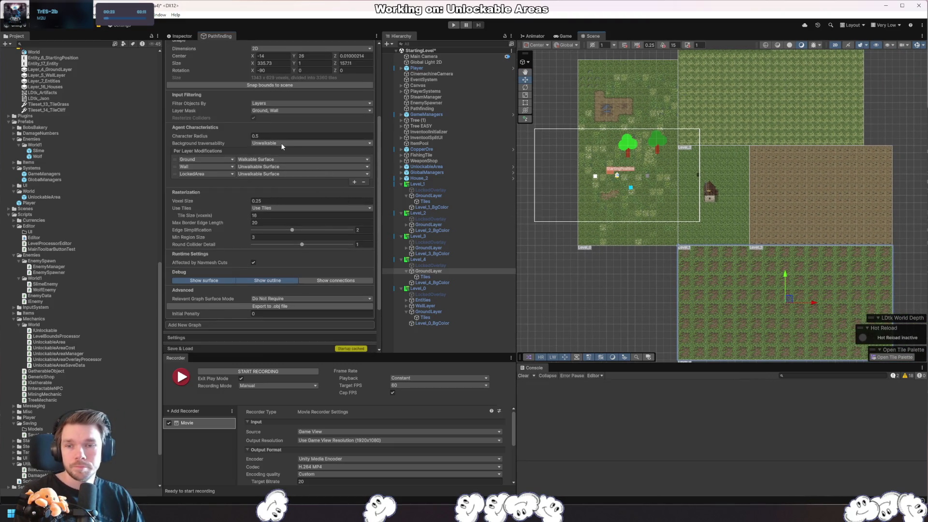
left_click(283, 110)
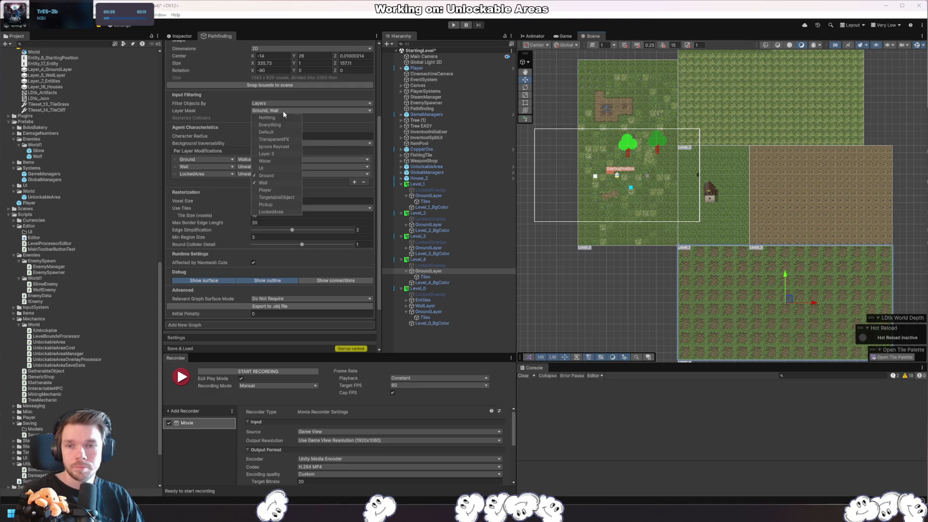
left_click(298, 111)
scroll(347, 161, "up", 4)
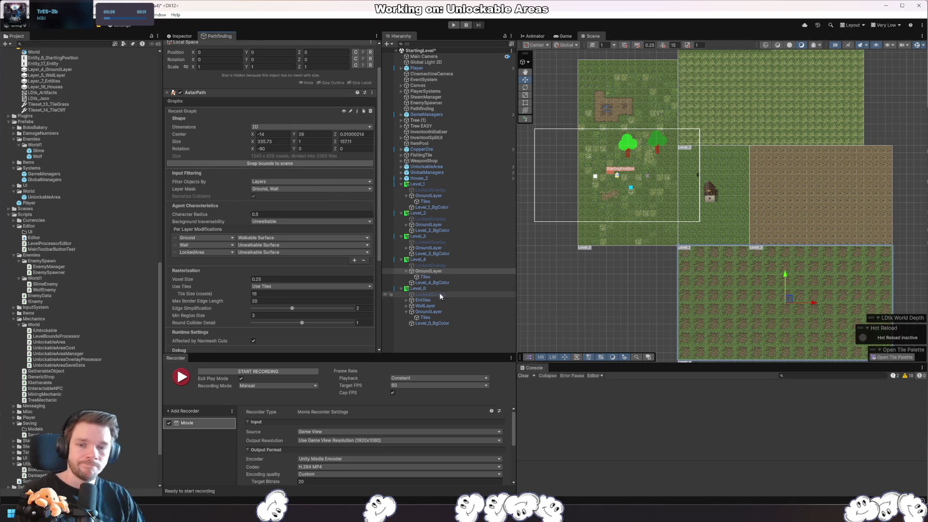
- Inspect the ground Tiles under the GroundLayer of Level_4, Level_0 and Level_2
left_click(443, 277)
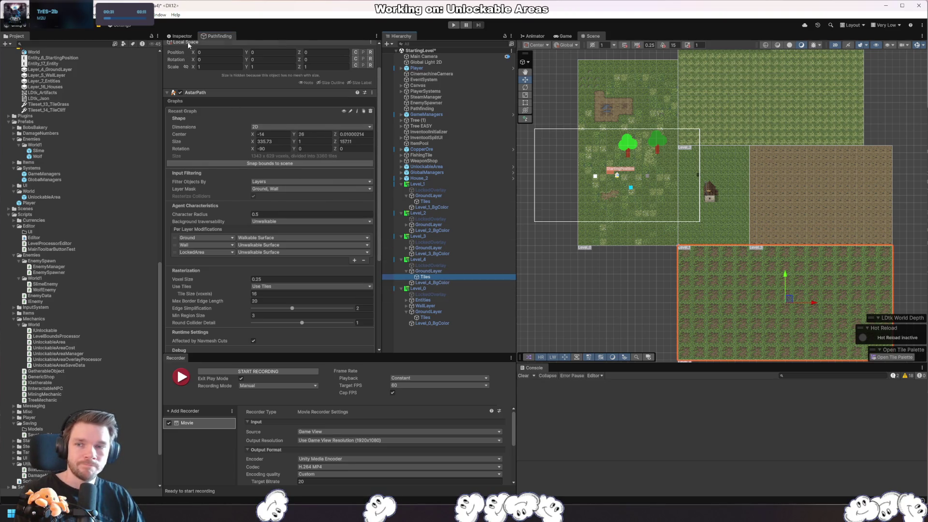
left_click(182, 36)
scroll(352, 213, "down", 10)
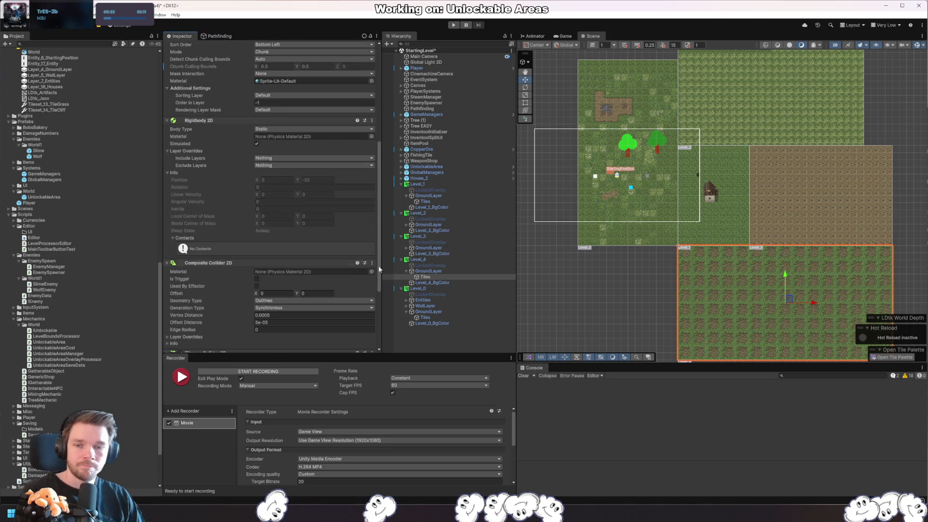
left_click(436, 271)
left_click(441, 277)
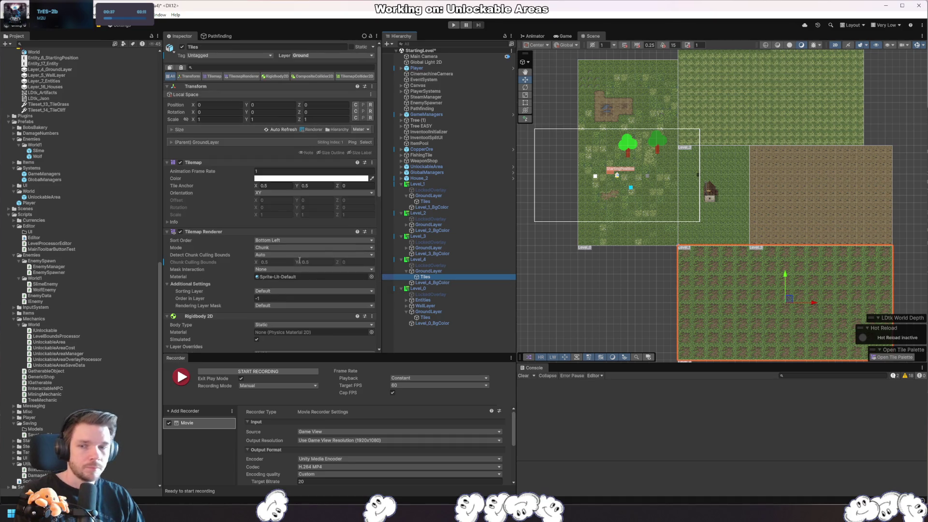
left_click(434, 317)
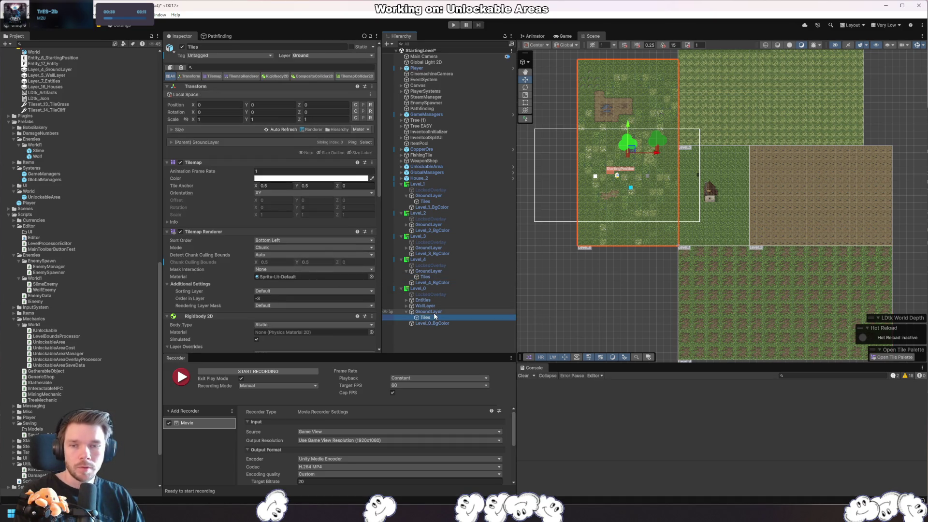
left_click(430, 311)
left_click(426, 317)
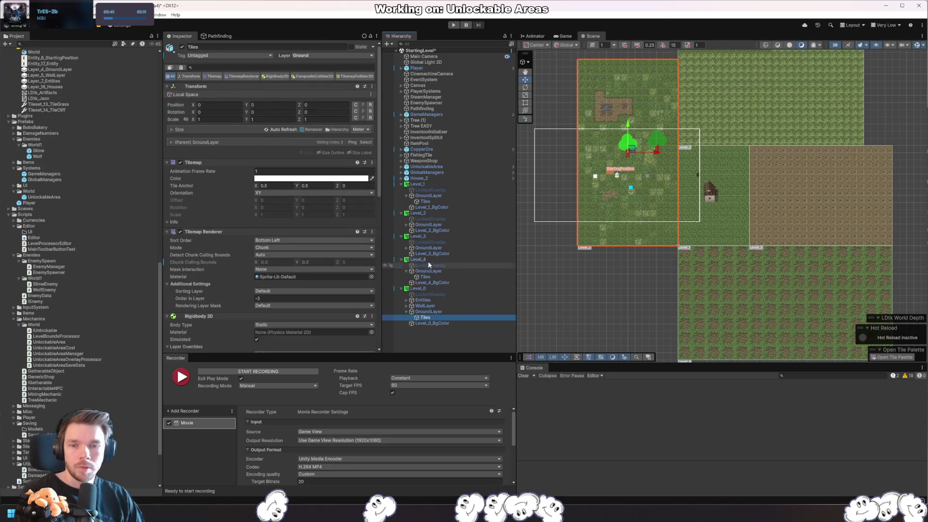
left_click(434, 224)
left_click(406, 224)
left_click(425, 230)
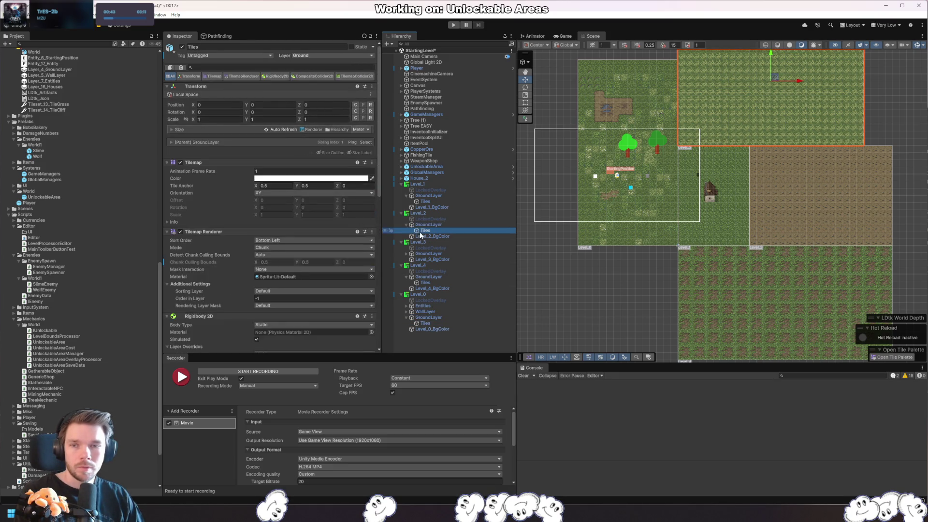
left_click(442, 213)
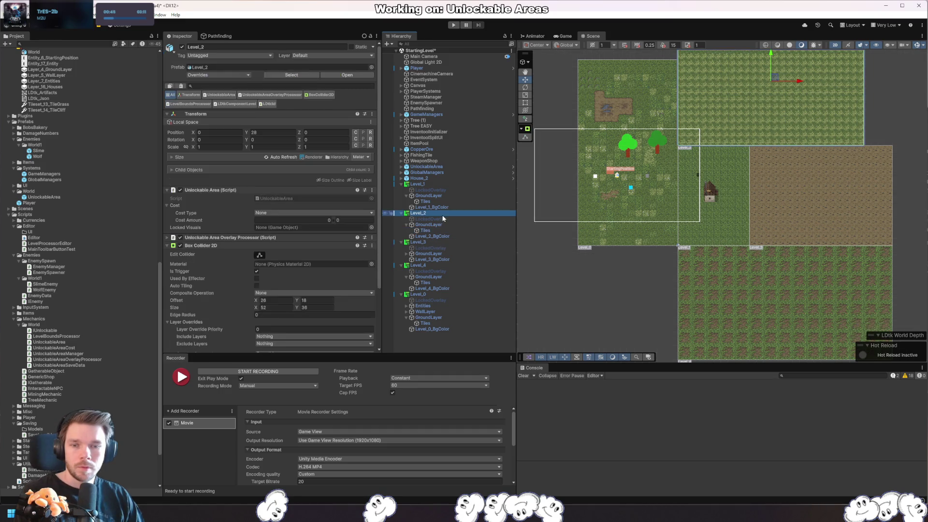
- Collapse and multi-select Level_0 through Level_4, then delete them
key("Left")
key("Up")
key("Left")
key("Left")
key("Down")
key("Down")
key("Left")
key("Down")
key("Left")
key("Down")
key("Left")
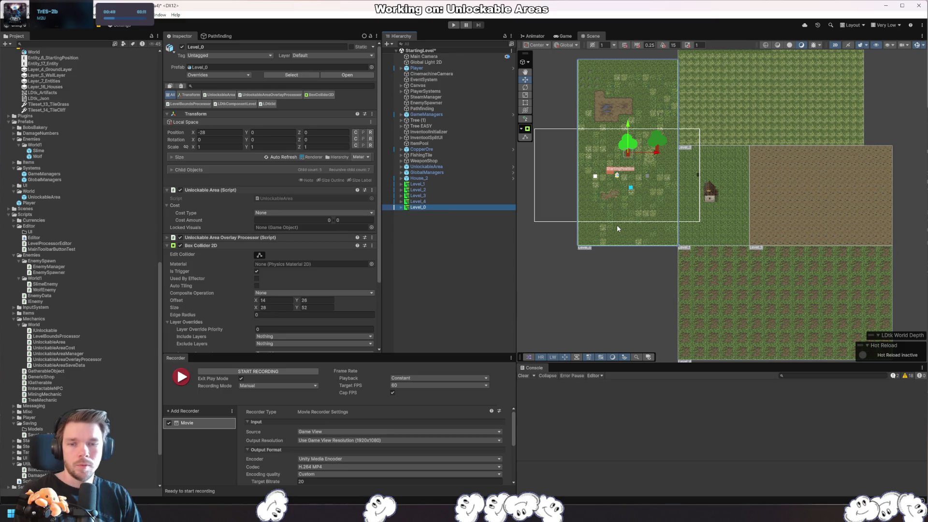
key("shift+Up")
key("shift+Up")
key("shift+Up")
key("Delete")
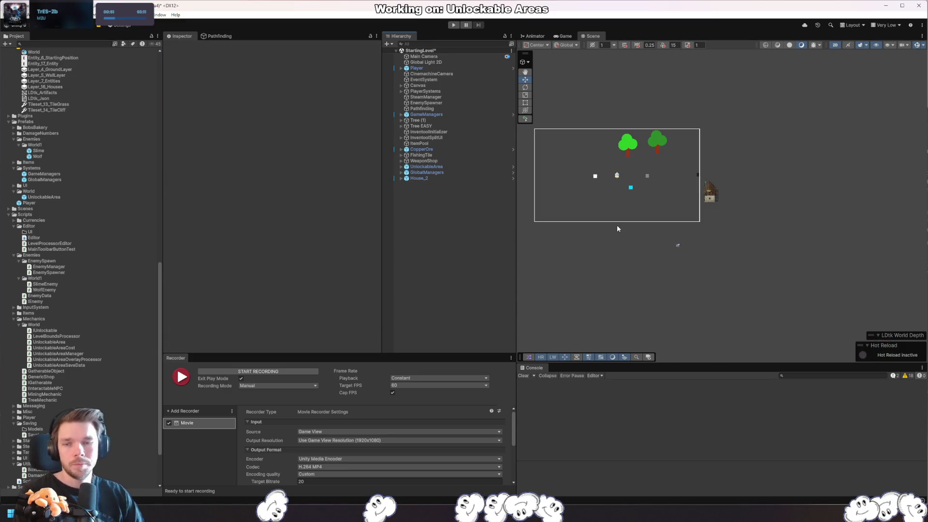
- Drag the Level_0–Level_4 LDtk assets into the scene and inspect Level_0's GroundLayer
scroll(61, 322, "up", 10)
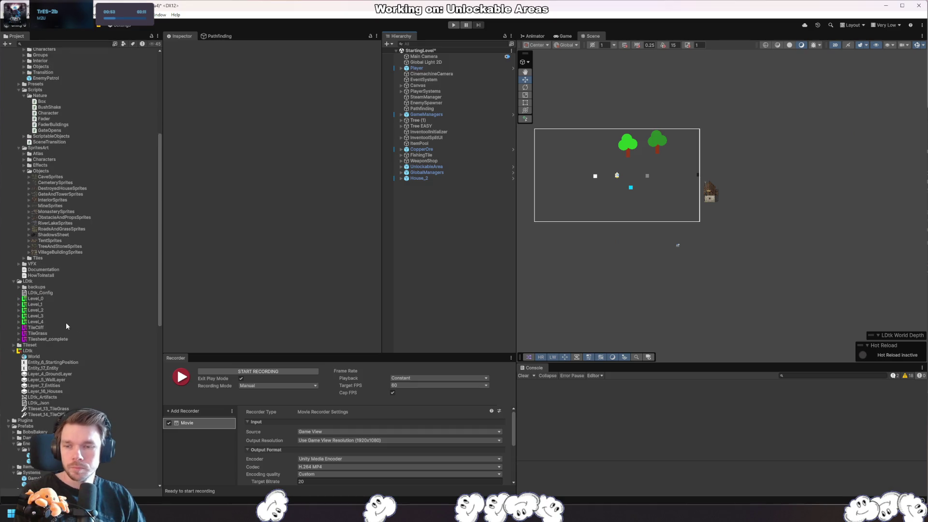
left_click(70, 299)
left_click(52, 321, "shift")
mouse_move(51, 321)
left_mouse_down()
mouse_move(478, 290)
mouse_move(458, 280)
left_mouse_up()
double_click(433, 184)
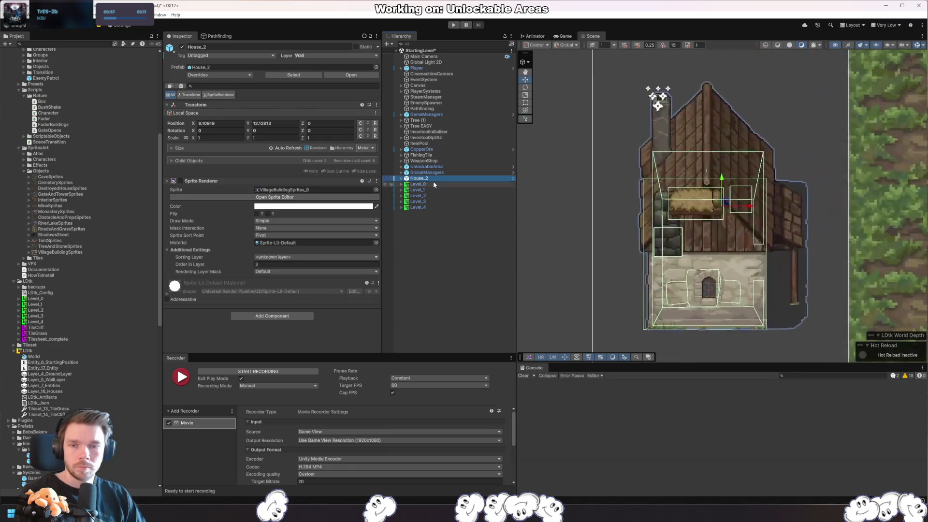
left_click(401, 184)
left_click(422, 207)
key("Right")
key("Down")
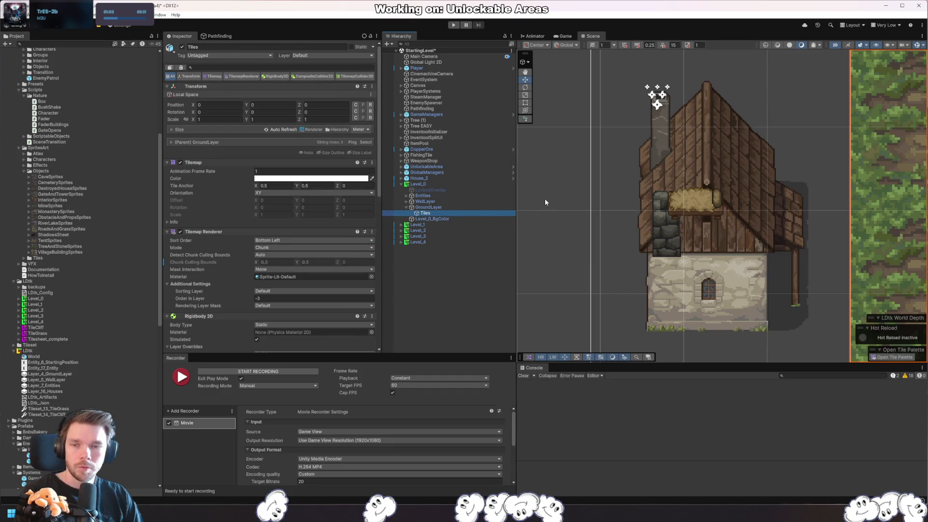
key("Up")
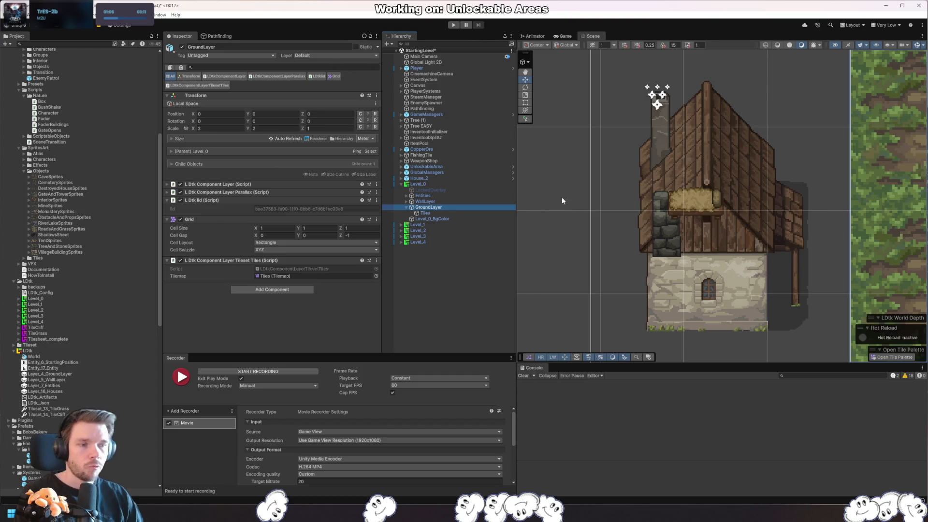
- Reimport the five level assets and inspect Level_0's ground tiles
left_click(35, 322)
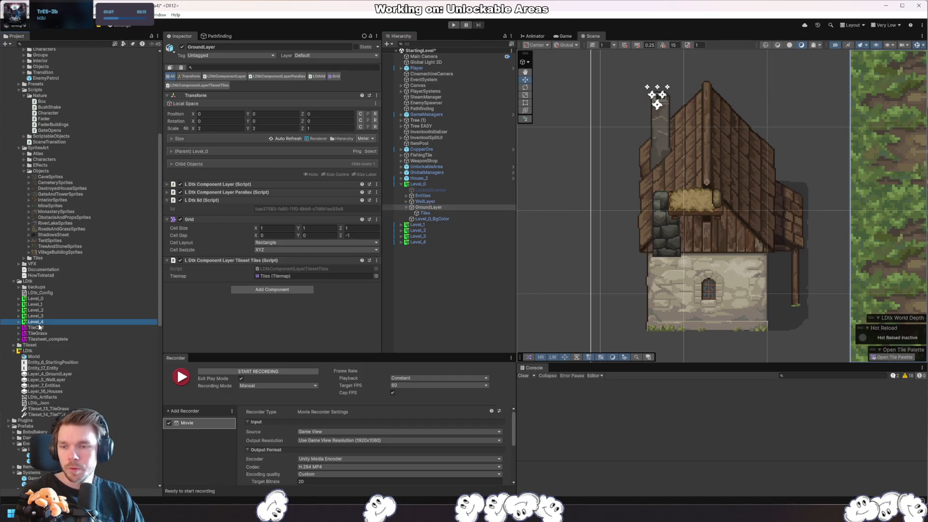
left_click(35, 298, "shift")
right_click(40, 300)
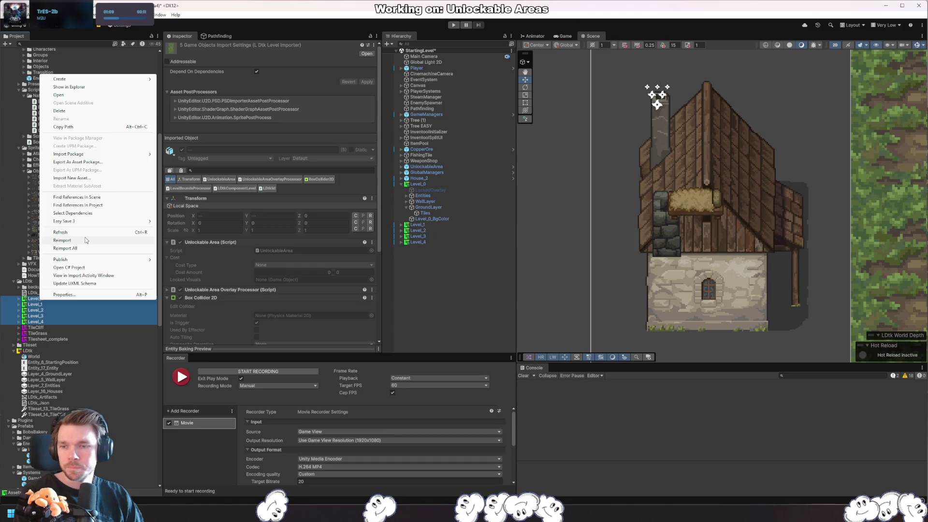
left_click(62, 240)
left_click(424, 213)
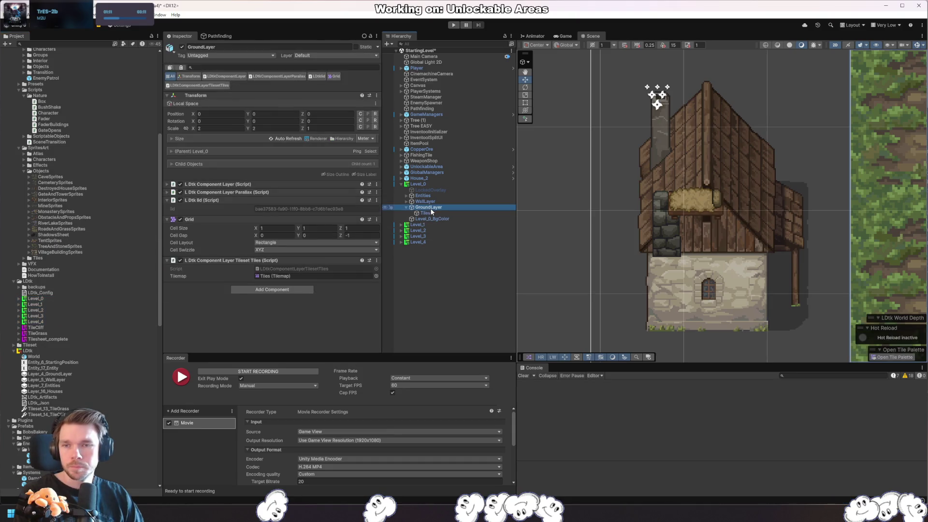
- Expand Level_0's WallLayer and assign its wall tiles to the Wall layer
left_click(425, 201)
left_click(407, 201)
left_click(423, 207)
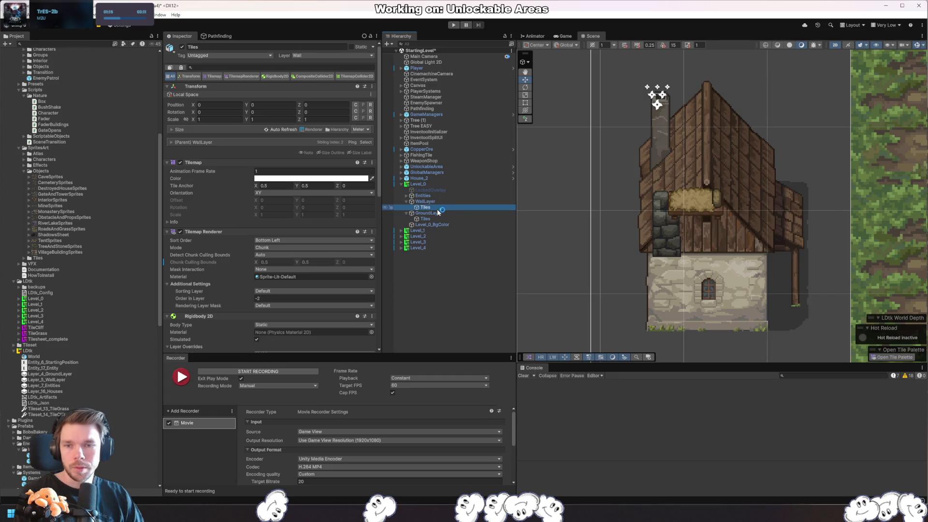
- Revert Level_0's position and rotation to the prefab values, giving X -28, Y 0
left_click(432, 184)
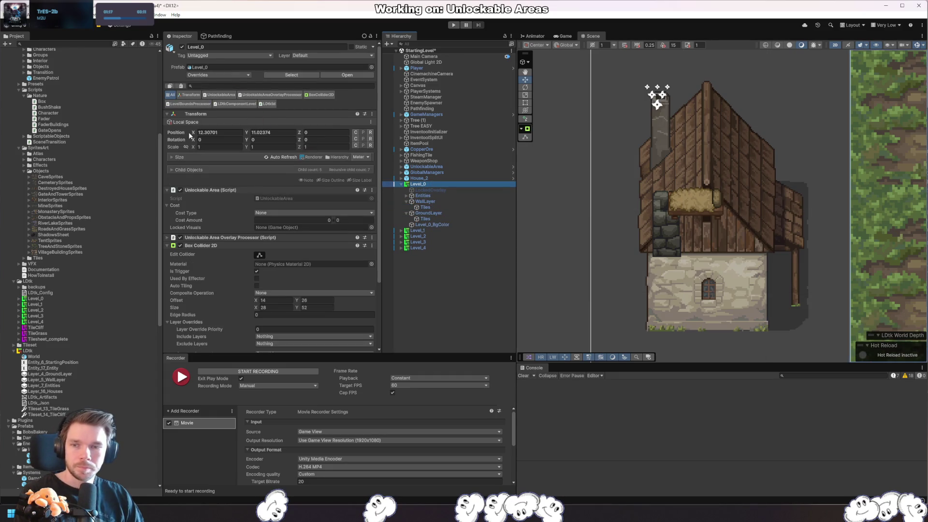
right_click(182, 132)
left_click(218, 171)
right_click(186, 140)
left_click(228, 176)
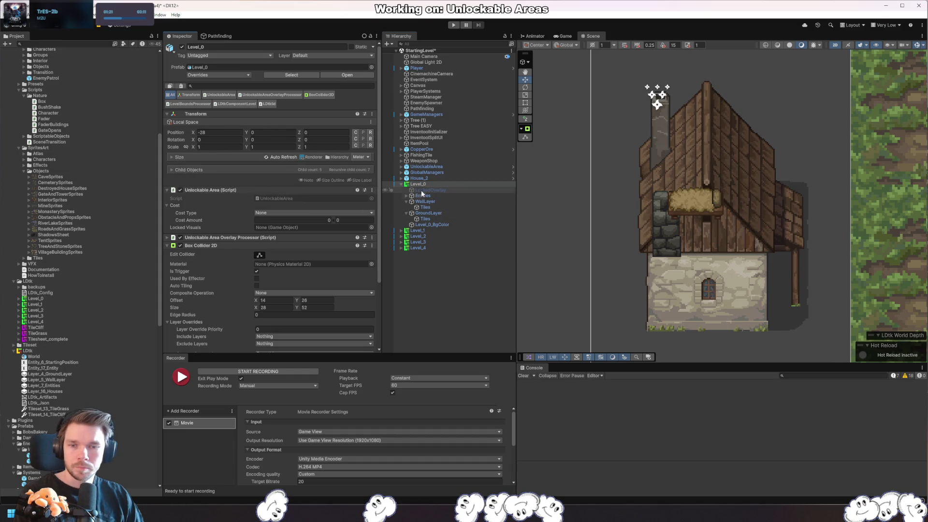
- Revert the position and rotation of Level_1 through Level_4 to their prefab values
left_click(401, 184)
left_click(417, 190)
left_click(428, 207, "shift")
right_click(189, 131)
left_click(220, 156)
right_click(178, 141)
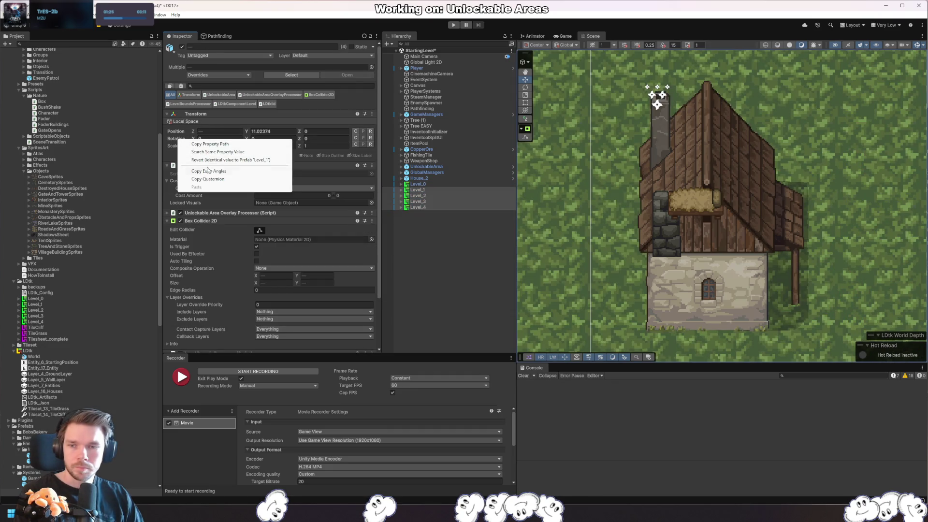
left_click(218, 160)
- Bring up the Pathfinding graph settings and scroll through them
scroll(705, 250, "down", 5)
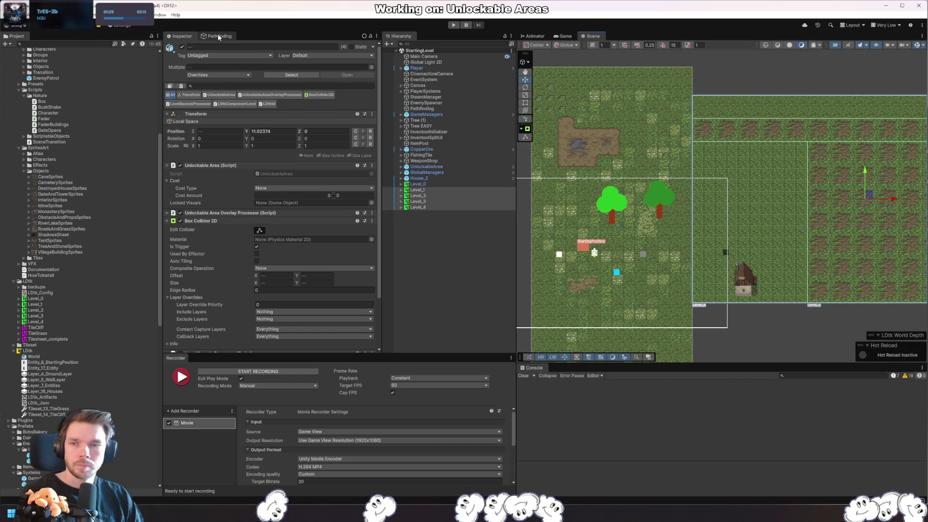
left_click(218, 36)
scroll(274, 280, "down", 1)
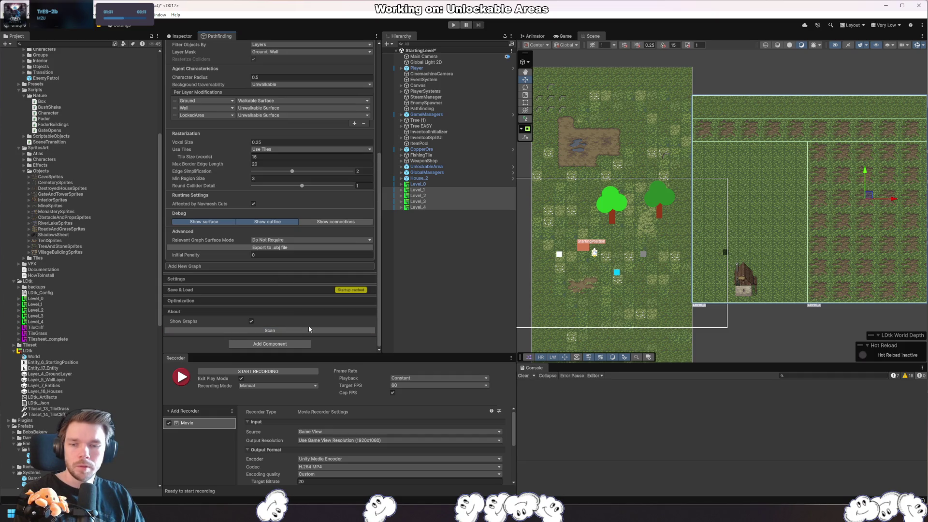
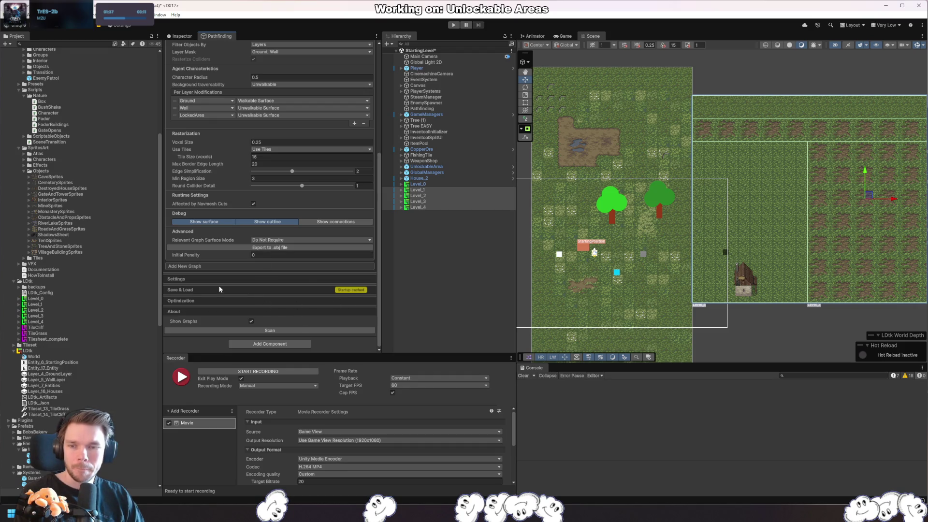
- Expand Level_0 in the Hierarchy to reveal its child layers
scroll(223, 287, "up", 5)
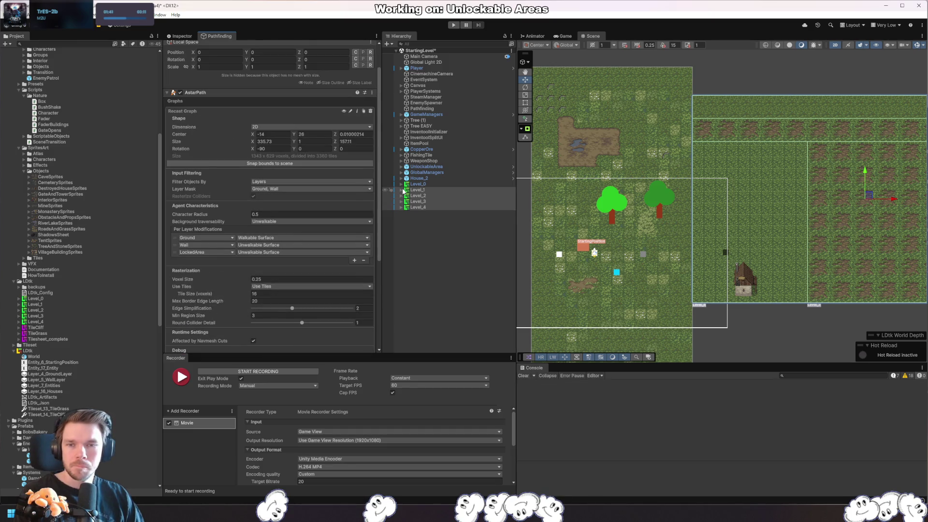
scroll(309, 243, "up", 2)
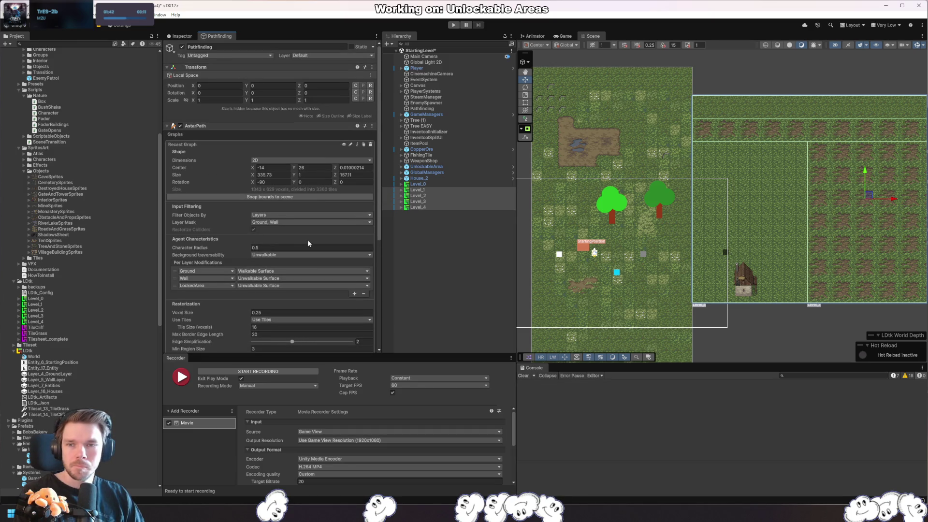
left_click(409, 238)
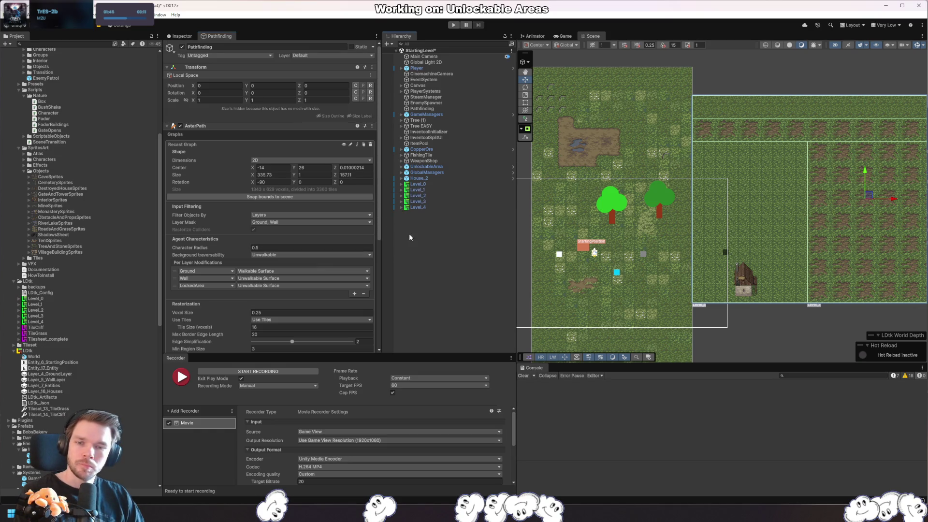
left_click(401, 184)
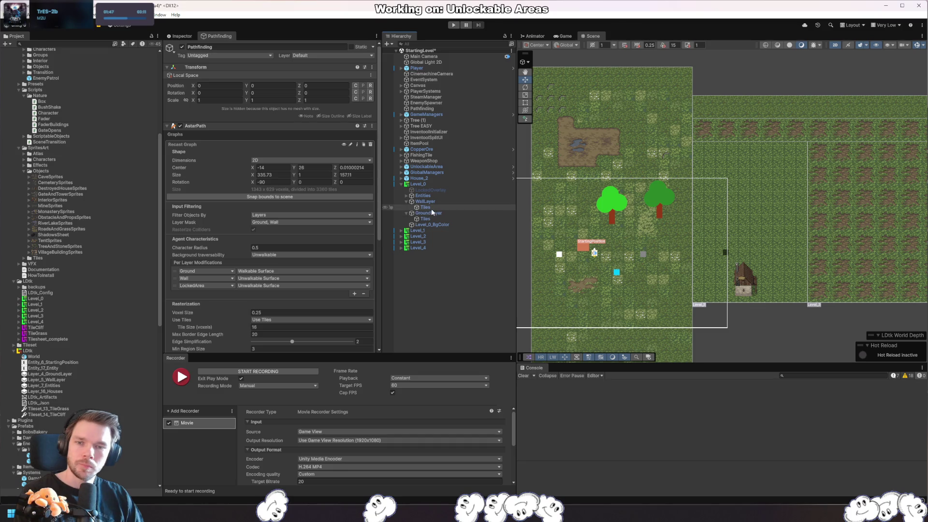
scroll(688, 229, "down", 5)
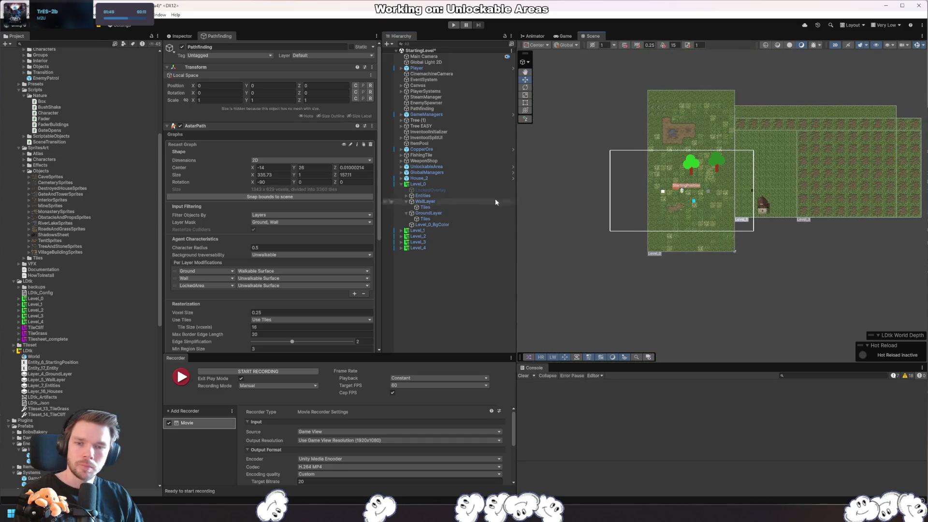
- Nudge the Pathfinding graph centre downward, then undo the move
left_click(425, 108)
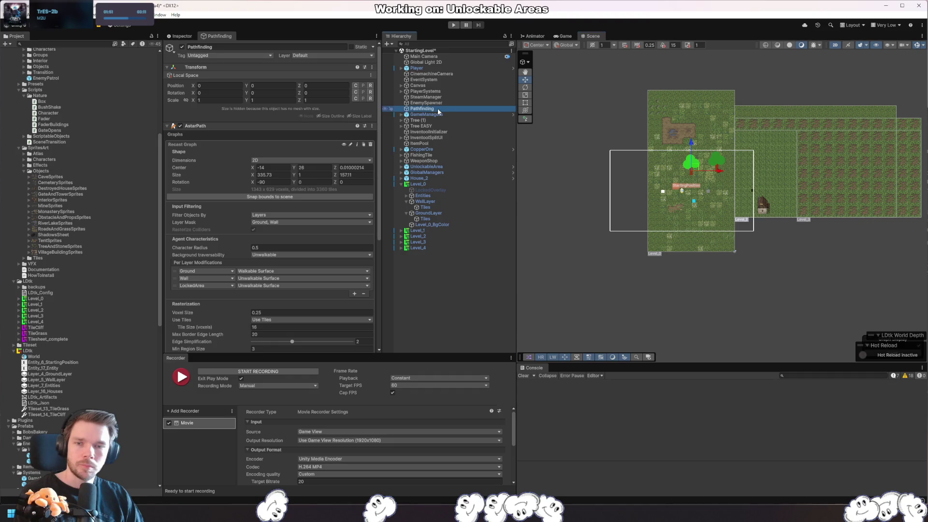
scroll(762, 271, "down", 5)
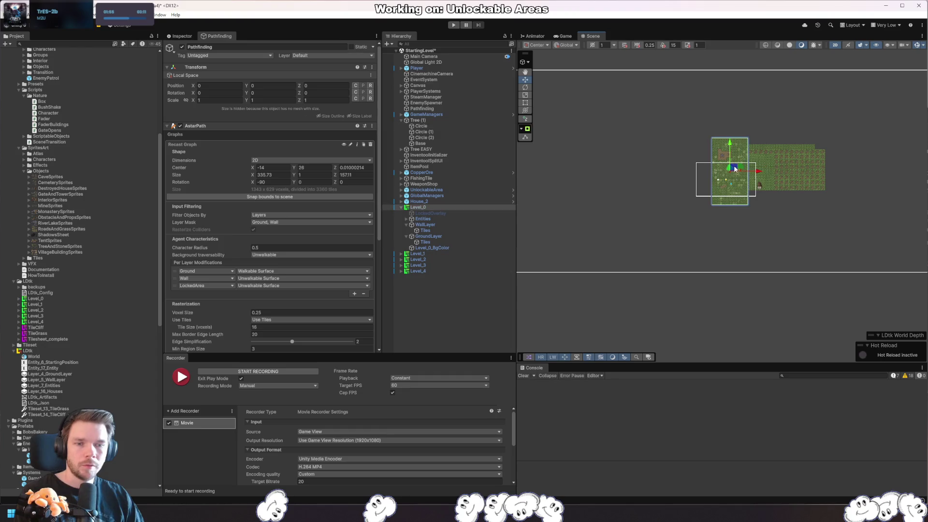
left_click_drag(737, 172, 736, 179)
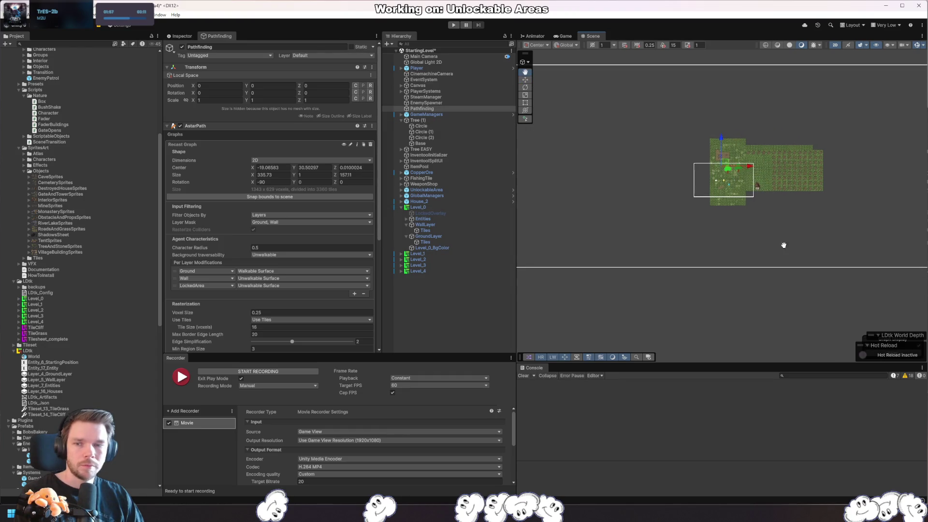
key("ctrl+z")
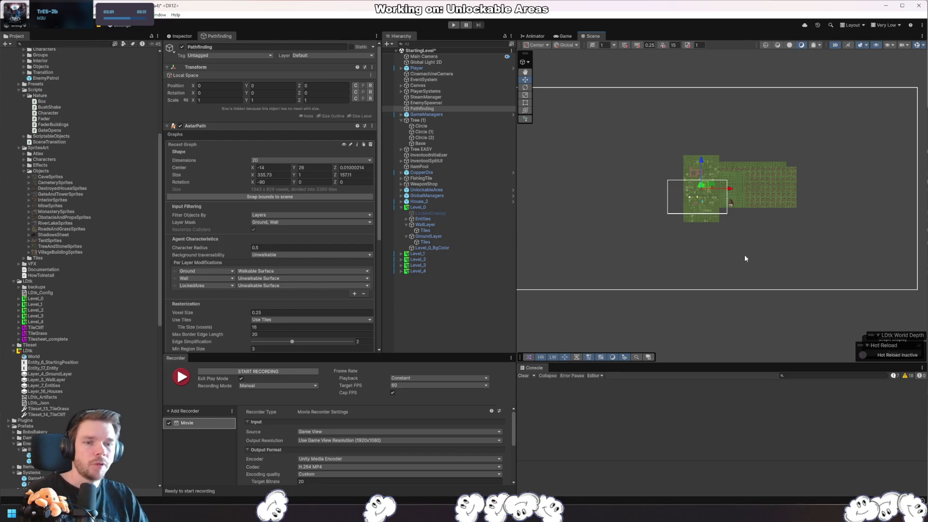
scroll(755, 218, "up", 3)
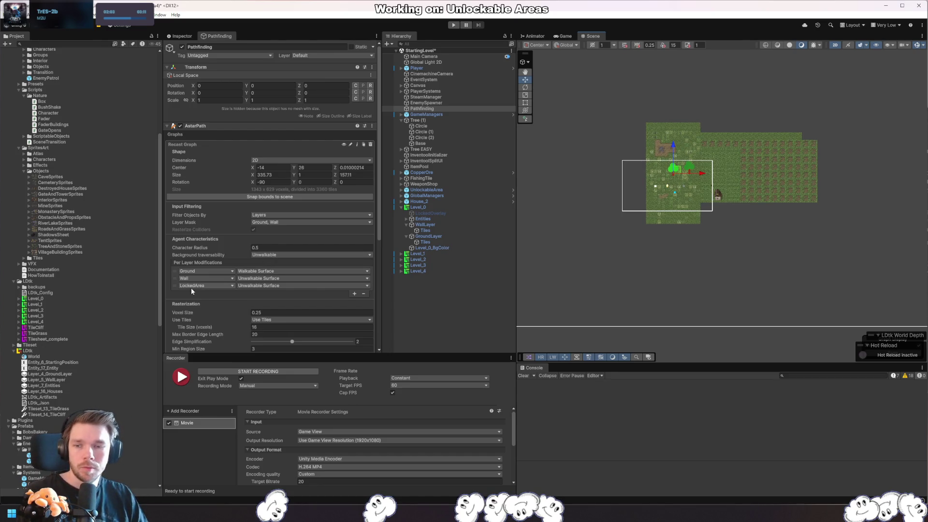
scroll(217, 298, "down", 3)
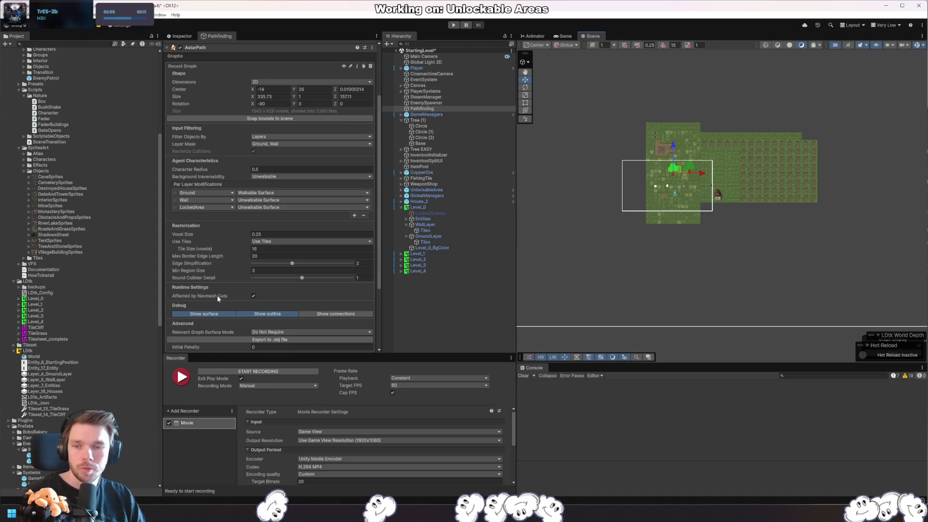
scroll(274, 246, "down", 3)
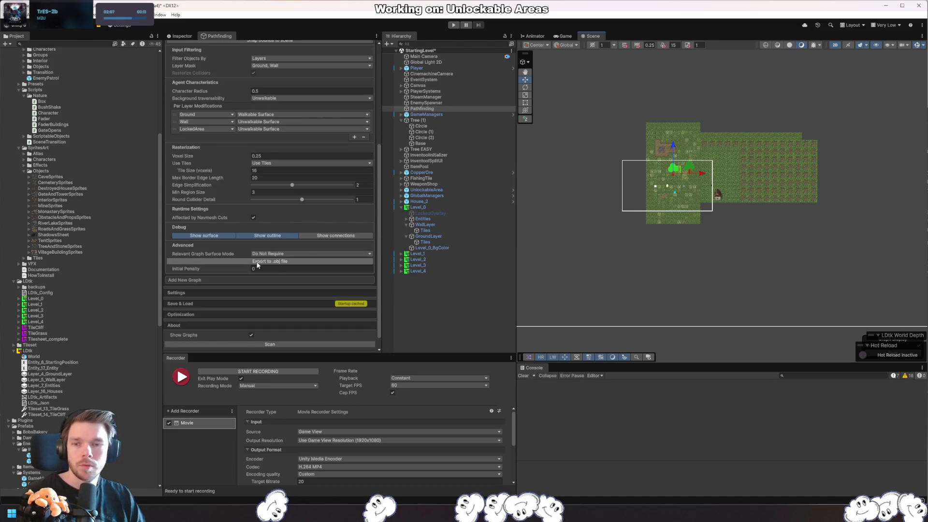
scroll(274, 300, "down", 1)
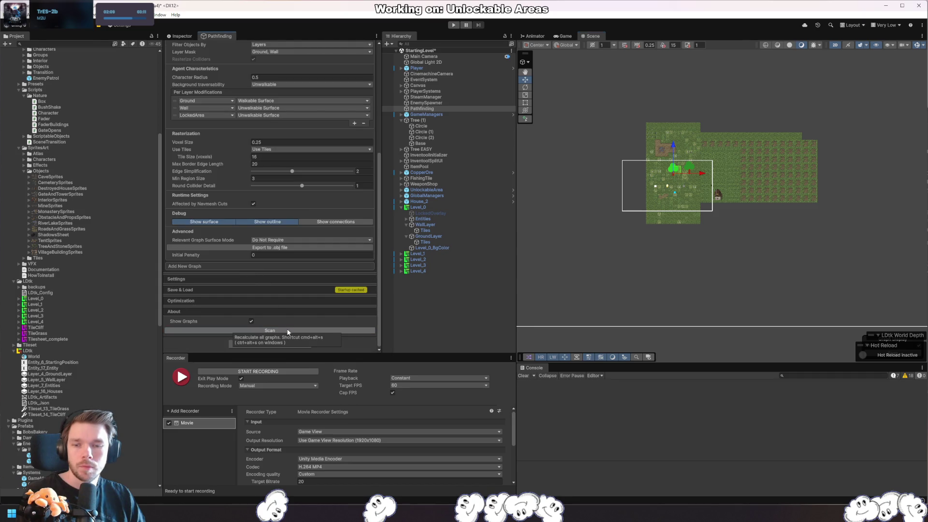
- Select Level_4 and show its components in the Inspector
left_click(418, 269)
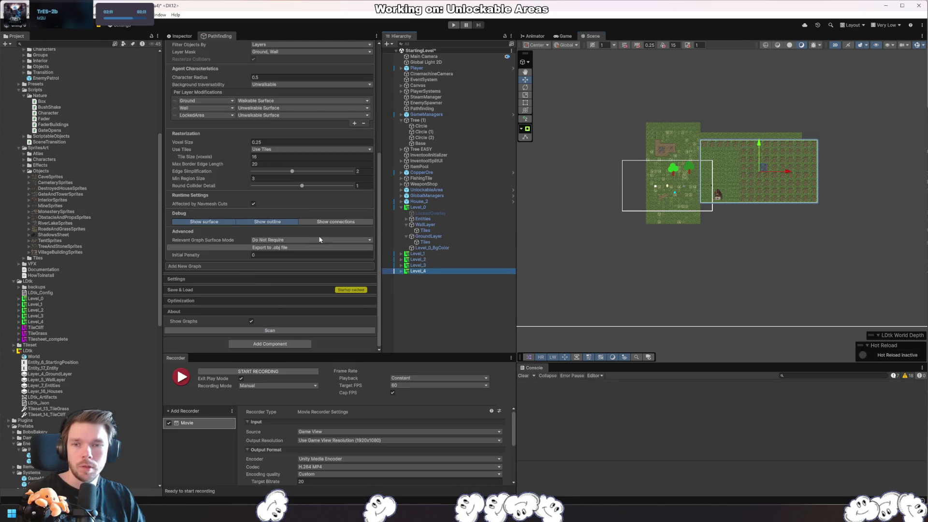
scroll(321, 235, "up", 4)
scroll(187, 48, "up", 2)
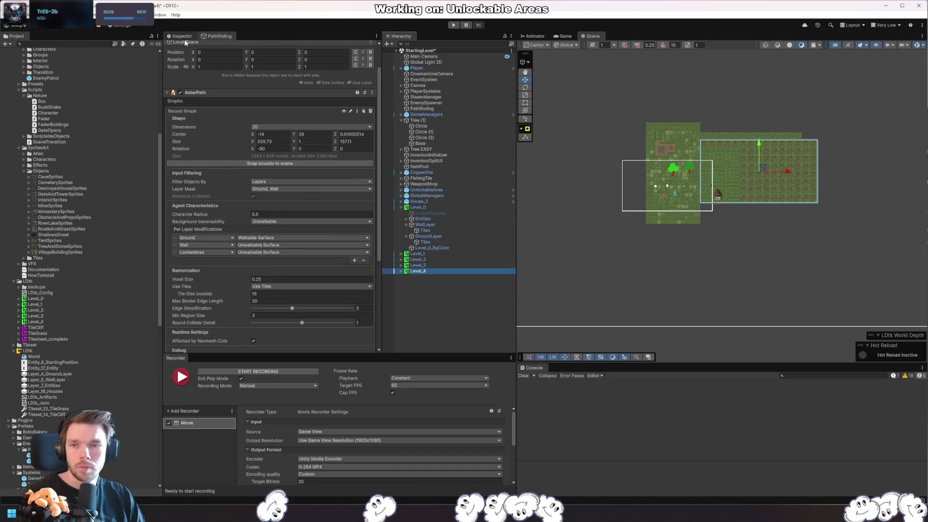
left_click(192, 37)
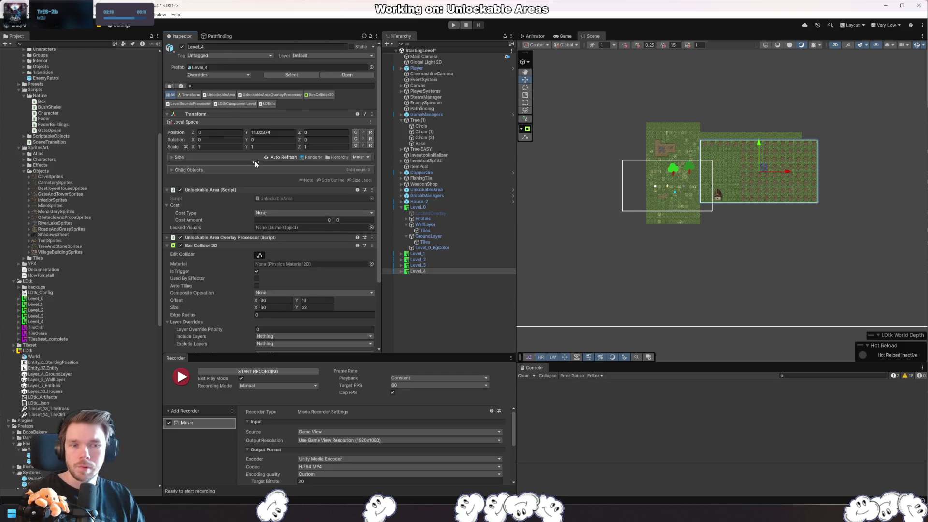
- Revert Level_4's and Level_3's positions to their prefab values
right_click(190, 135)
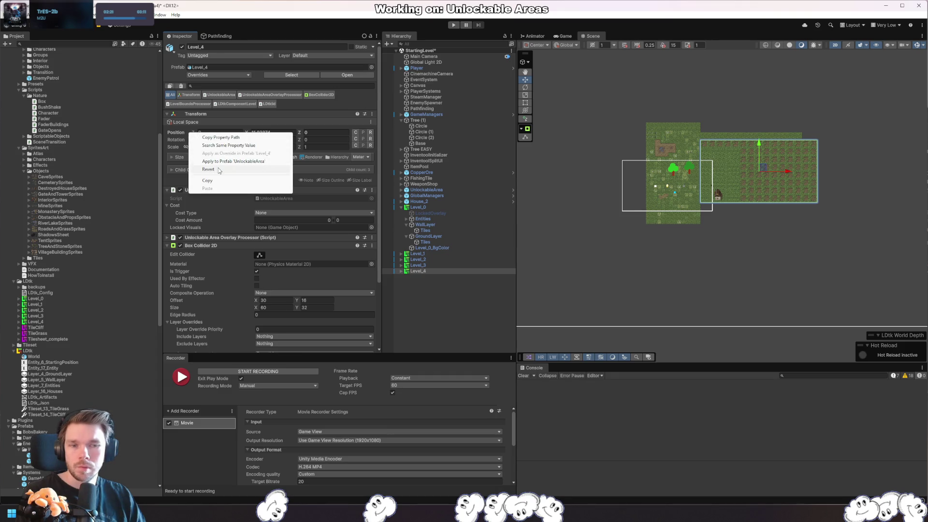
left_click(218, 168)
left_click(421, 266)
left_click(417, 254, "shift")
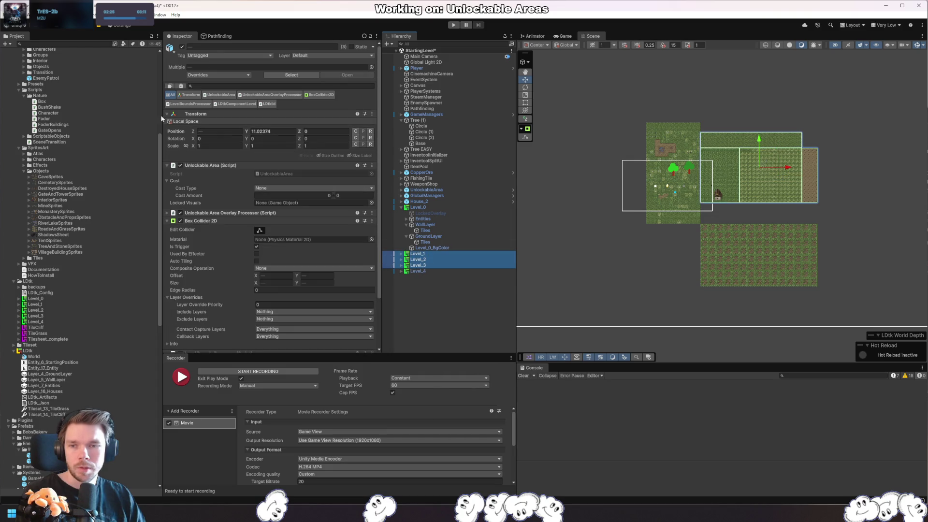
right_click(192, 132)
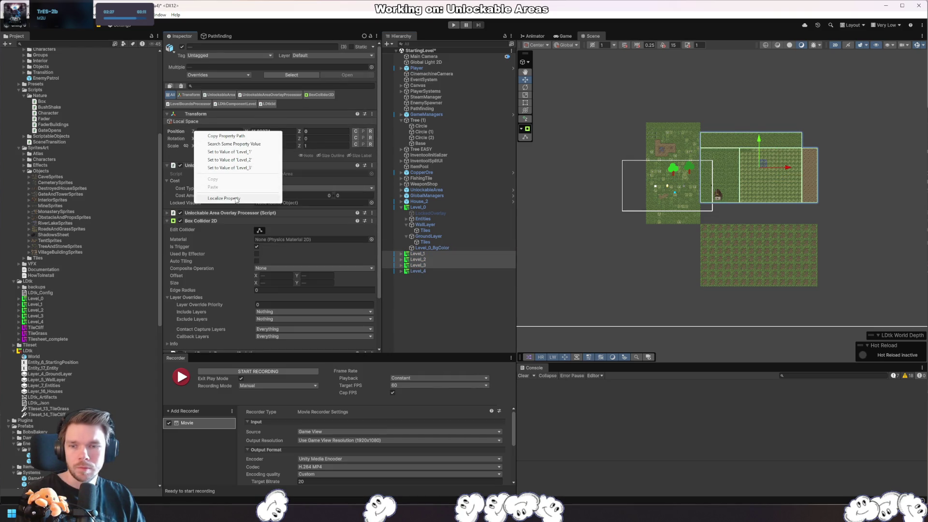
key("ctrl+z")
right_click(197, 134)
left_click(333, 203)
right_click(290, 133)
right_click(181, 131)
left_click(198, 168)
- Revert Level_2's and Level_1's positions to their prefab values
left_click(409, 259)
right_click(177, 134)
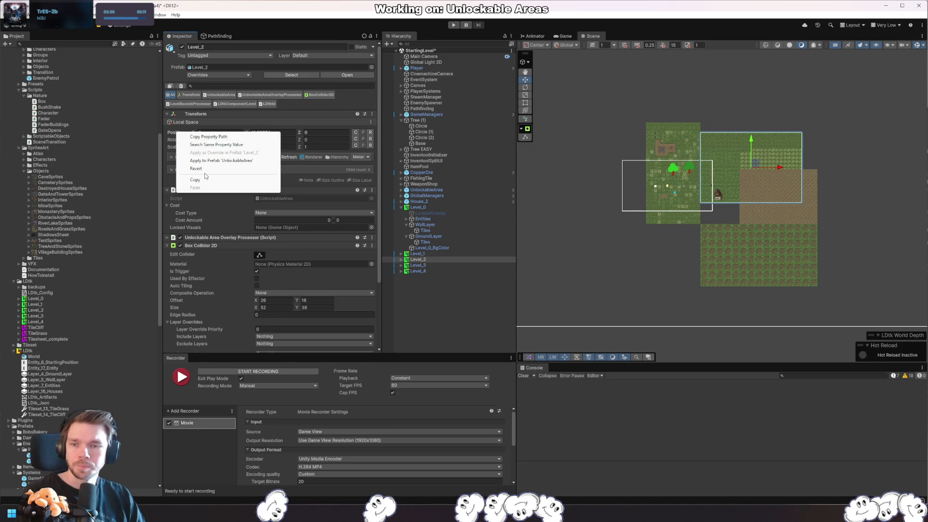
left_click(198, 167)
left_click(417, 253)
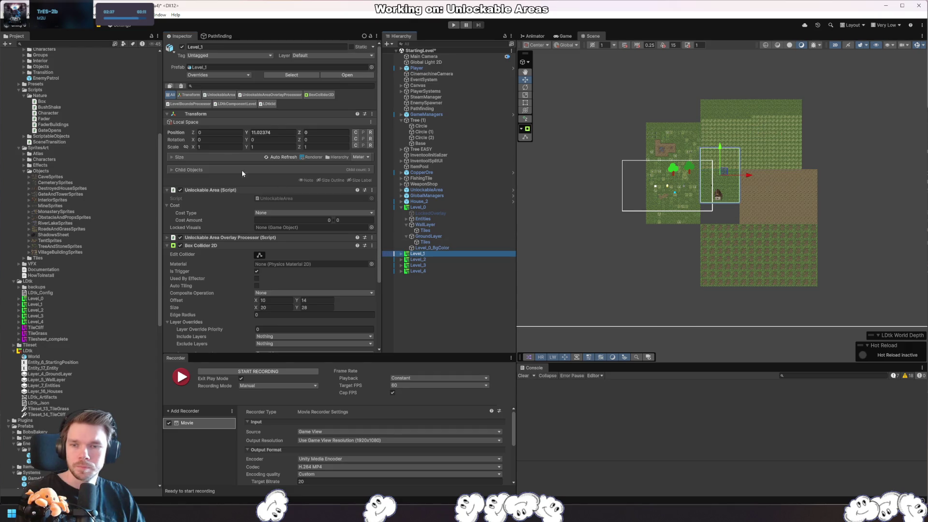
right_click(177, 134)
left_click(198, 167)
- Save the scene and check Level_3's and Level_4's positions
key("ctrl+s")
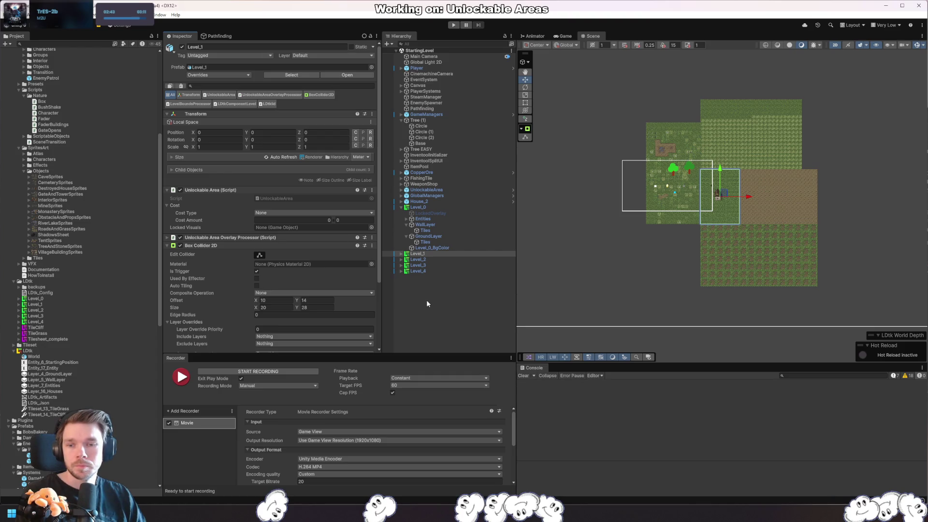
scroll(259, 308, "down", 2)
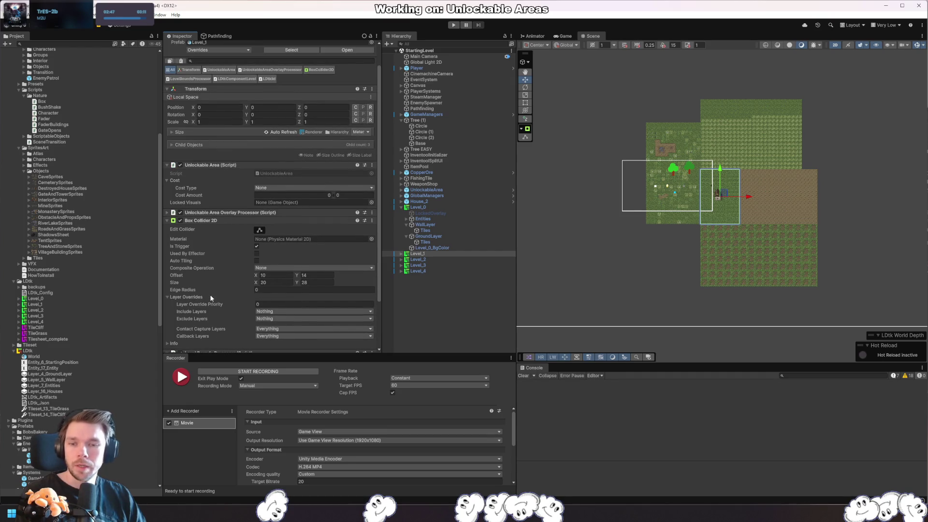
scroll(222, 259, "up", 2)
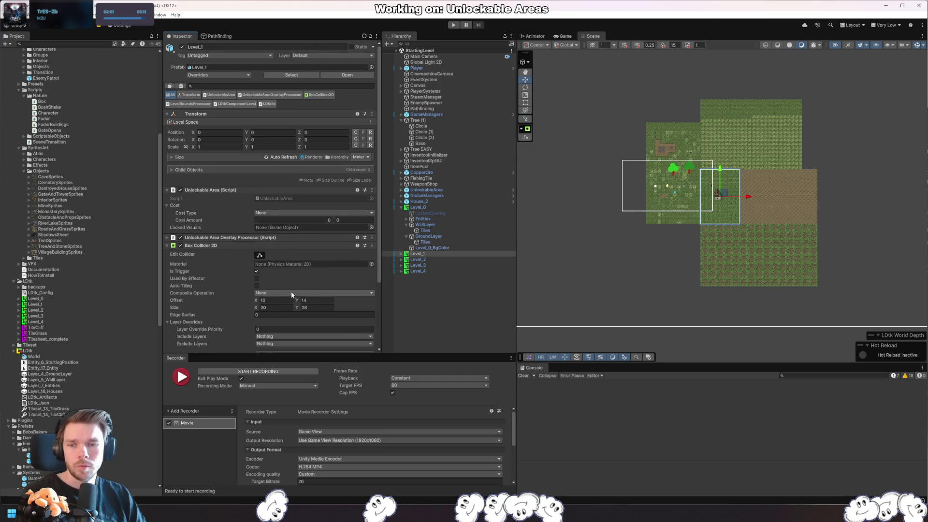
left_click(449, 265)
left_click(449, 271)
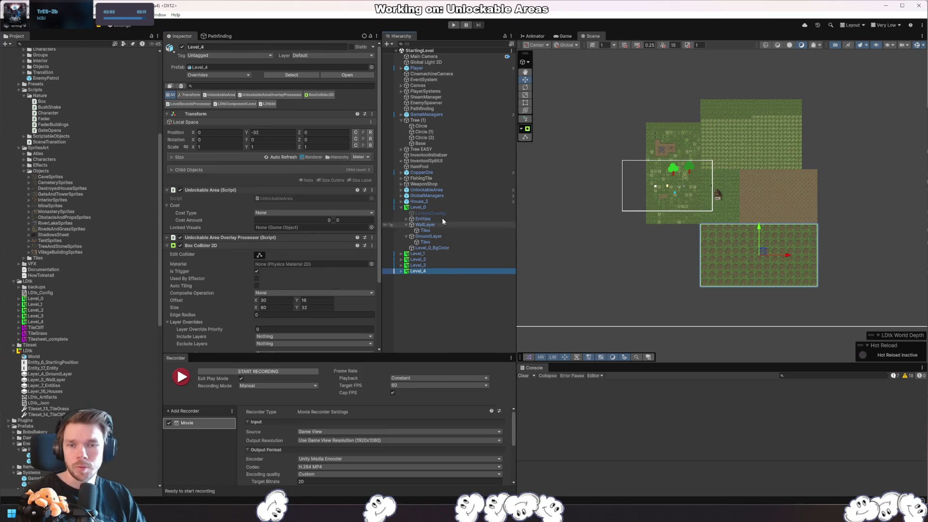
left_click(215, 37)
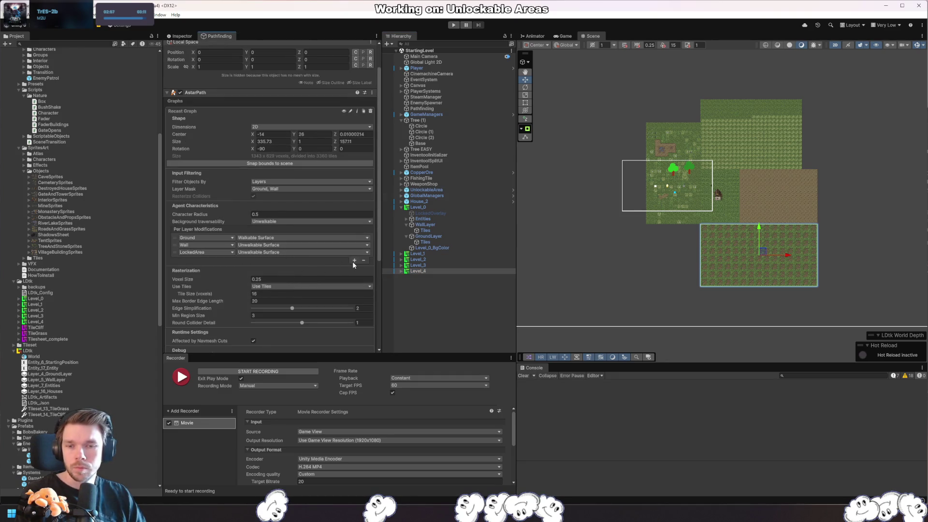
- Look at the graph's layer mask choices unchanged, then select Entities
left_click(277, 189)
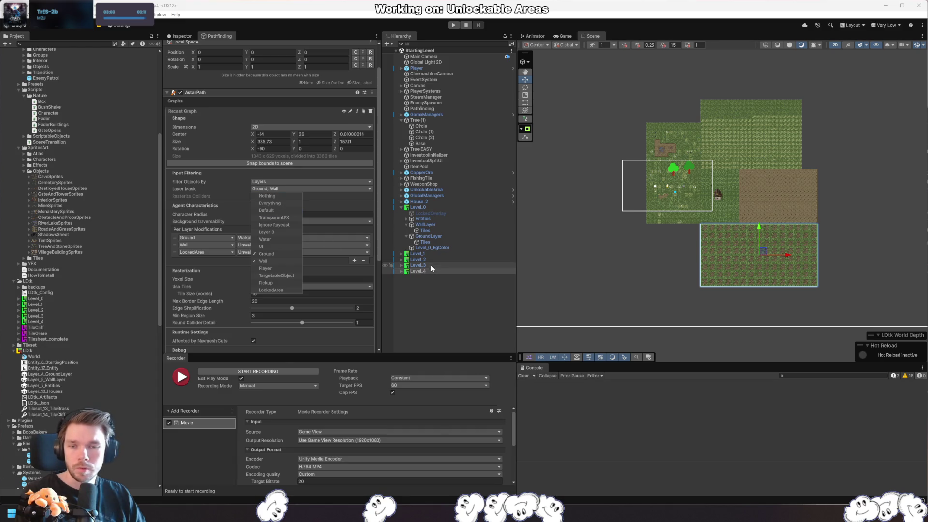
left_click(440, 247)
scroll(263, 240, "up", 3)
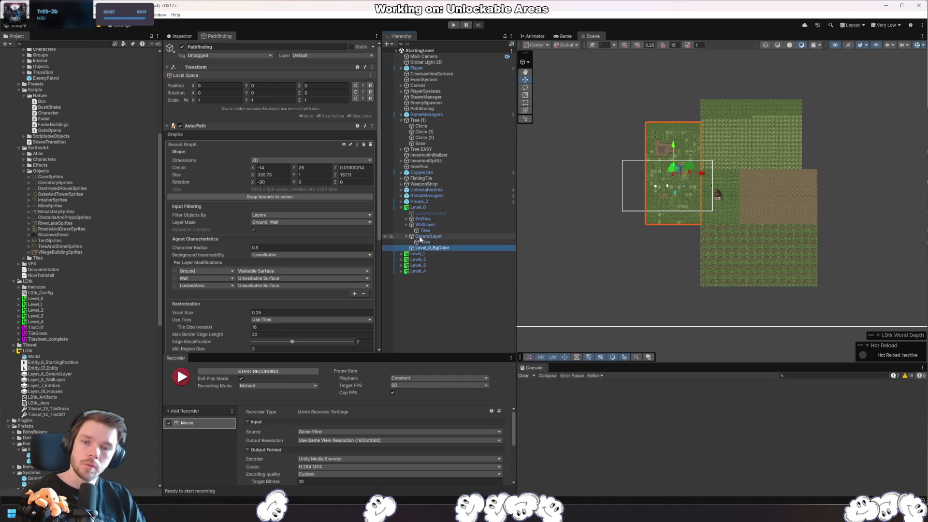
left_click(423, 219)
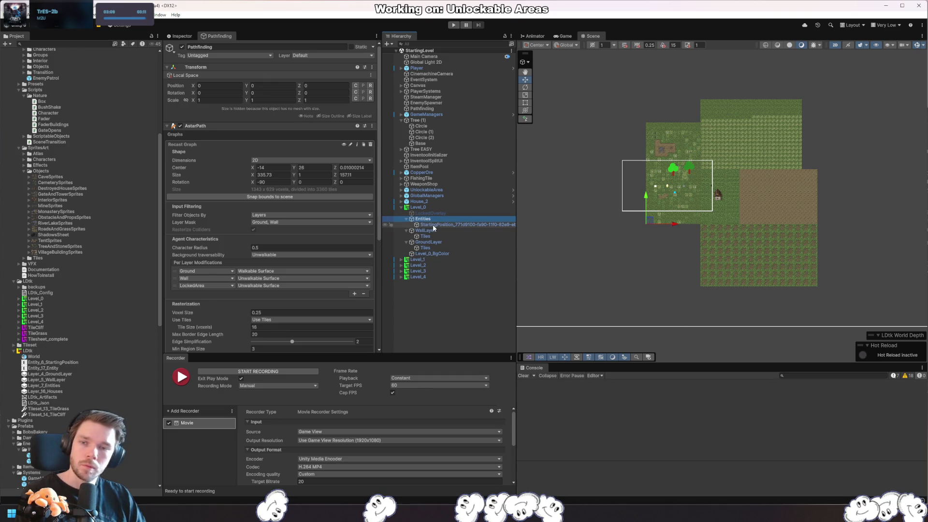
- Select Level_0 and open its Layer dropdown in the Inspector
left_click(438, 207)
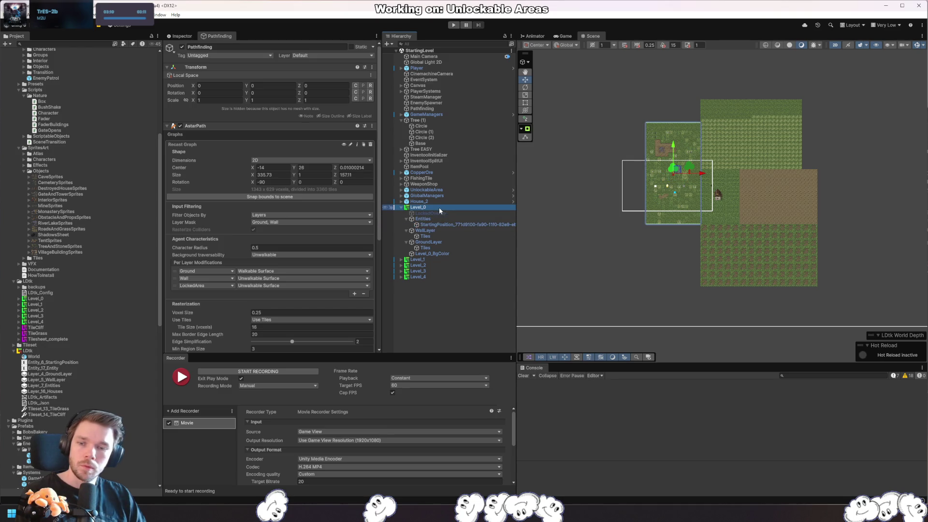
scroll(326, 265, "down", 3)
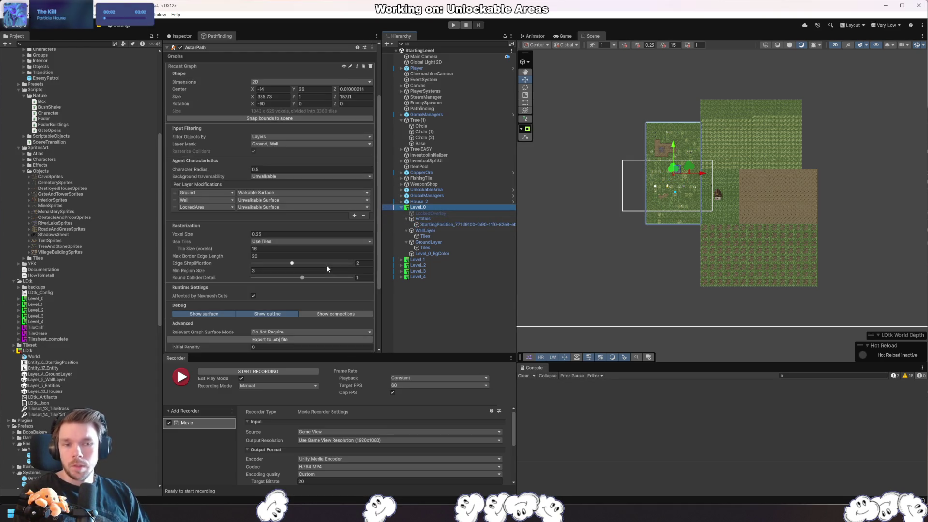
scroll(219, 293, "up", 3)
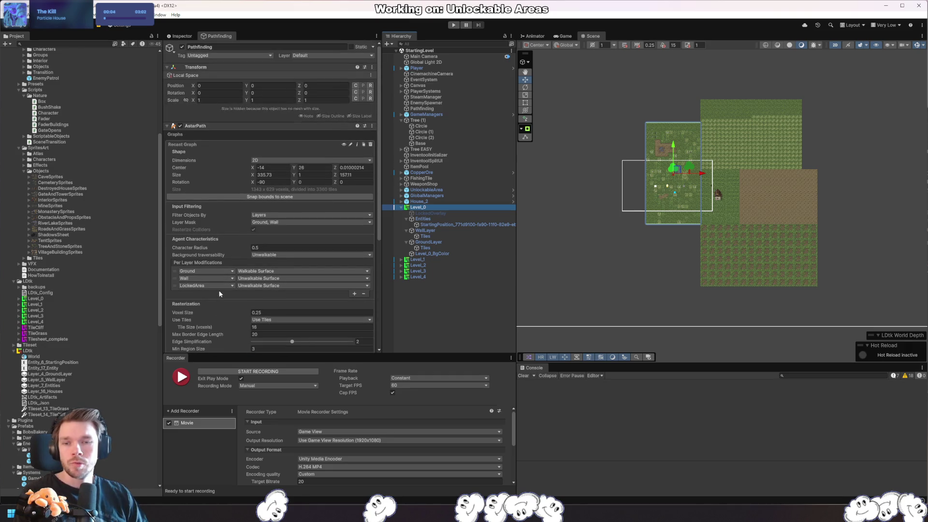
left_click(182, 36)
left_click(331, 56)
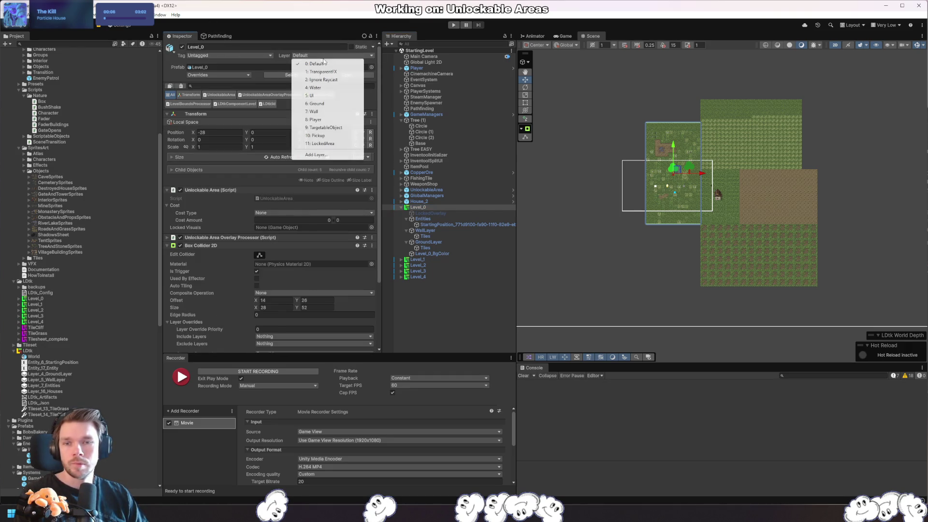
- Put Level_0 on the Ground layer and rescan the pathfinding graph
left_click(333, 104)
left_click(425, 268)
left_click(217, 36)
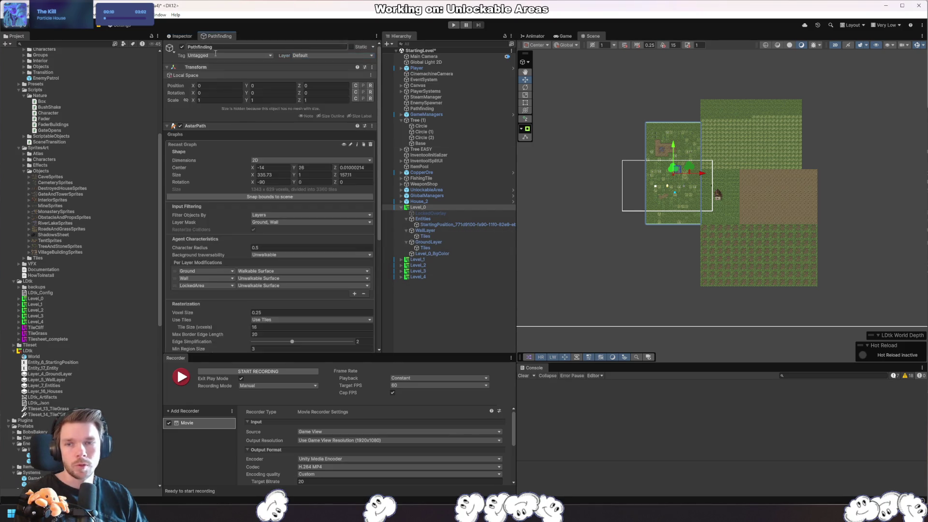
scroll(268, 263, "down", 10)
left_click(272, 330)
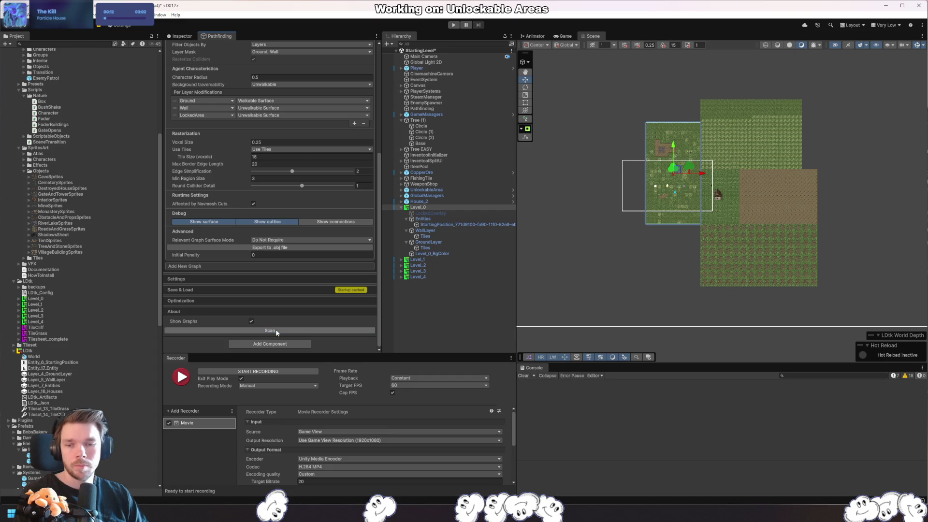
scroll(318, 160, "up", 10)
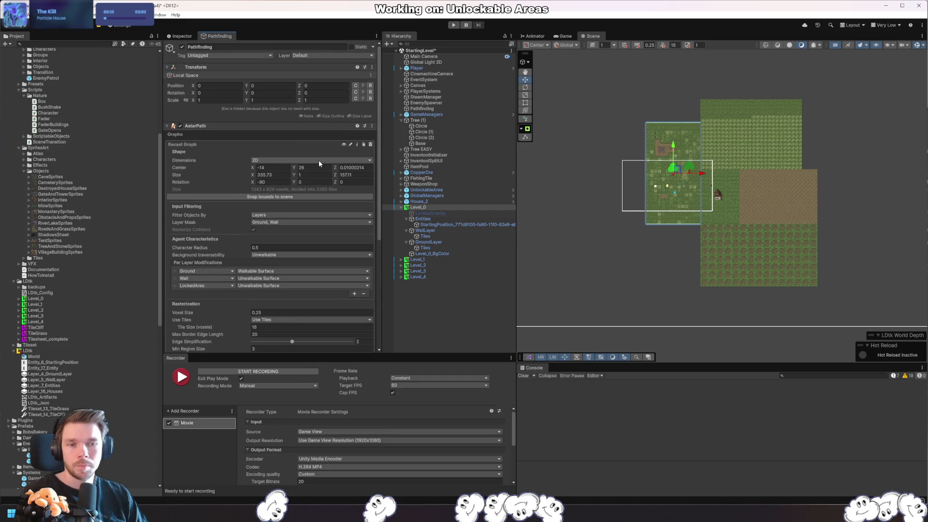
- Set Level_0 back to the Default layer, answering the child-layers prompt
left_click(175, 36)
left_click(341, 56)
left_click(328, 63)
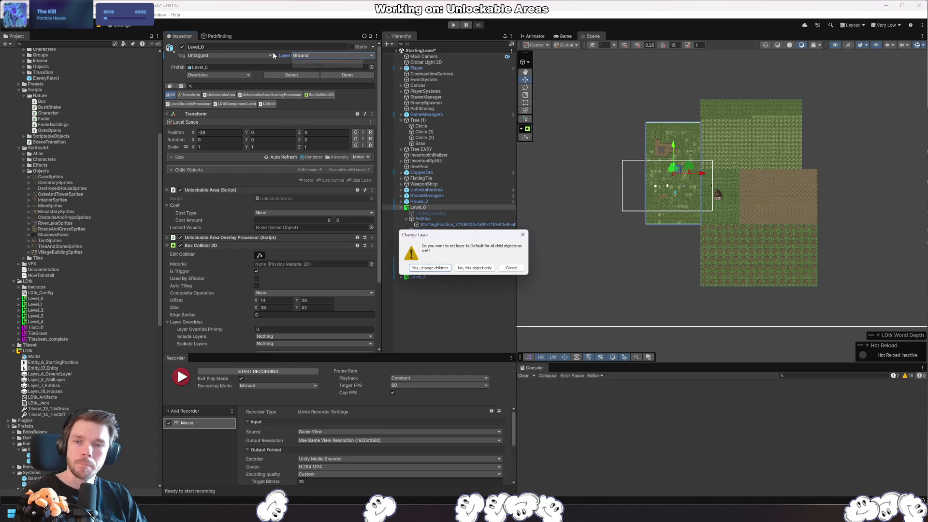
left_click(476, 269)
left_click(341, 56)
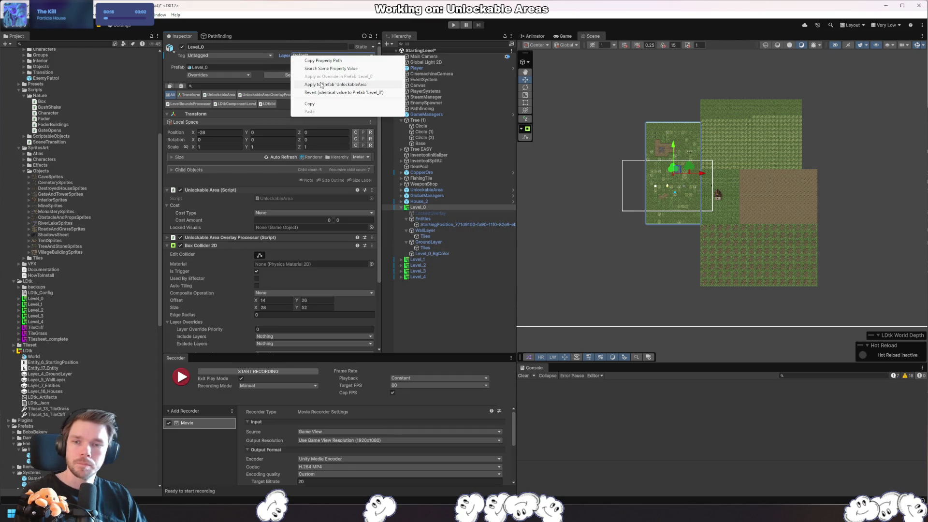
left_click(310, 203)
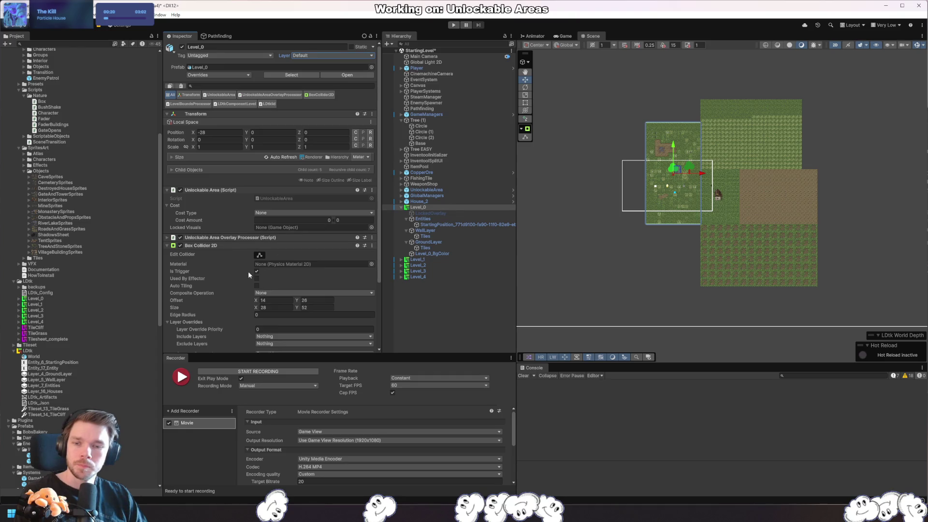
- Select the StartingPosition entity, then WallLayer's Tiles object
scroll(230, 299, "down", 5)
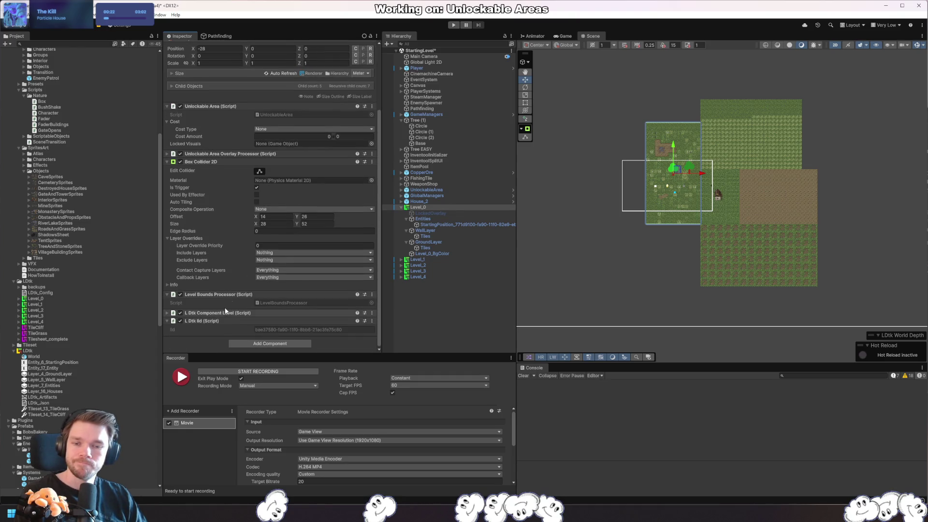
left_click(447, 225)
left_click(437, 235)
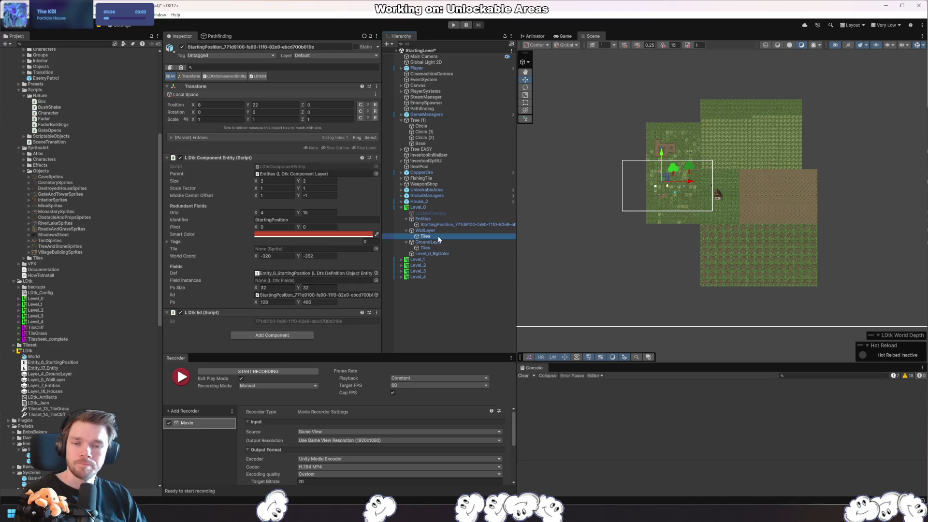
- Inspect WallLayer Tiles' Tilemap Collider 2D, trying the Difference composite operation
key("Up")
left_click(435, 235)
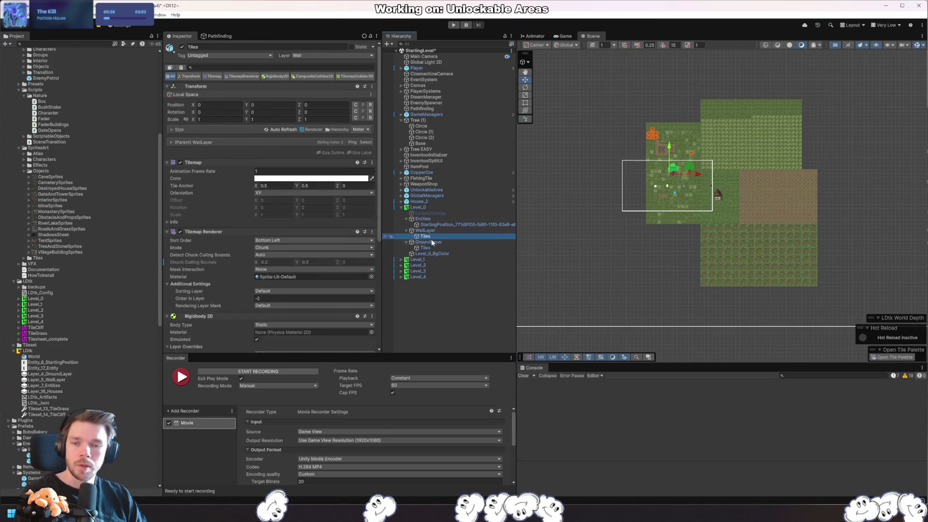
scroll(321, 282, "down", 10)
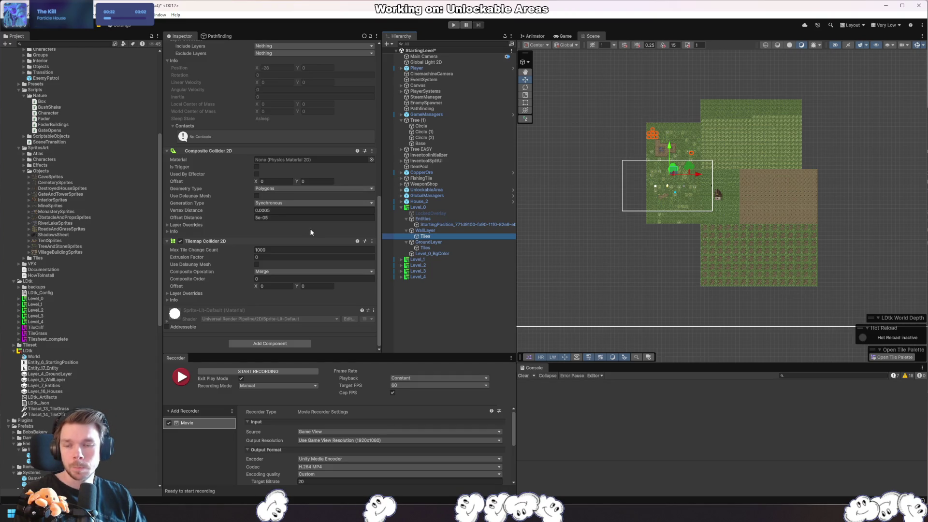
left_click(296, 272)
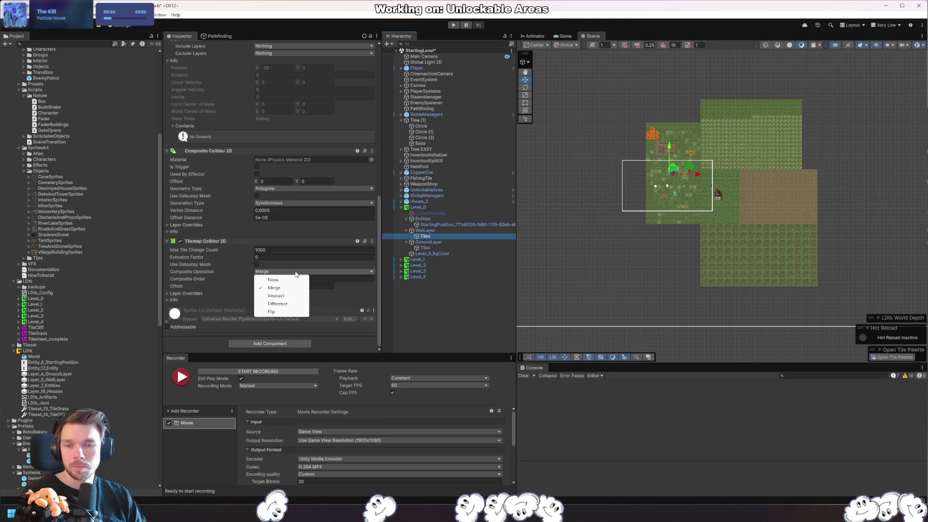
left_click(290, 303)
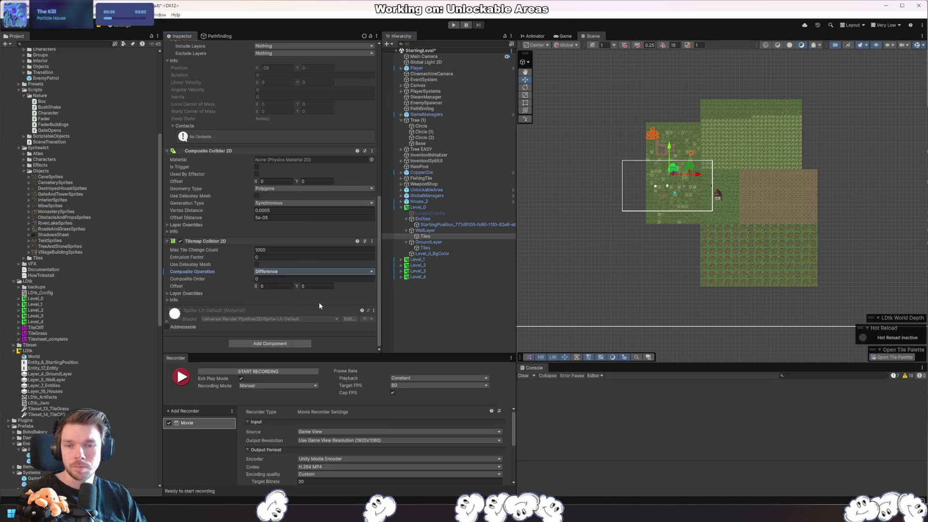
left_click(201, 293)
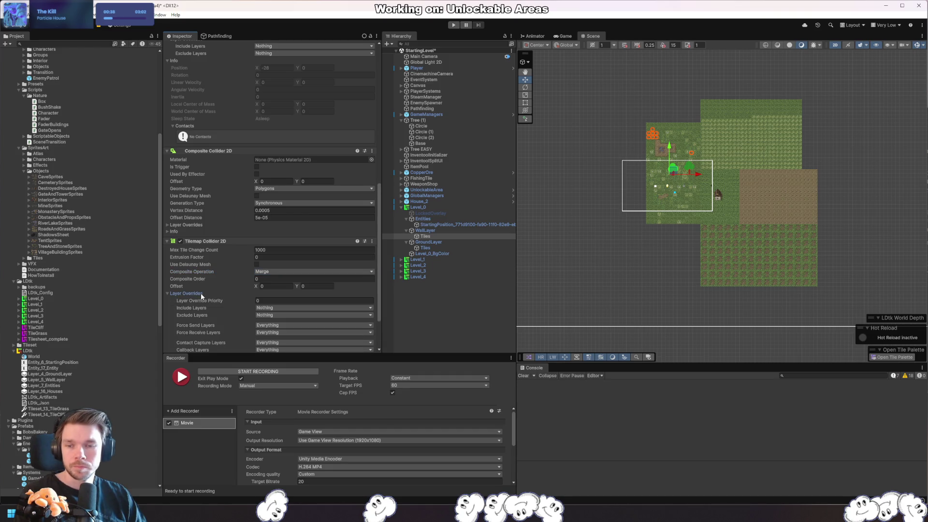
left_click(193, 295)
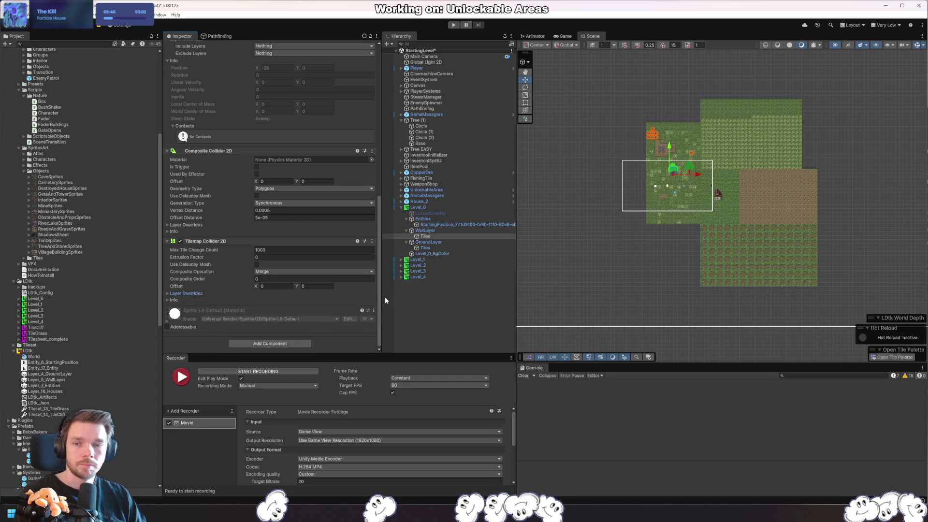
scroll(352, 219, "up", 5)
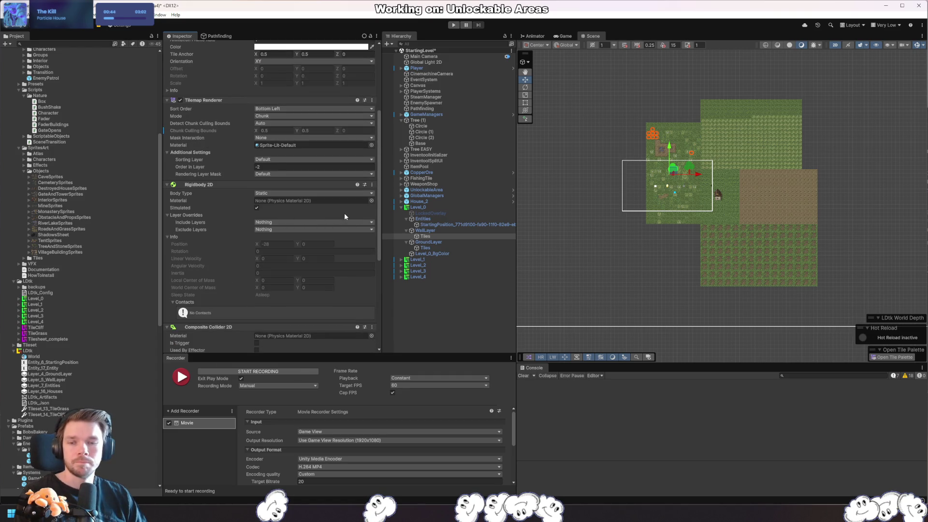
scroll(294, 264, "up", 4)
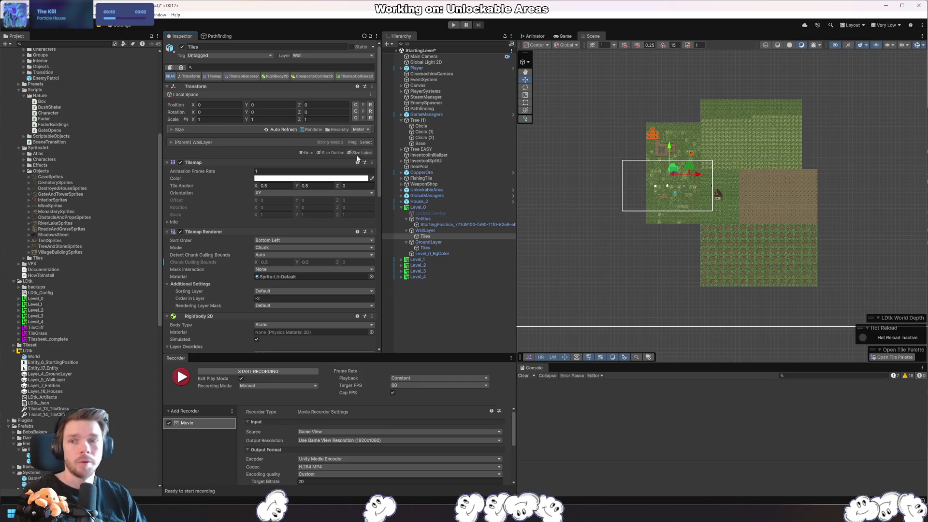
- Set the recast graph's tile size to 32
left_click(220, 36)
scroll(227, 267, "down", 3)
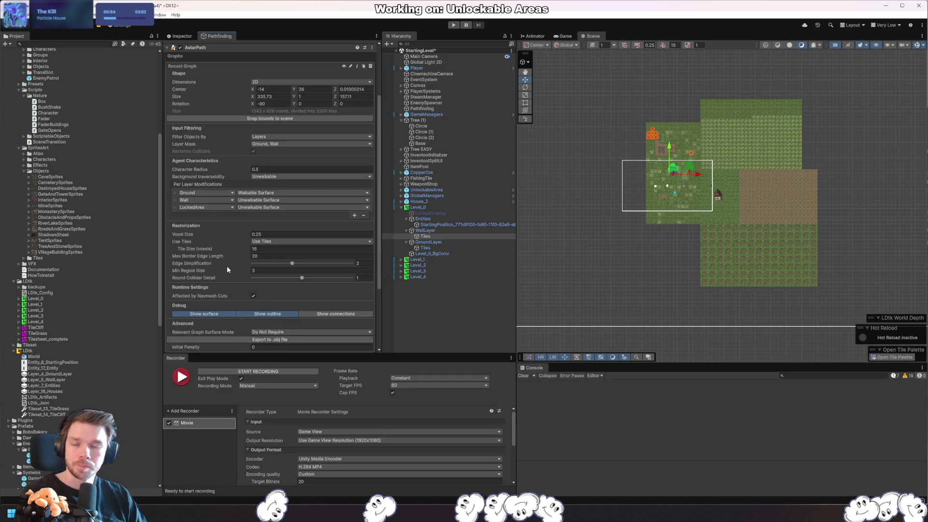
scroll(227, 269, "down", 3)
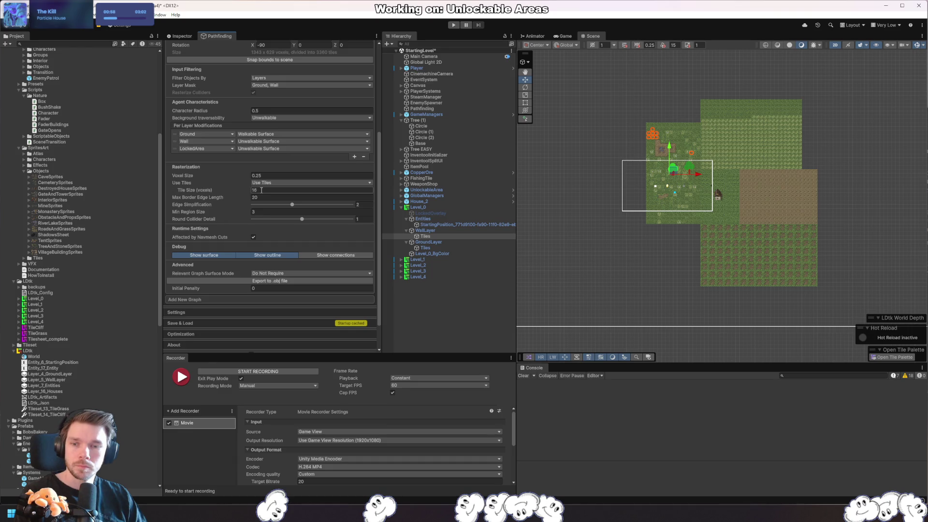
left_click(72, 230)
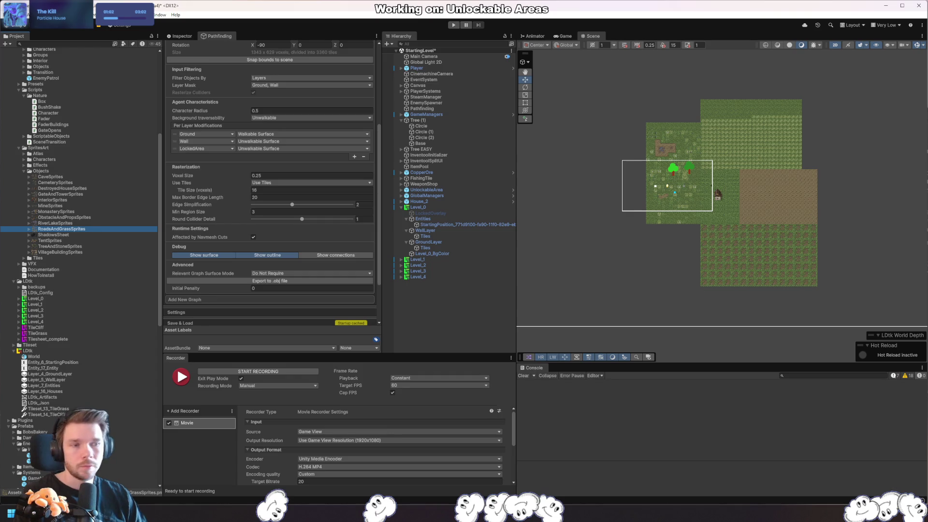
left_click(289, 190)
type("32")
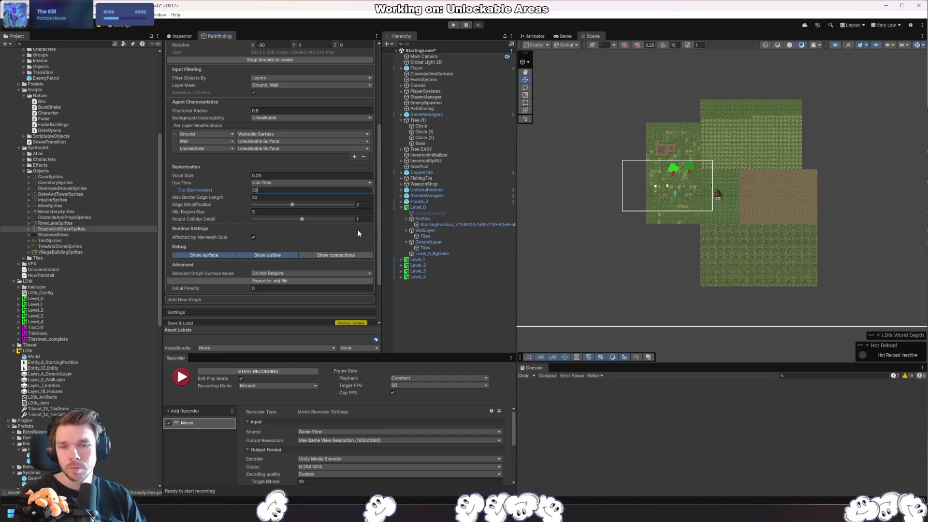
scroll(357, 234, "down", 3)
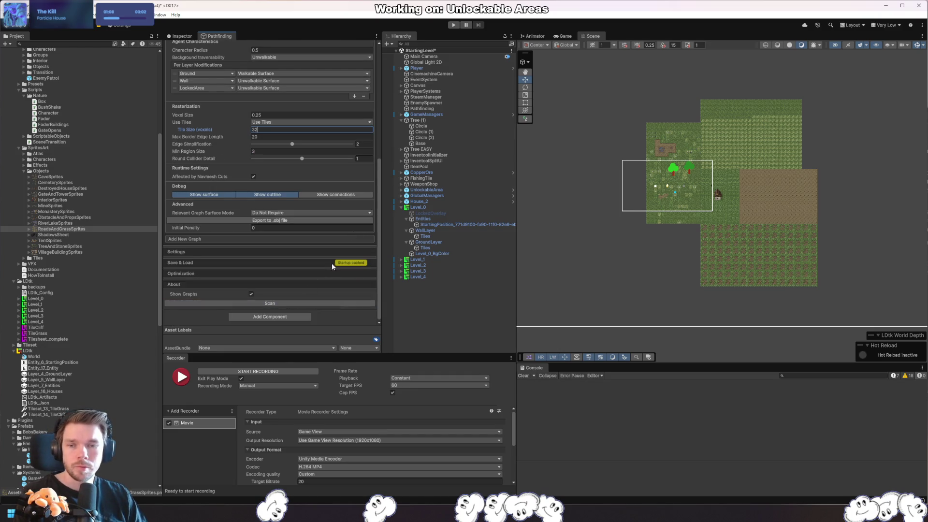
scroll(329, 264, "up", 4)
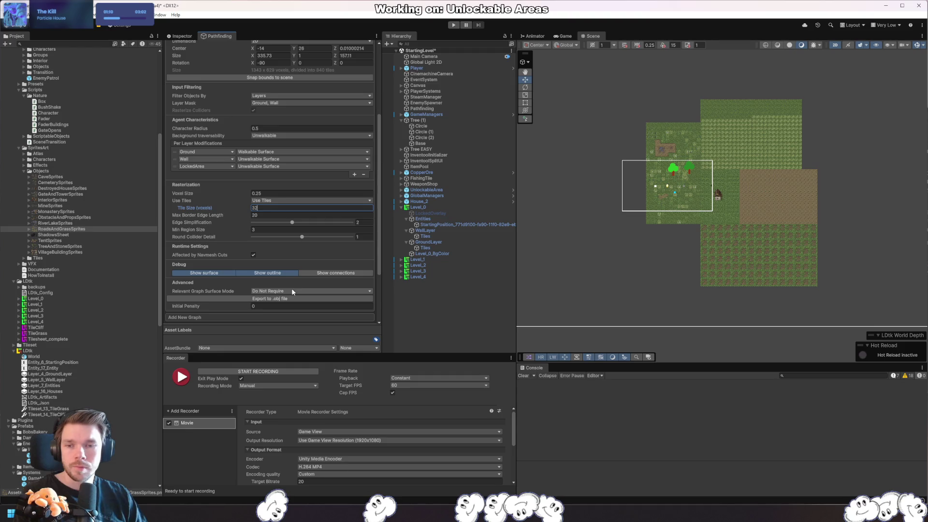
- Turn recast graph tiling off, rescan, then turn tiling back on
left_click(268, 201)
left_click(278, 216)
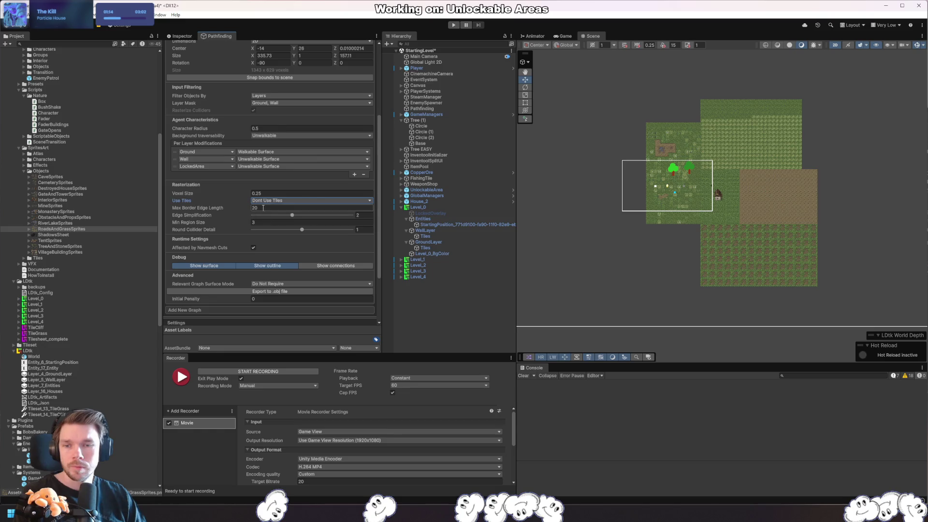
scroll(280, 290, "down", 3)
scroll(282, 304, "down", 1)
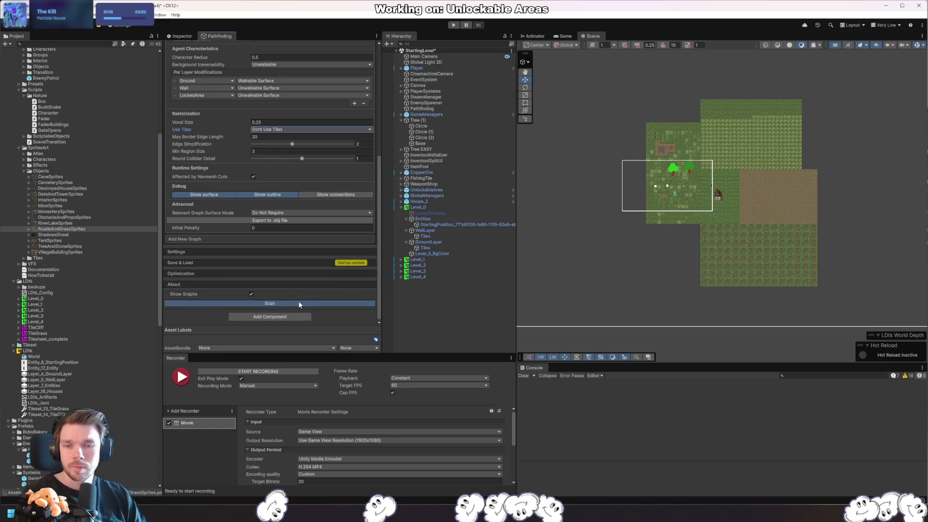
left_click(311, 303)
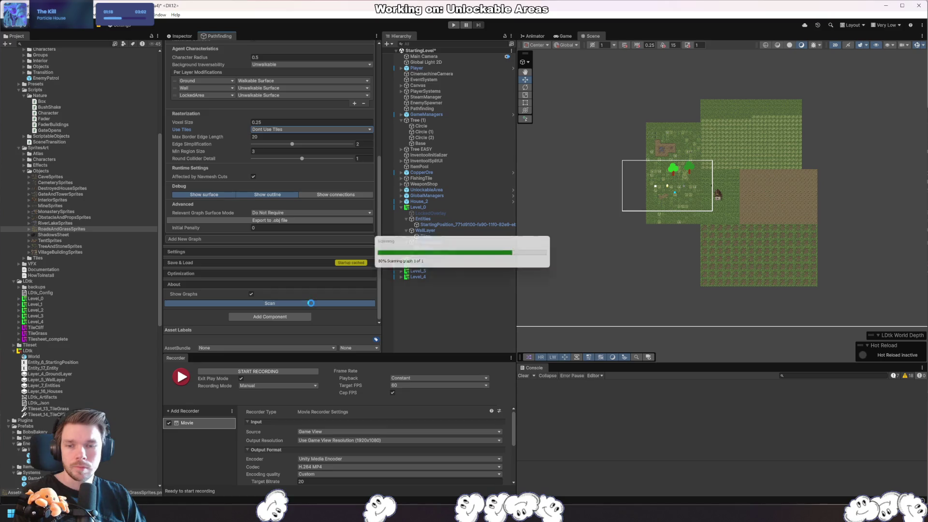
left_click(269, 130)
left_click(273, 137)
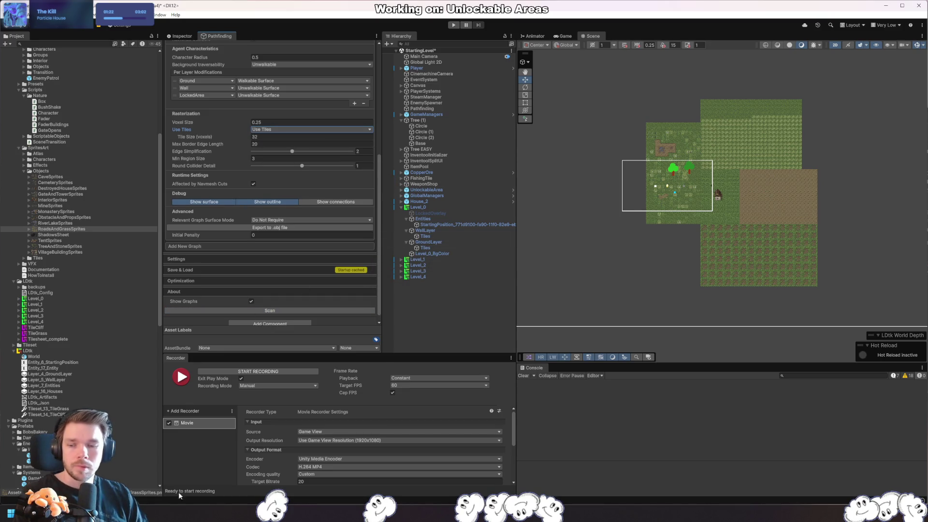
- Check the tilesets list in LDtk, then save the StartingLevel scene in Unity
left_click(120, 516)
key("t")
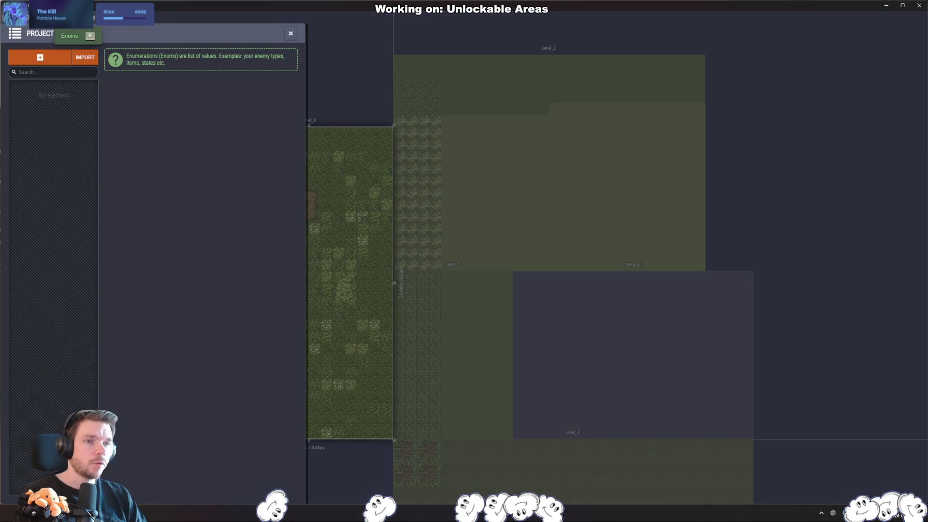
key("alt+Tab")
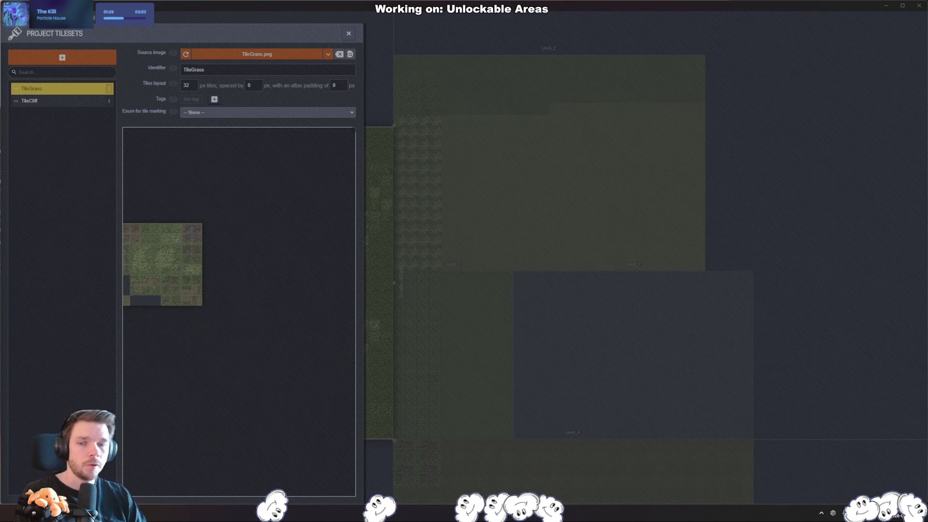
key("ctrl+s")
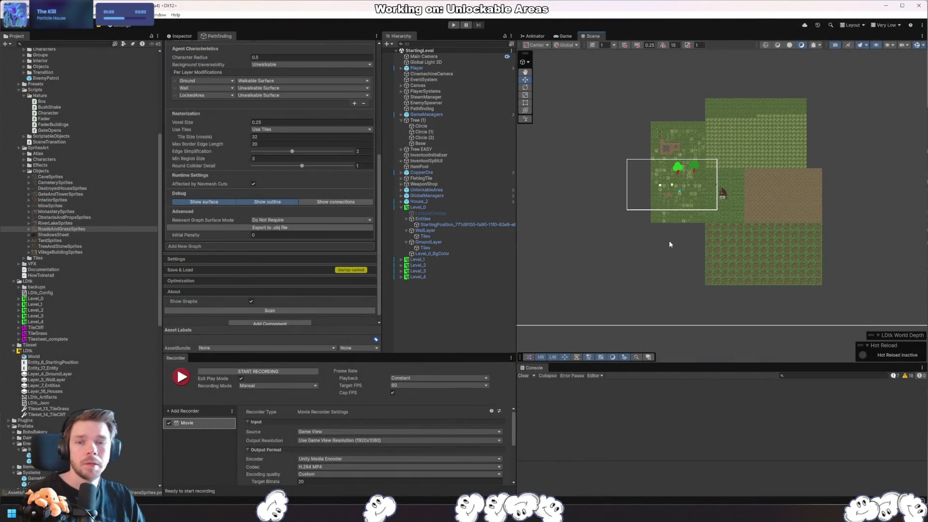
- Set the recast graph's Center Z to 0 and fit its bounds to the scene
scroll(334, 203, "up", 6)
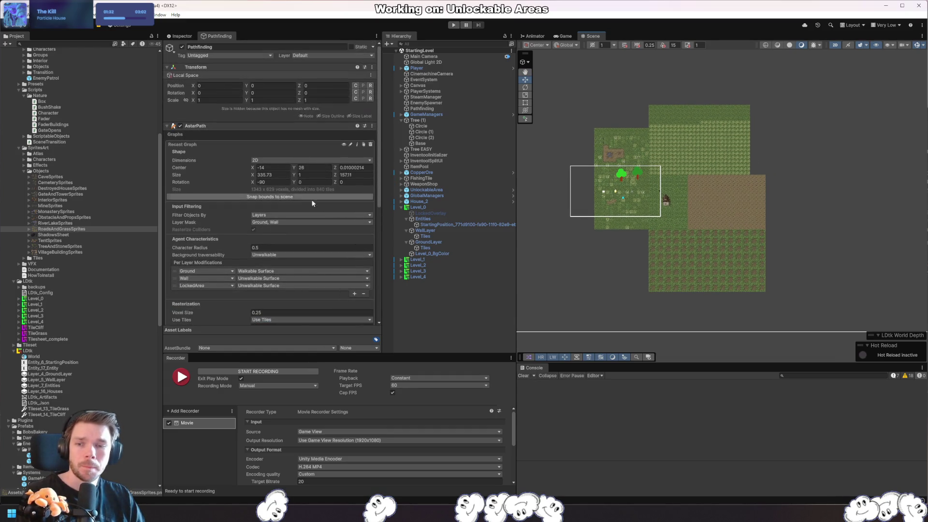
left_click(365, 169)
type("0")
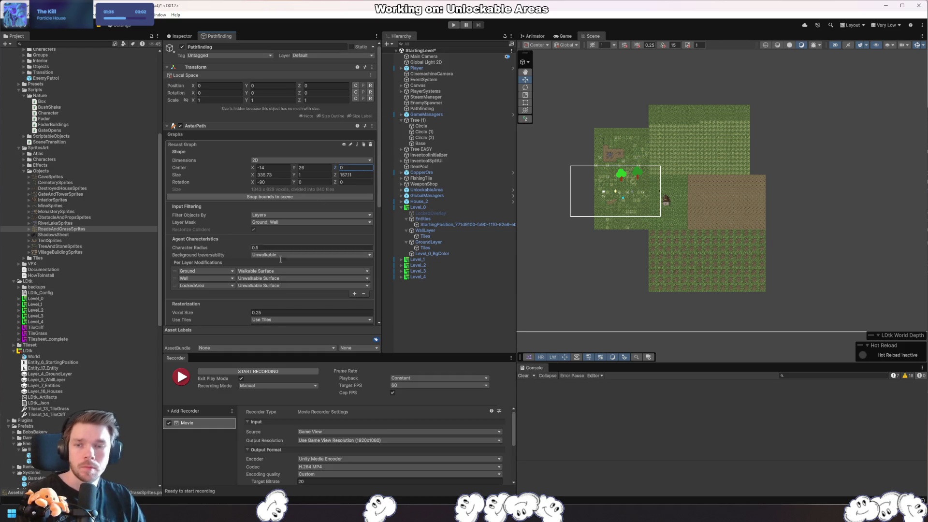
scroll(287, 248, "down", 10)
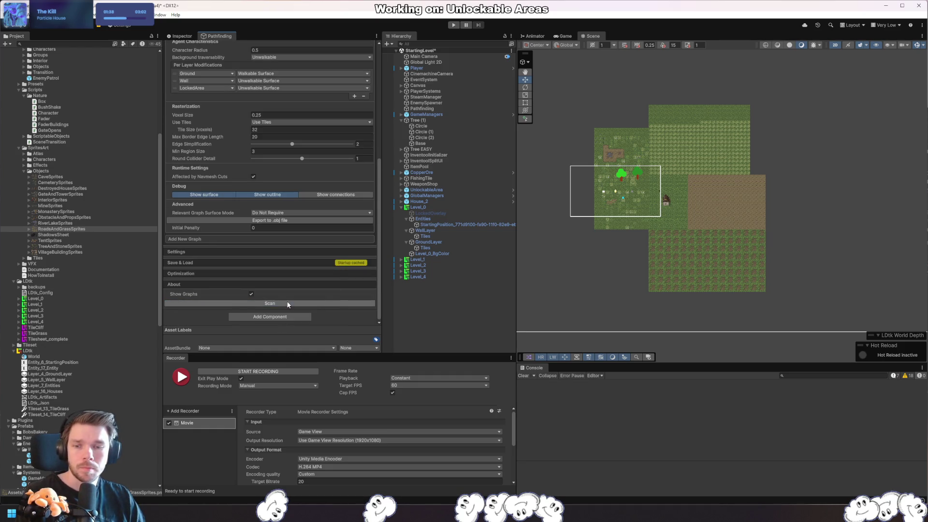
scroll(326, 299, "up", 6)
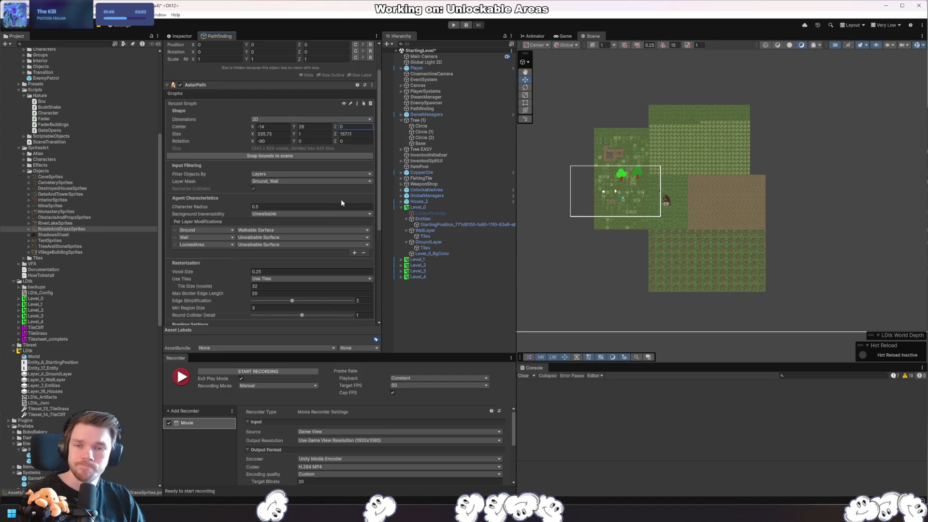
scroll(767, 210, "down", 5)
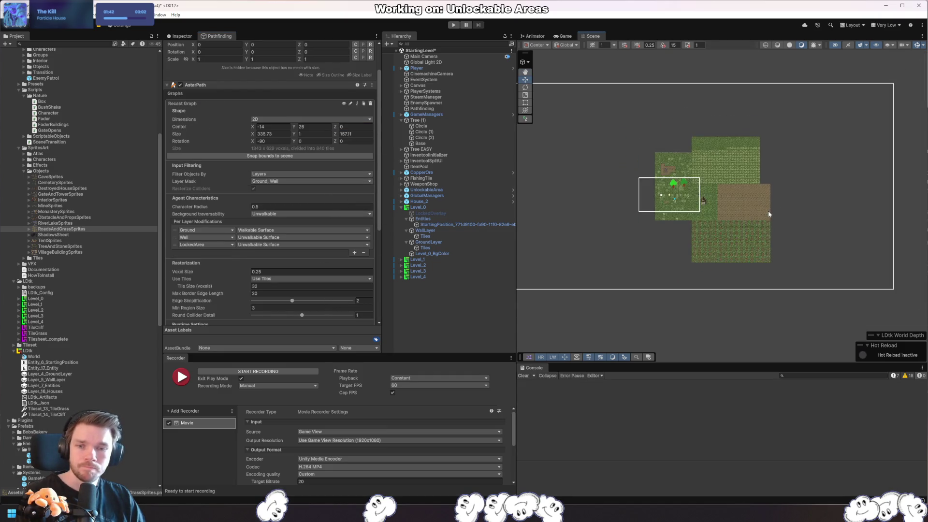
left_click(266, 156)
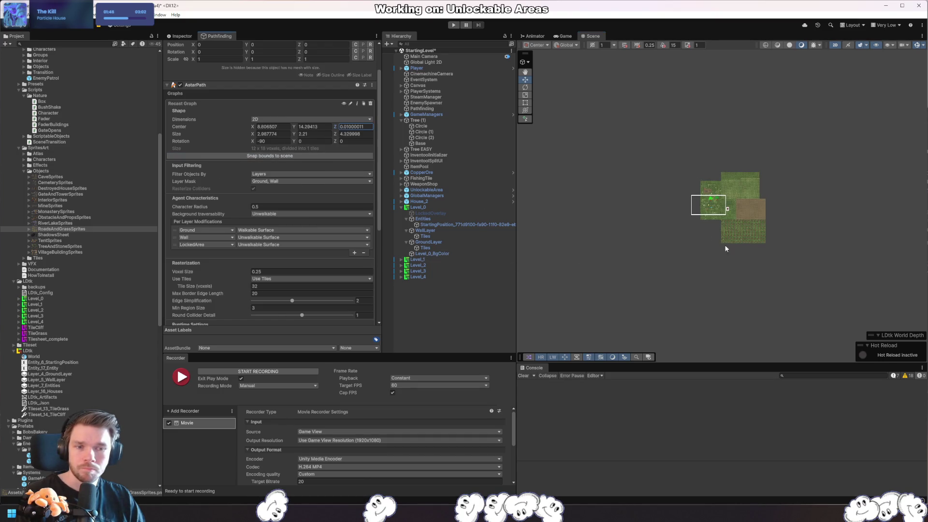
scroll(738, 225, "up", 2)
scroll(739, 225, "up", 5)
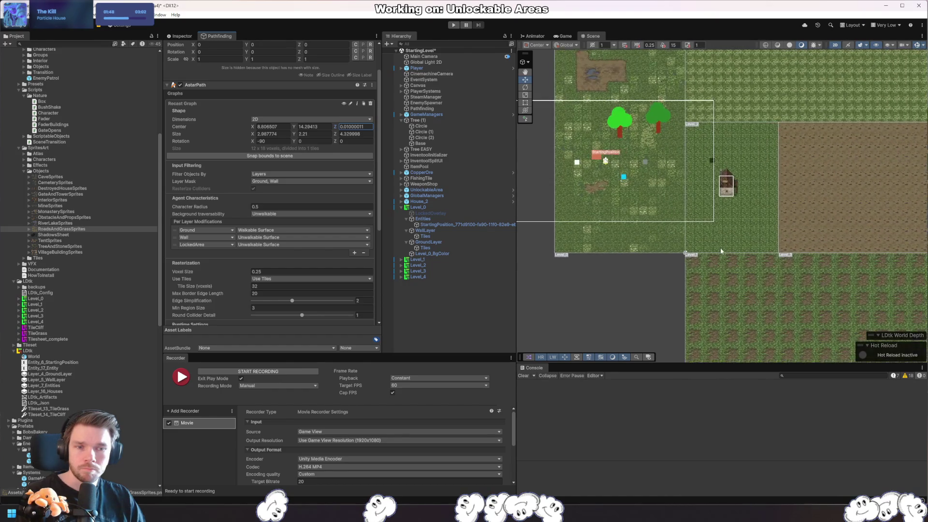
scroll(705, 244, "down", 8)
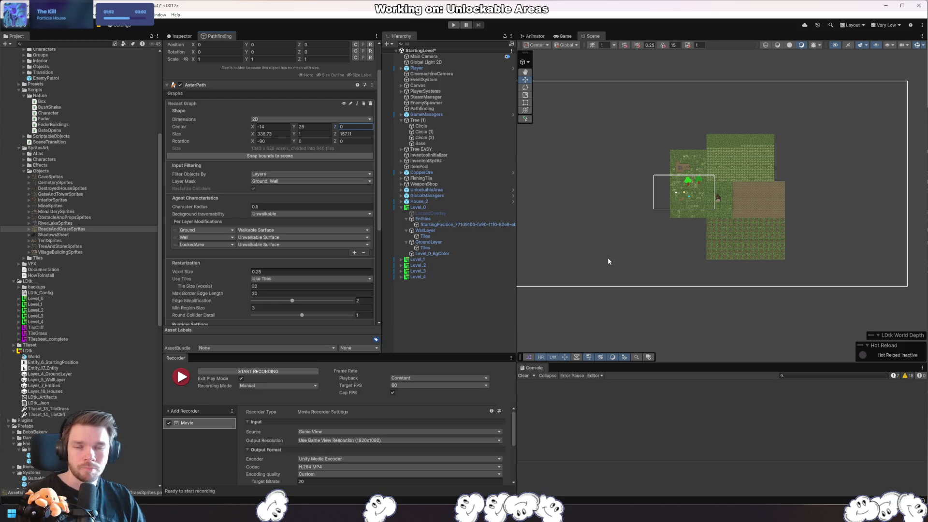
- Create a new empty GameObject named Levels
left_click(441, 316)
key("ctrl+shift+n")
type("Levels")
key("Return")
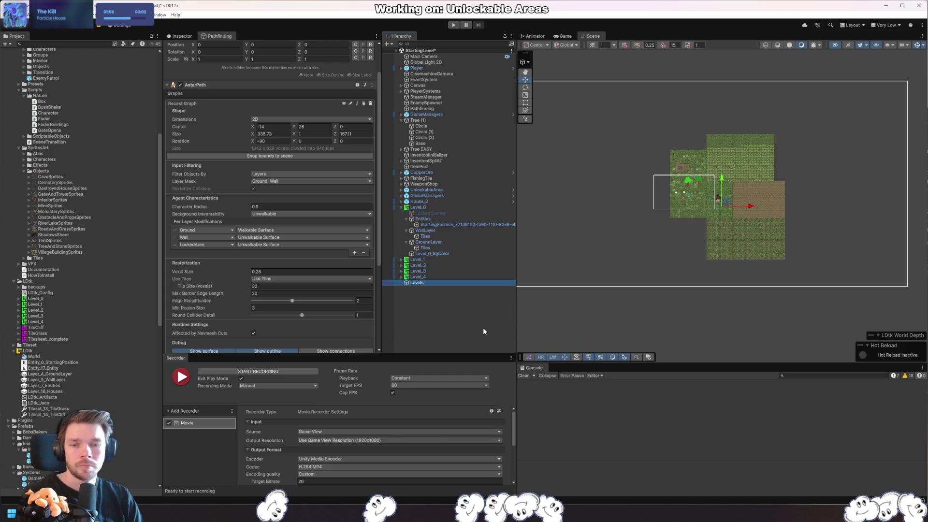
- Zero the Levels position and parent Level_1–Level_4 and Level_0 under it
left_click(220, 105)
key("Tab")
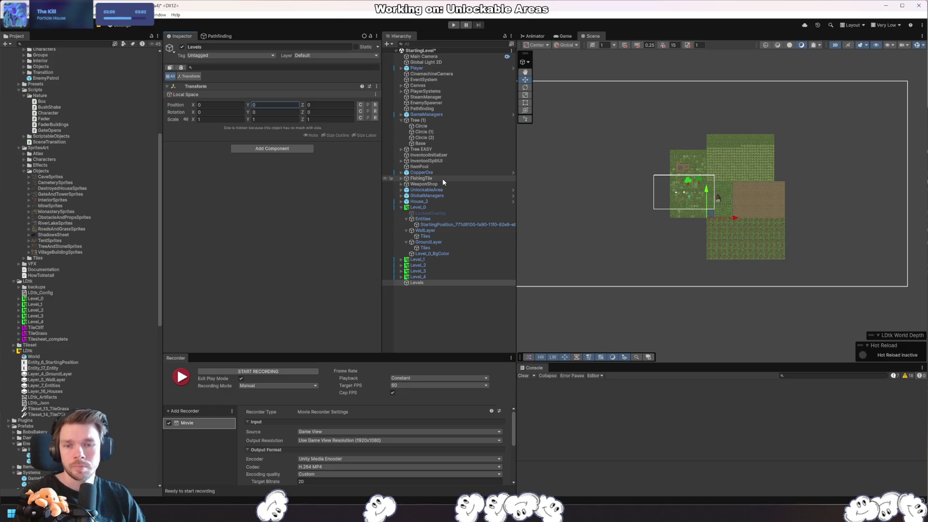
left_click(424, 276)
key("shift+Up")
key("shift+Up")
key("shift+Up")
mouse_move(424, 274)
left_mouse_down()
mouse_move(423, 289)
mouse_move(418, 283)
left_mouse_up()
left_click(418, 207)
left_click_drag(423, 237, 418, 258)
left_click(406, 237)
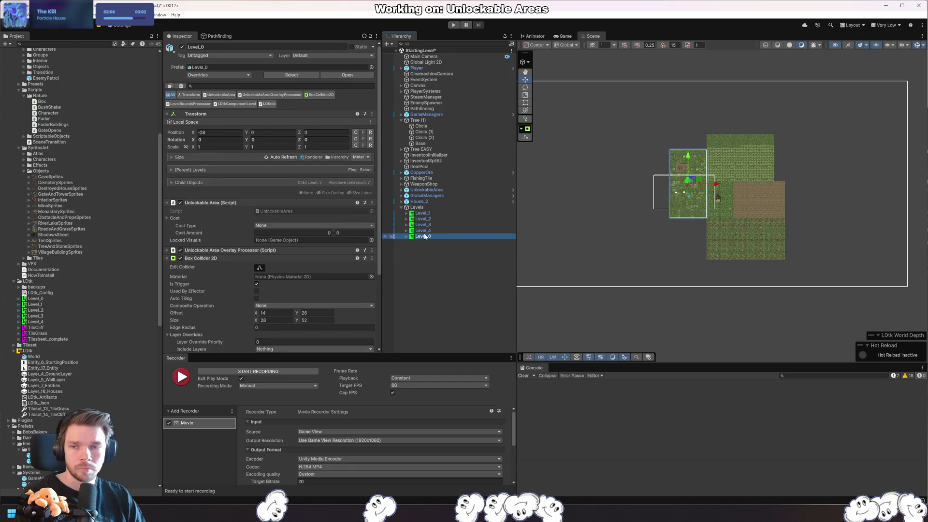
- Apply a Transform context-menu option to all five levels, then deselect them
left_click(434, 230)
left_click(433, 213)
left_click(423, 236, "shift")
right_click(186, 138)
left_click(232, 161)
left_click(435, 237)
left_click(445, 218)
left_click(462, 283)
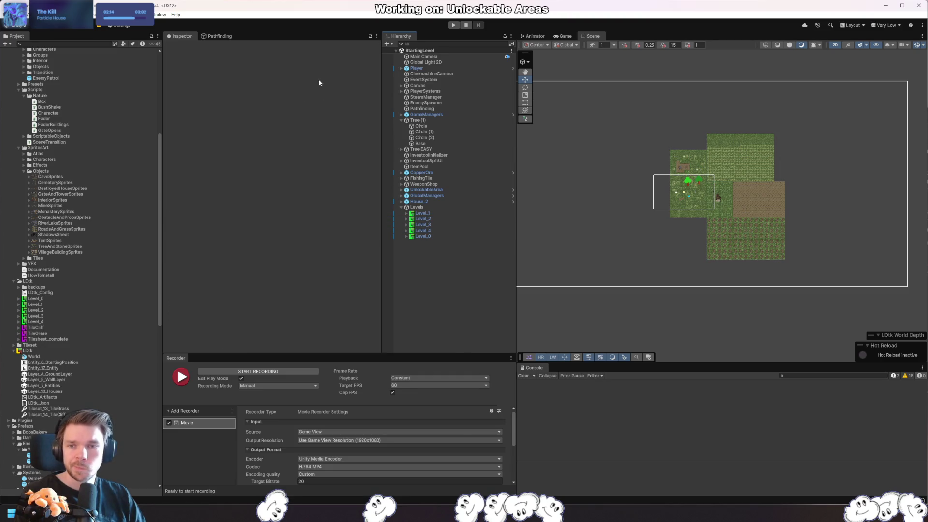
left_click(223, 36)
scroll(251, 259, "down", 10)
- Scan the graph and restrict its Layer Mask to Ground and Wall
left_click(272, 332)
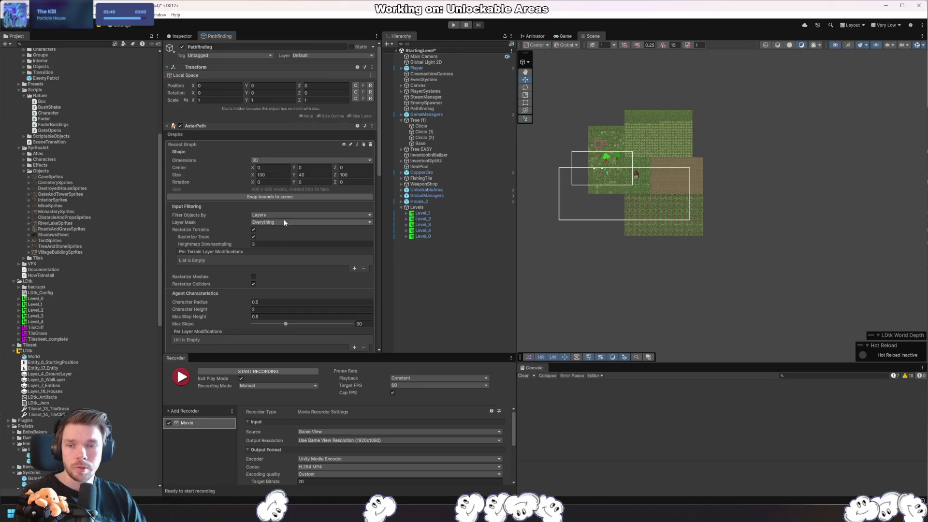
left_click(261, 223)
left_click(274, 229)
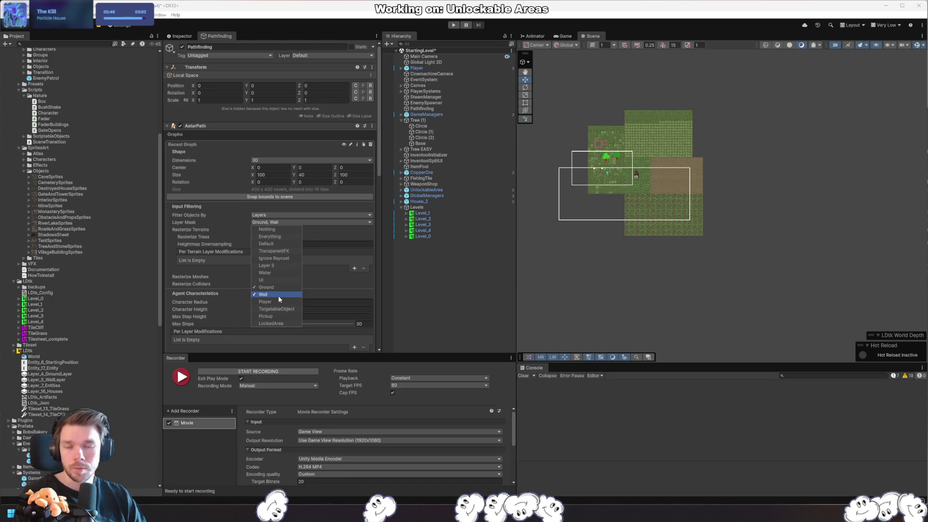
left_click(371, 257)
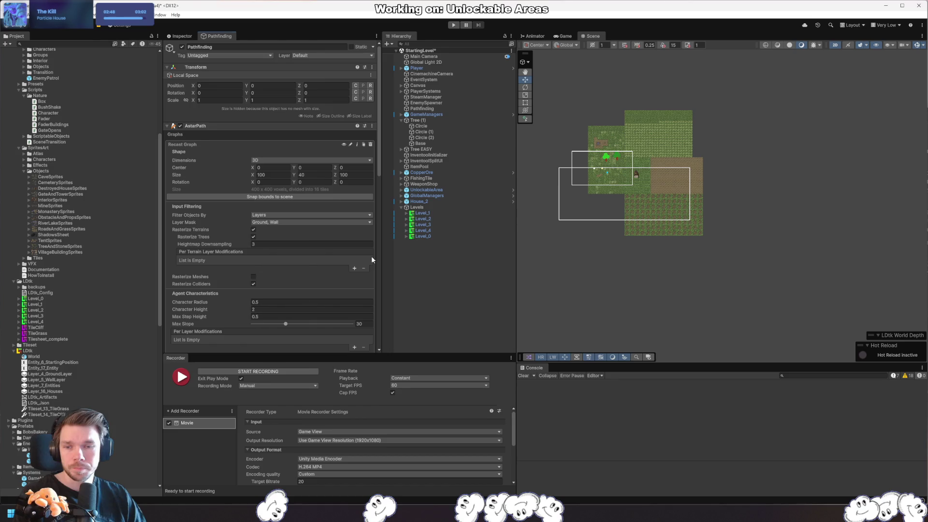
- Switch the recast graph to 2D and align it to the XY plane
scroll(297, 268, "down", 3)
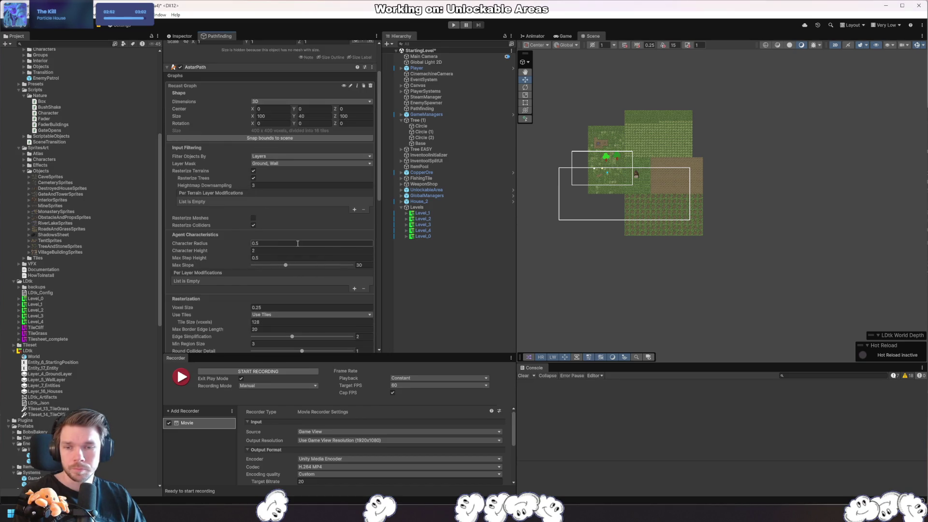
scroll(239, 249, "down", 3)
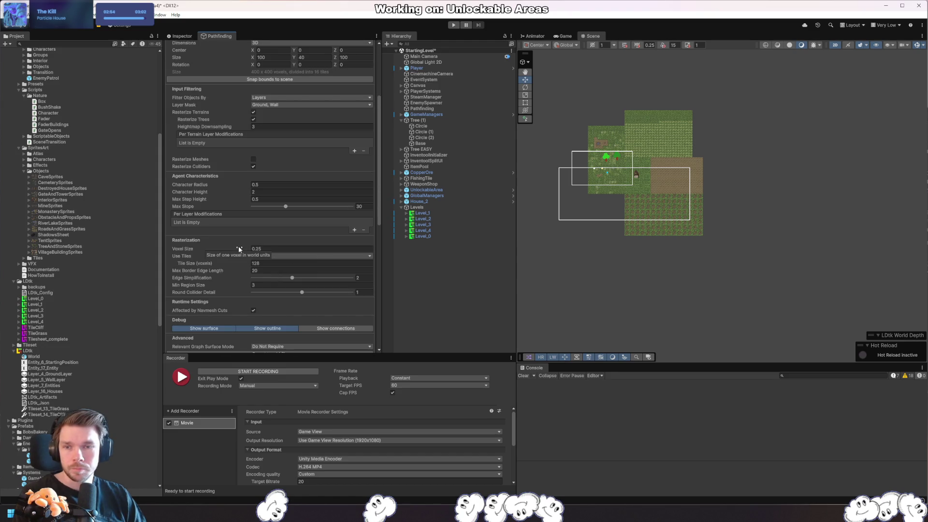
scroll(239, 246, "up", 3)
left_click(278, 102)
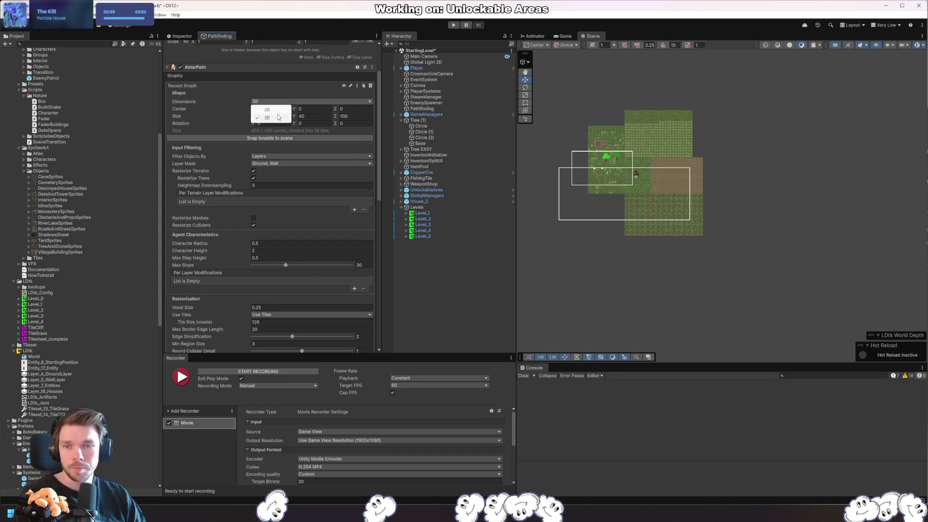
left_click(271, 109)
left_click(338, 113)
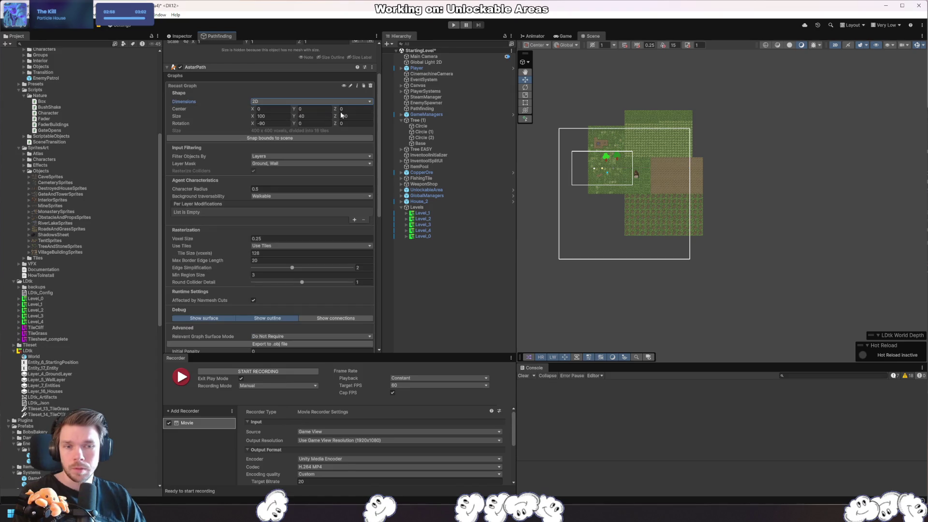
- Scan the recast graph with the new settings
scroll(287, 319, "down", 12)
left_click(283, 330)
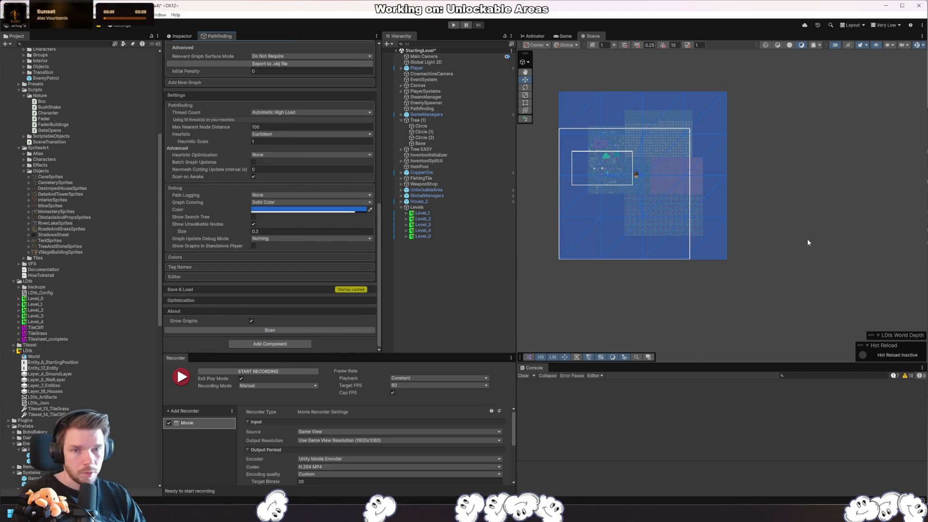
scroll(692, 289, "up", 3)
scroll(269, 159, "up", 10)
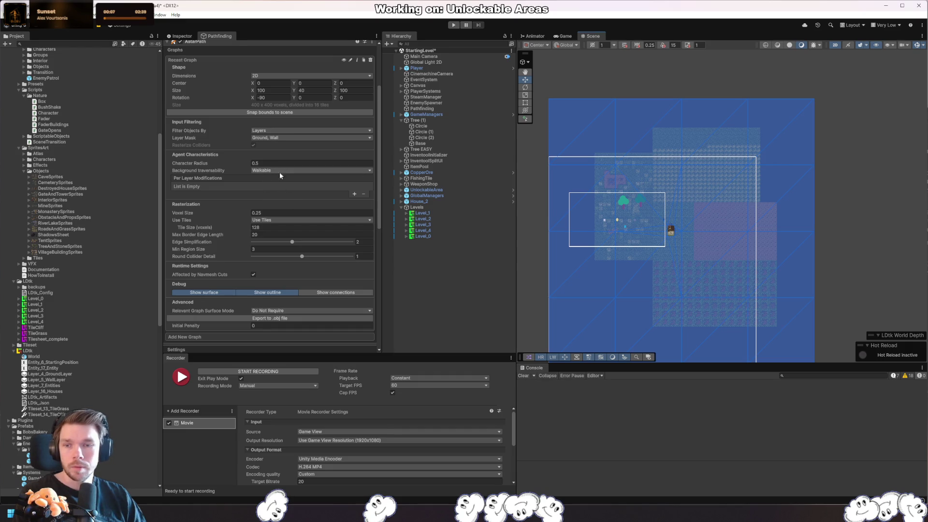
- Make the background unwalkable and add per-layer rules: Ground walkable, Wall unwalkable surface
left_click(353, 195)
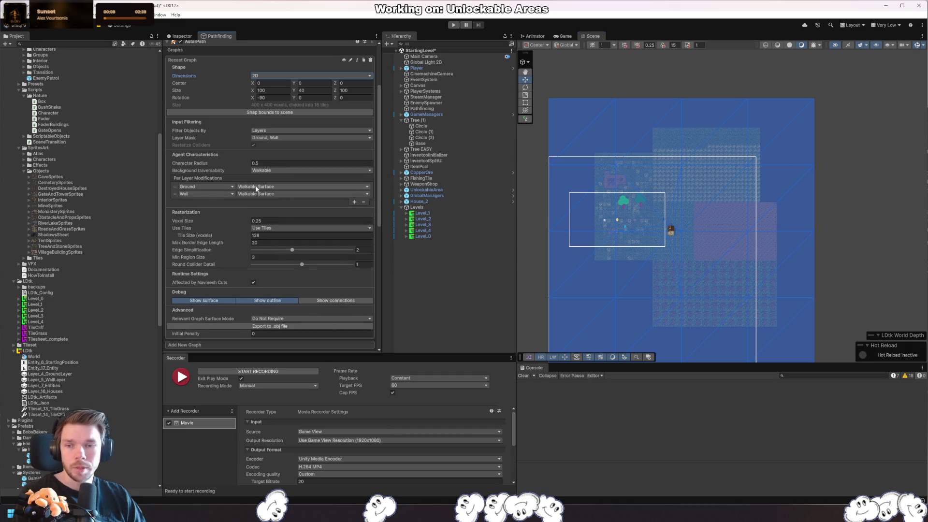
left_click(271, 171)
left_click(279, 186)
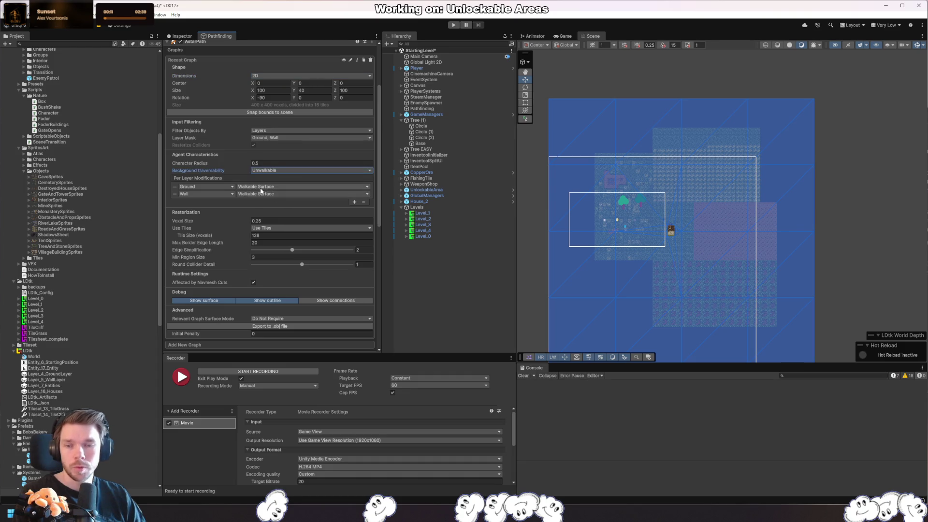
left_click(252, 194)
left_click(278, 209)
scroll(315, 227, "down", 10)
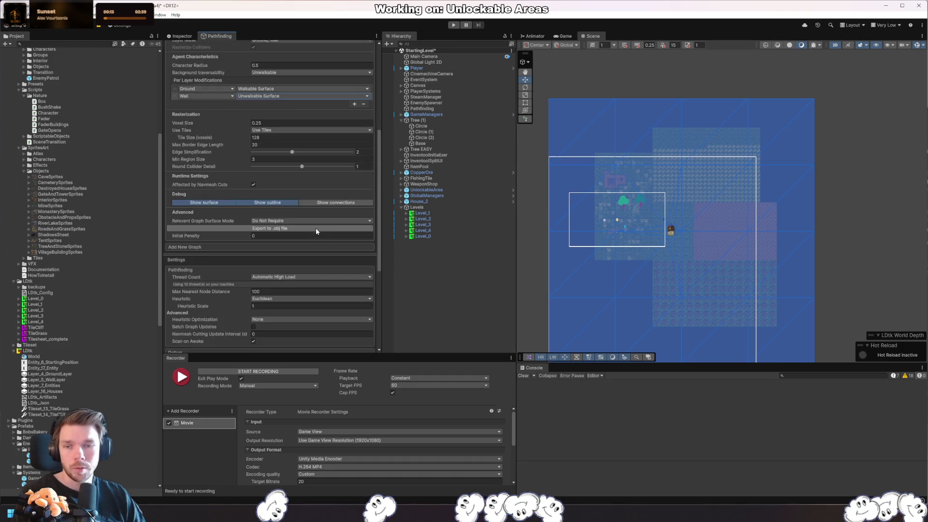
- Rescan the graph with the layer rules and recenter the levels in the scene
left_click(641, 268)
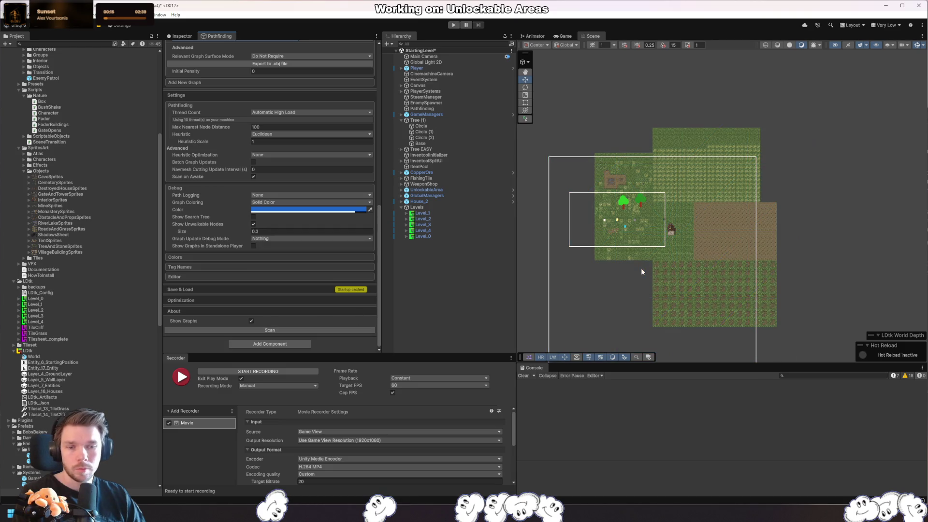
left_click_drag(652, 254, 691, 236)
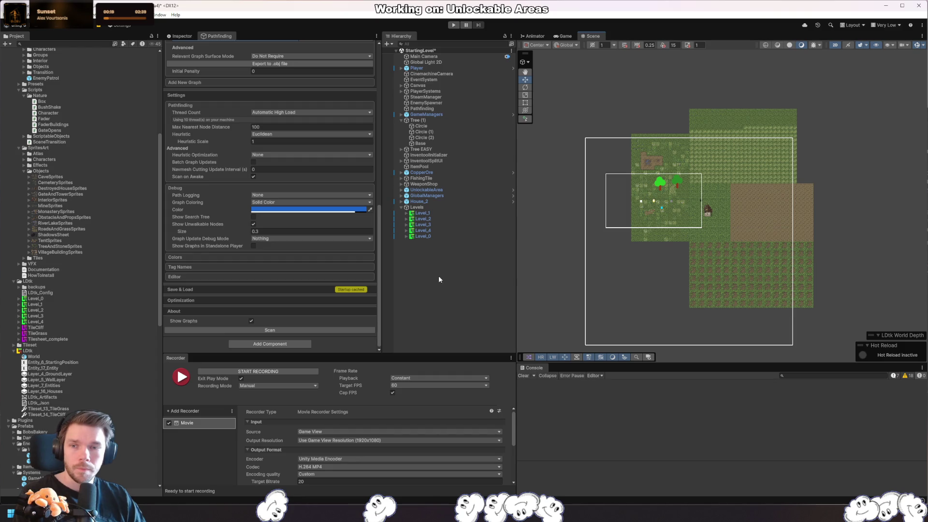
scroll(215, 191, "up", 4)
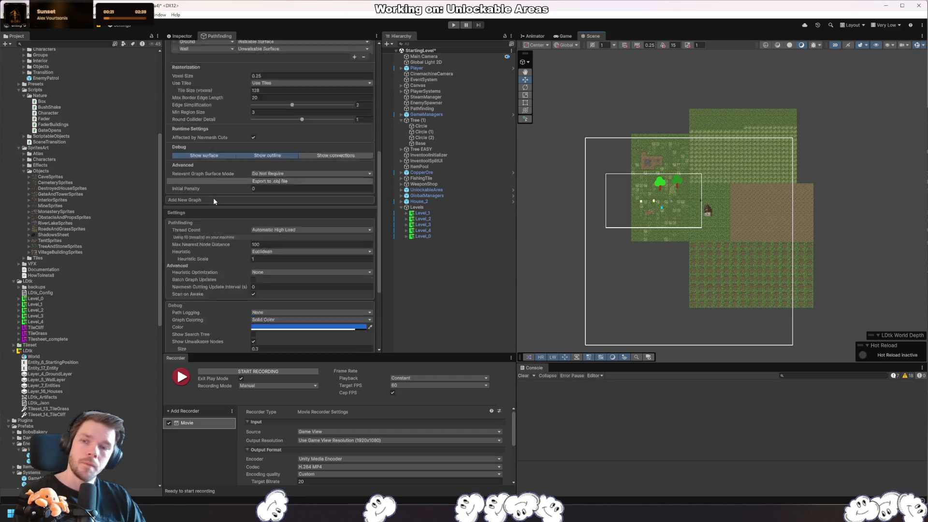
scroll(213, 198, "up", 5)
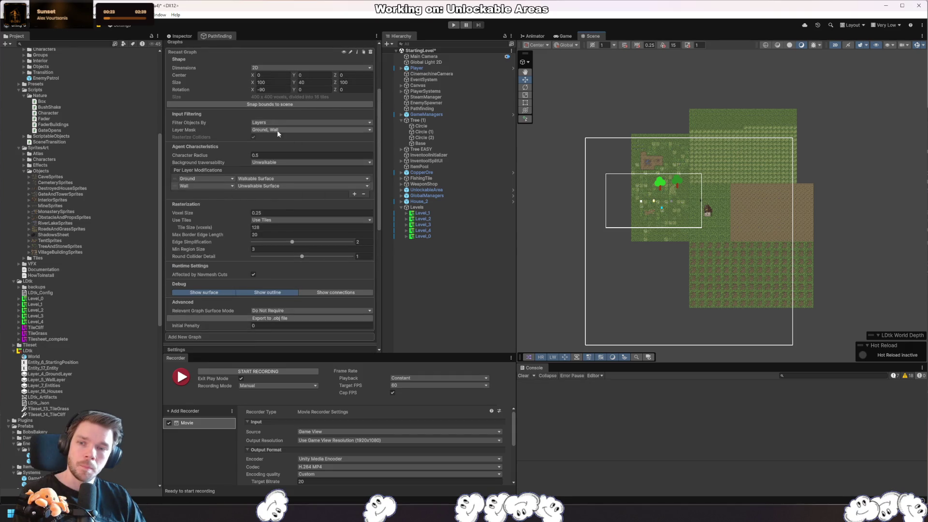
- Set the recast graph's layer mask to Everything
left_click(278, 131)
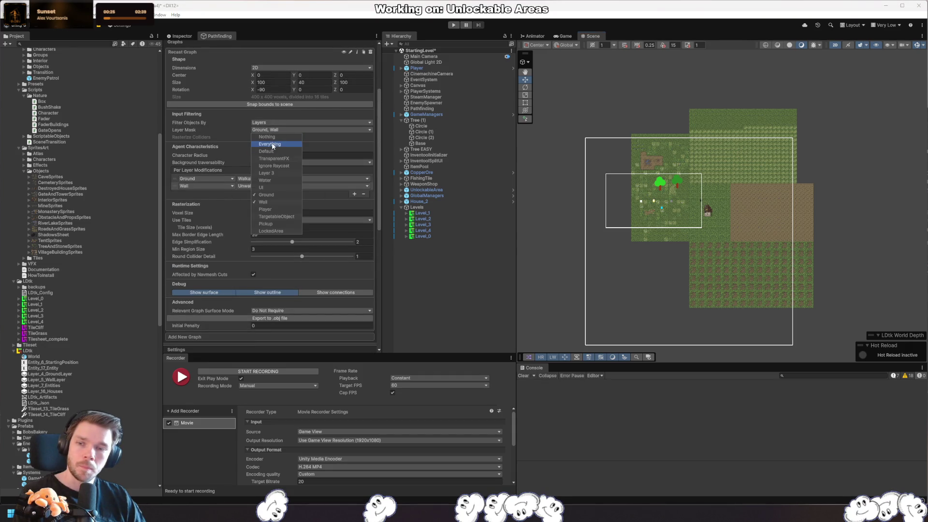
left_click_drag(676, 213, 636, 193)
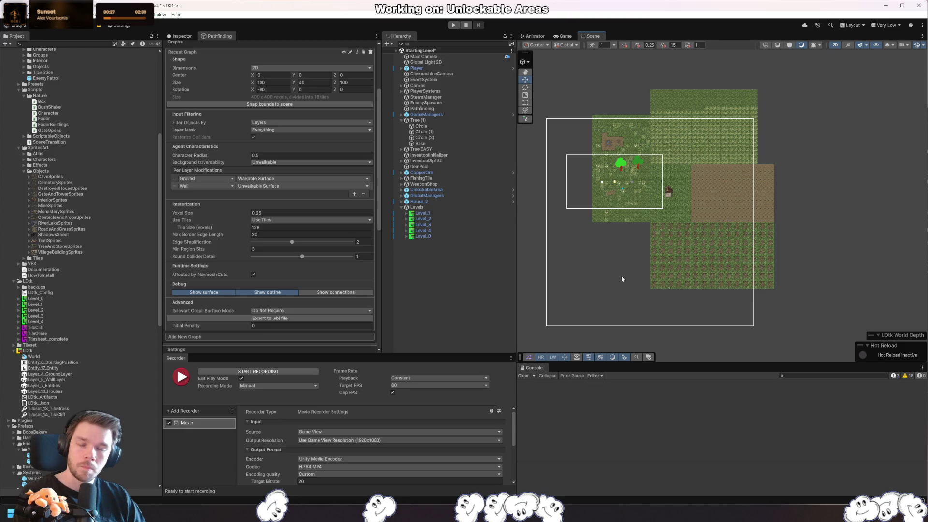
scroll(232, 297, "down", 10)
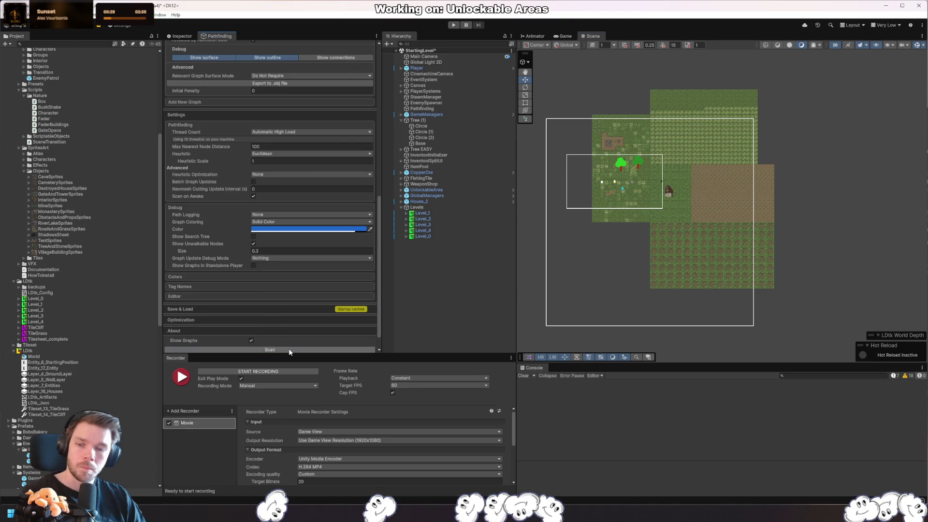
scroll(319, 309, "up", 12)
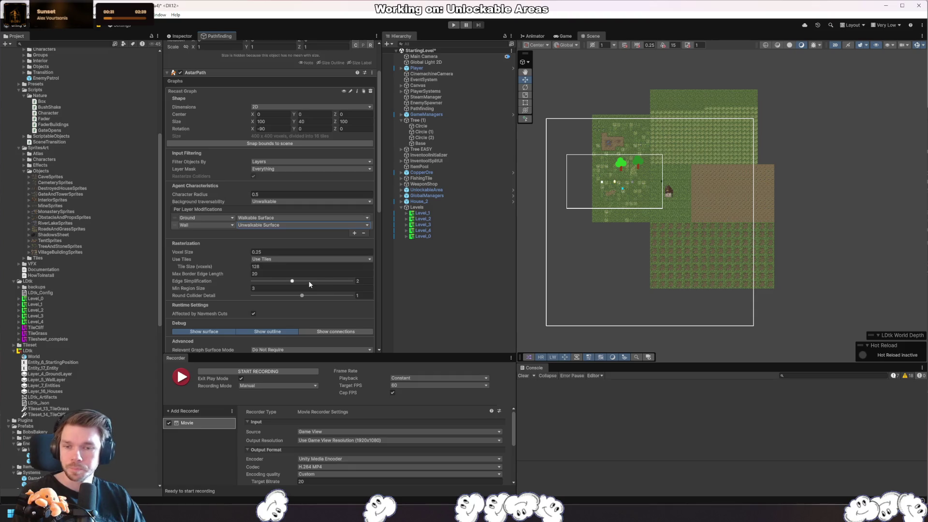
- Reduce Tile Size to 32 voxels and expand the Save & Load settings
left_click(289, 267)
type("32")
scroll(343, 295, "down", 8)
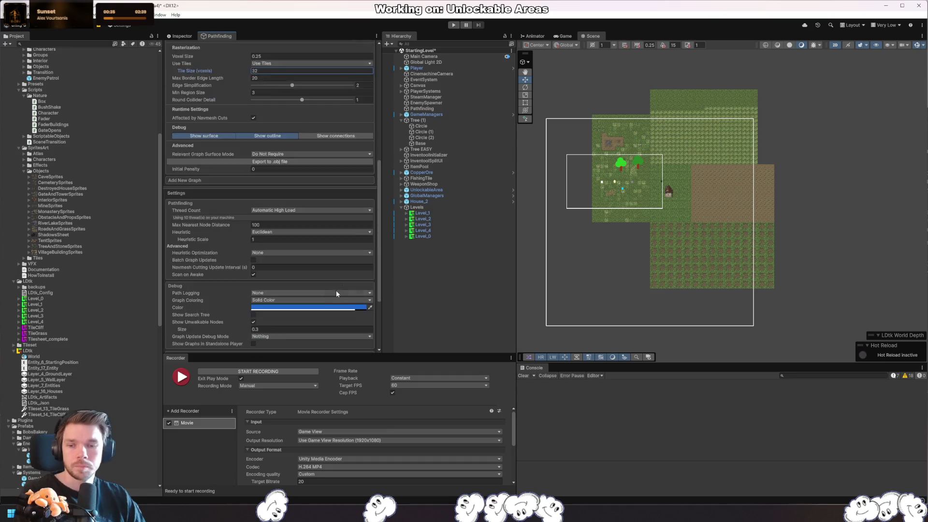
scroll(319, 310, "down", 4)
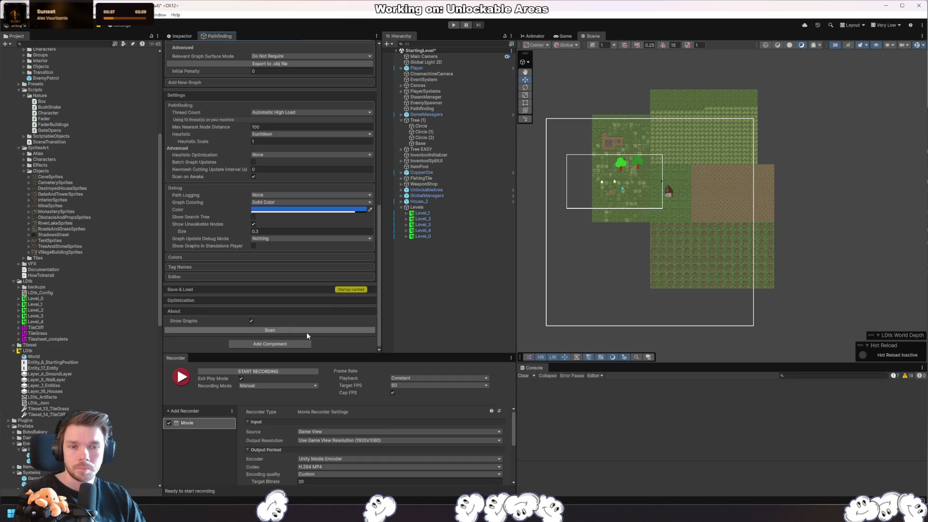
scroll(294, 205, "up", 2)
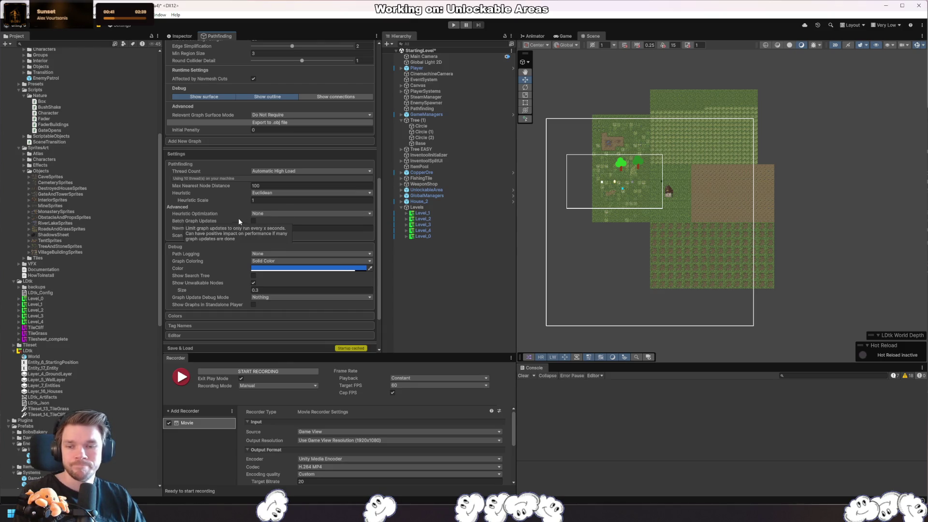
scroll(239, 219, "down", 2)
left_click(220, 290)
left_click(219, 290)
left_click(219, 291)
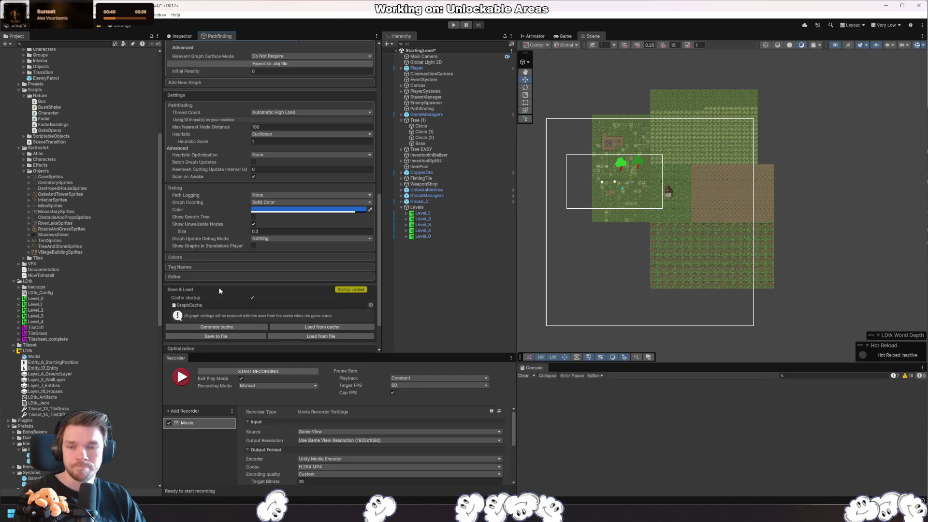
scroll(234, 265, "up", 15)
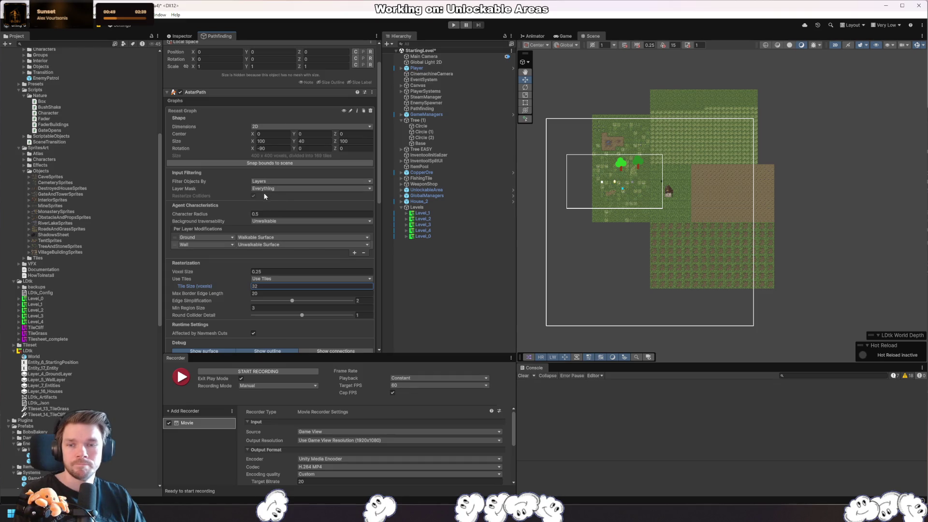
- Snap the graph bounds to the whole map and rescan
scroll(237, 244, "up", 2)
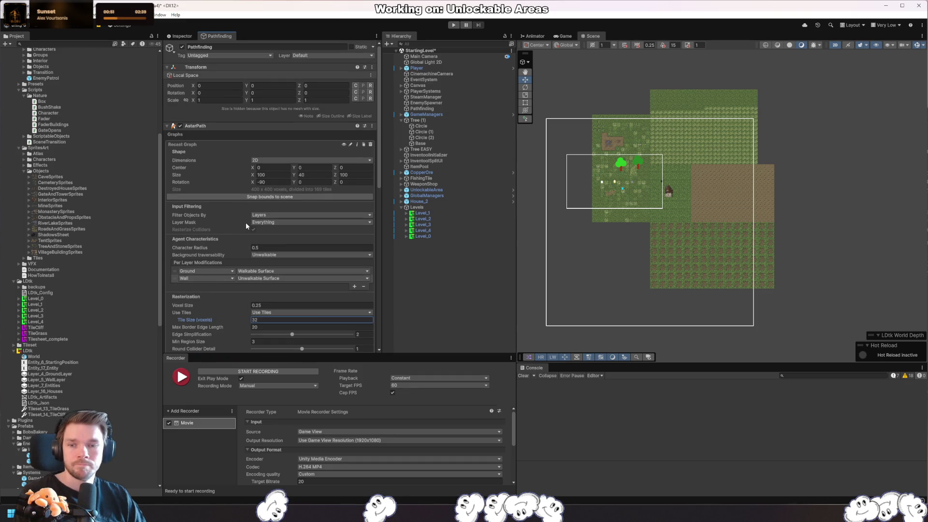
left_click(248, 197)
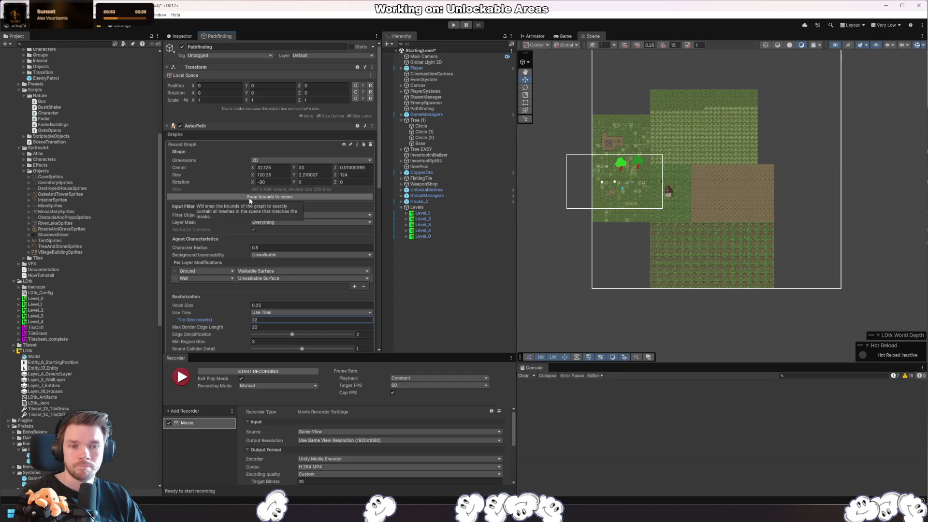
scroll(328, 271, "down", 15)
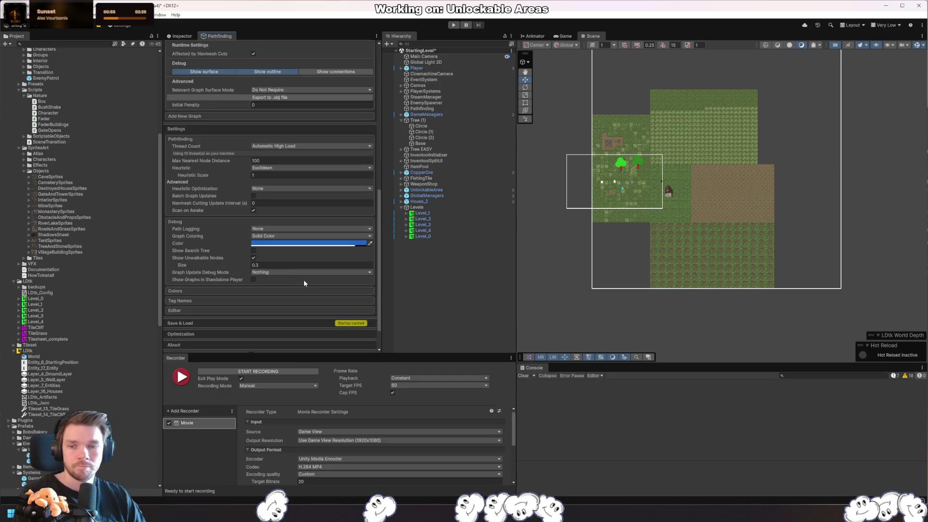
left_click(286, 330)
- Adjust the graph centre's Z value and rescan the graph
scroll(321, 318, "up", 15)
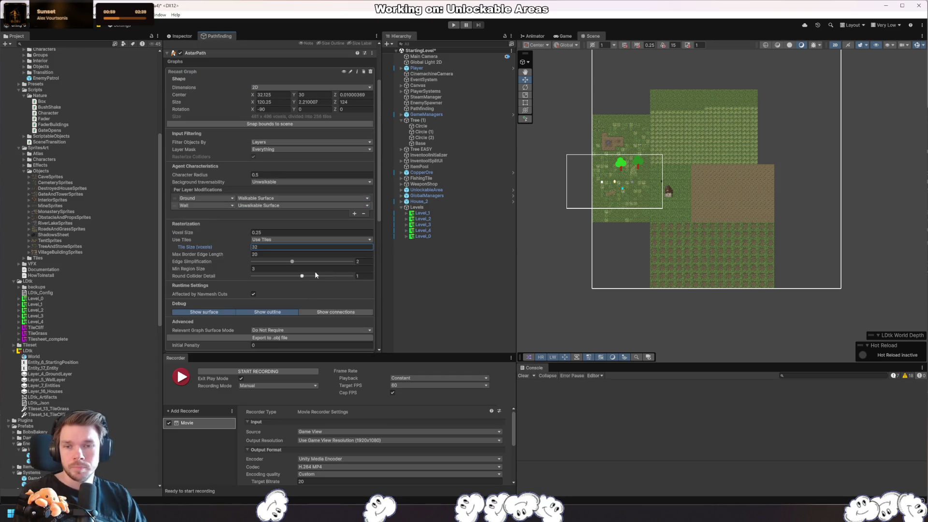
scroll(652, 285, "down", 5)
scroll(694, 187, "up", 3)
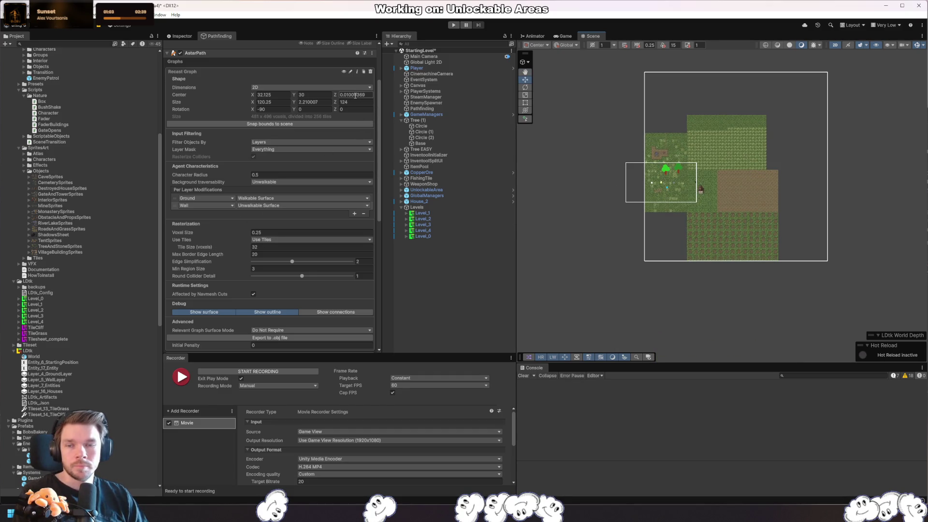
left_click_drag(336, 97, 392, 98)
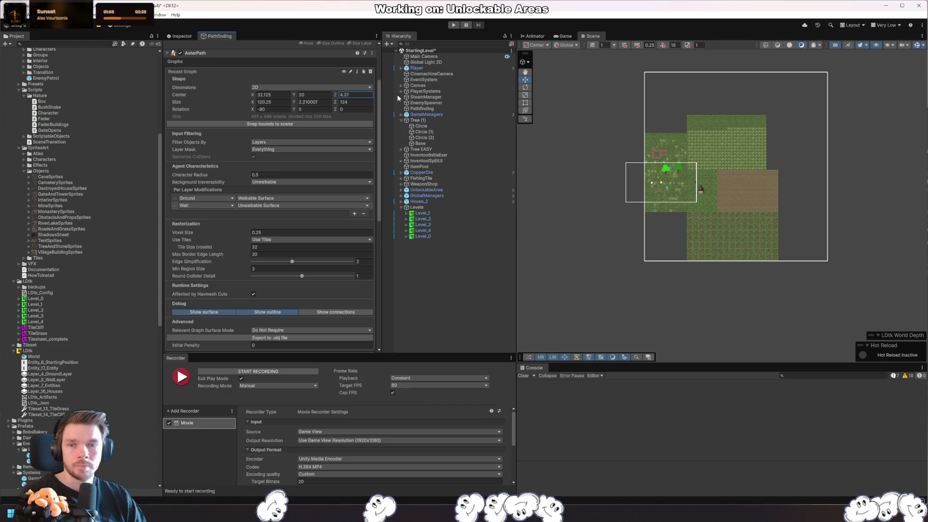
scroll(290, 241, "down", 10)
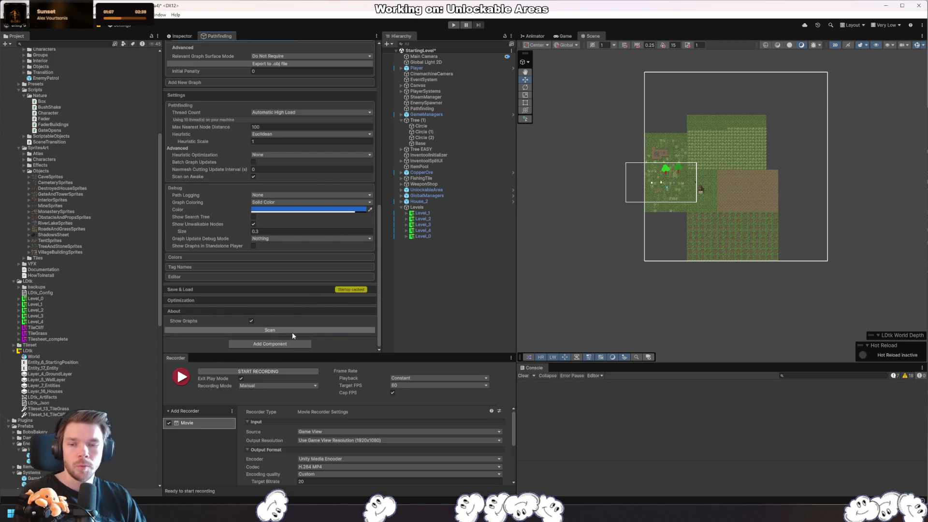
scroll(290, 217, "up", 10)
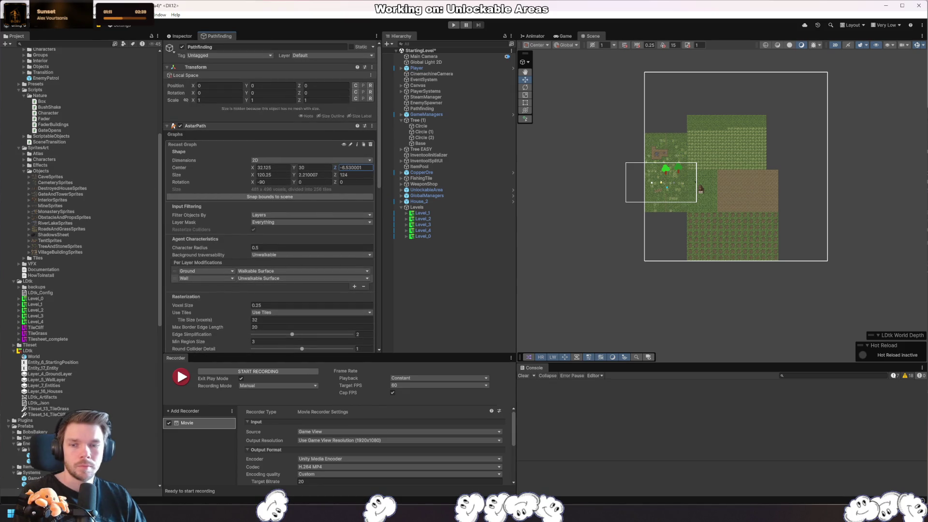
scroll(261, 235, "down", 10)
left_click(320, 331)
- Set the graph centre's Z back to 0
scroll(307, 283, "up", 10)
left_click(360, 168)
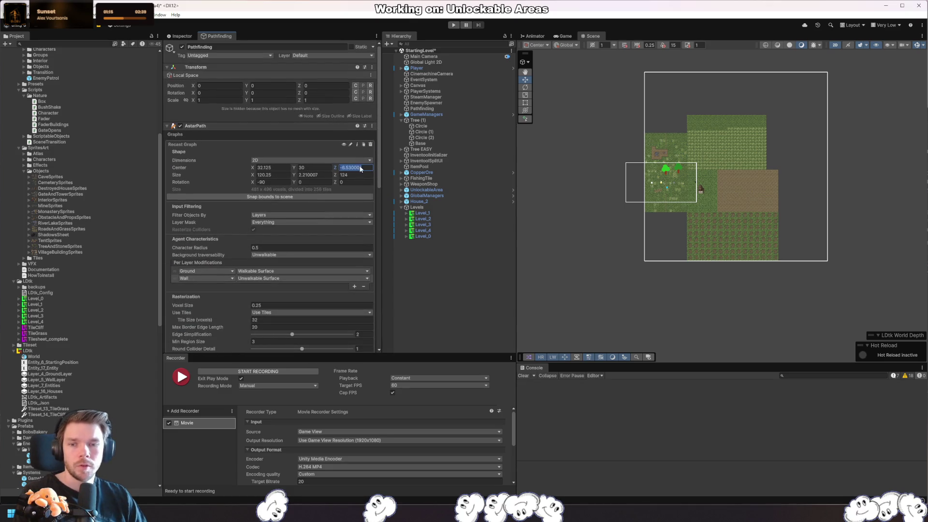
type("0")
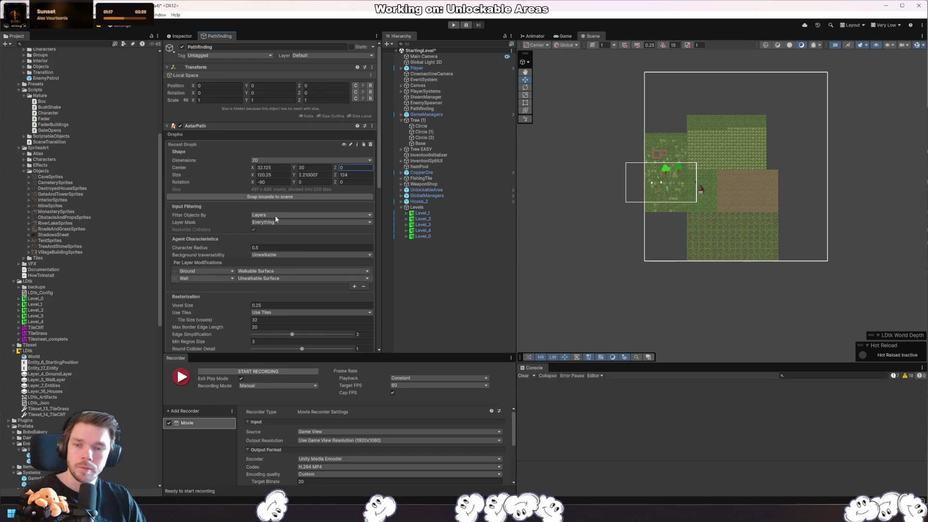
scroll(220, 230, "down", 3)
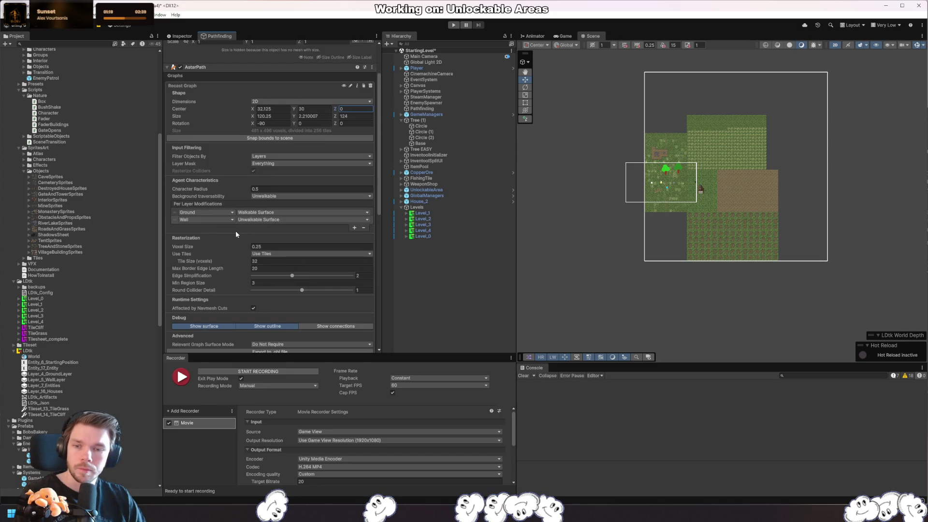
- Limit the graph's layer mask to only Ground and Wall
left_click(262, 163)
left_click(270, 172)
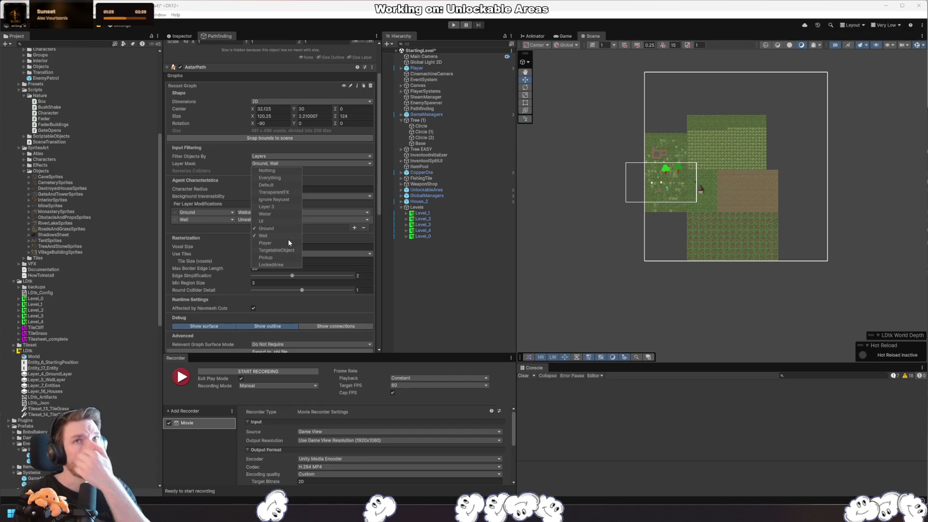
left_click(359, 168)
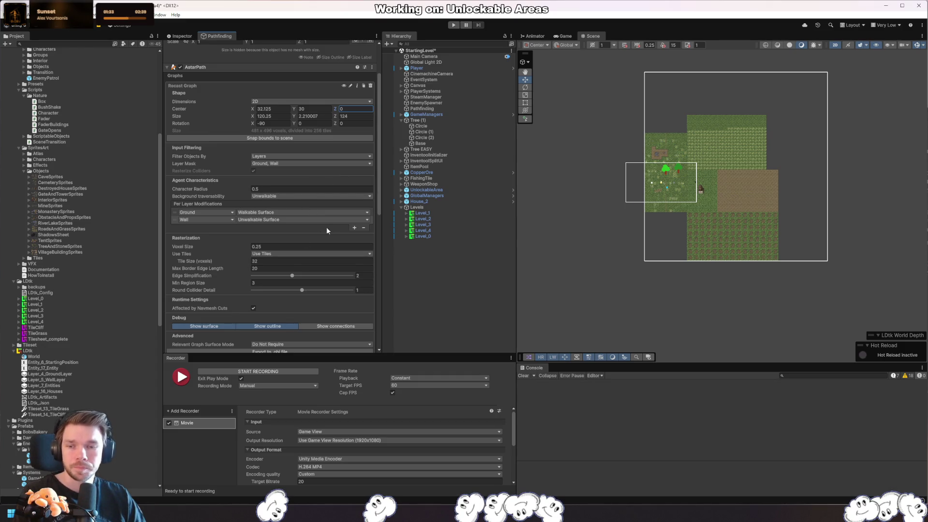
- Leave heuristic optimization at None and disable scanning the graph on startup
scroll(328, 225, "down", 5)
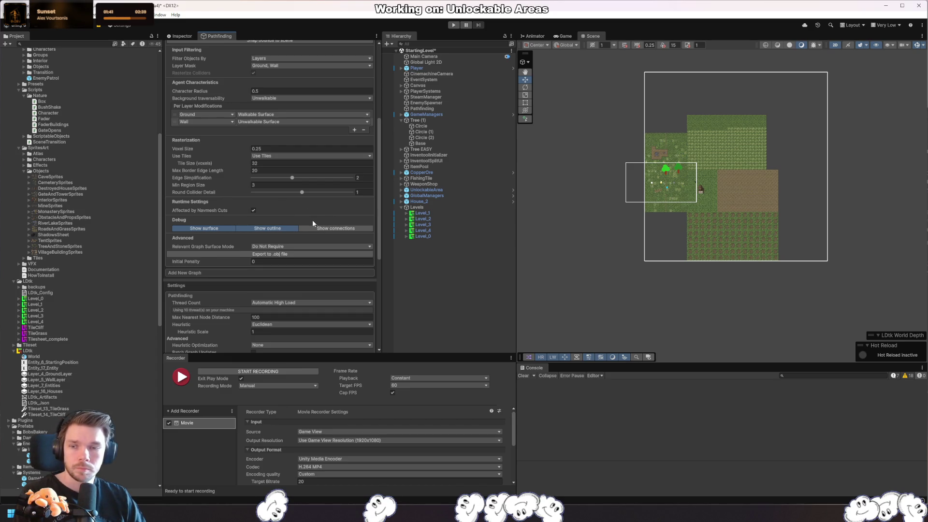
scroll(292, 220, "down", 3)
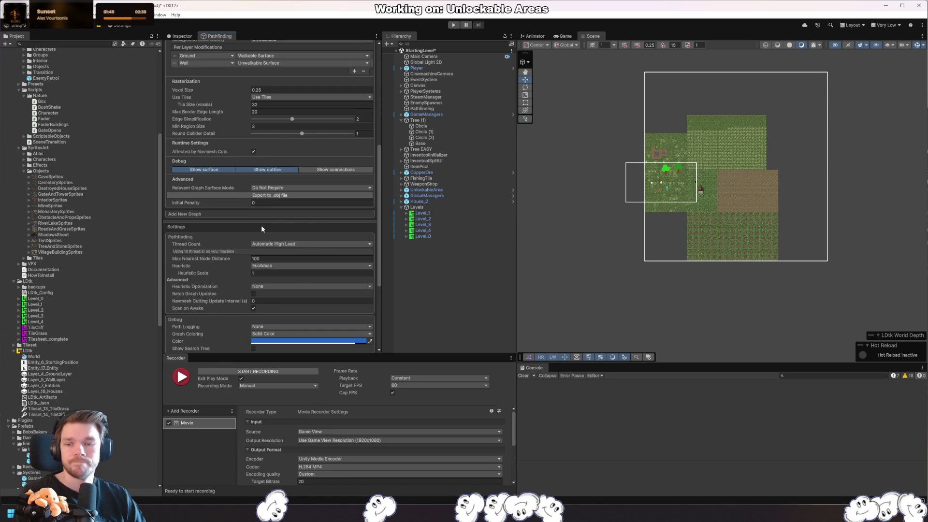
scroll(260, 225, "down", 4)
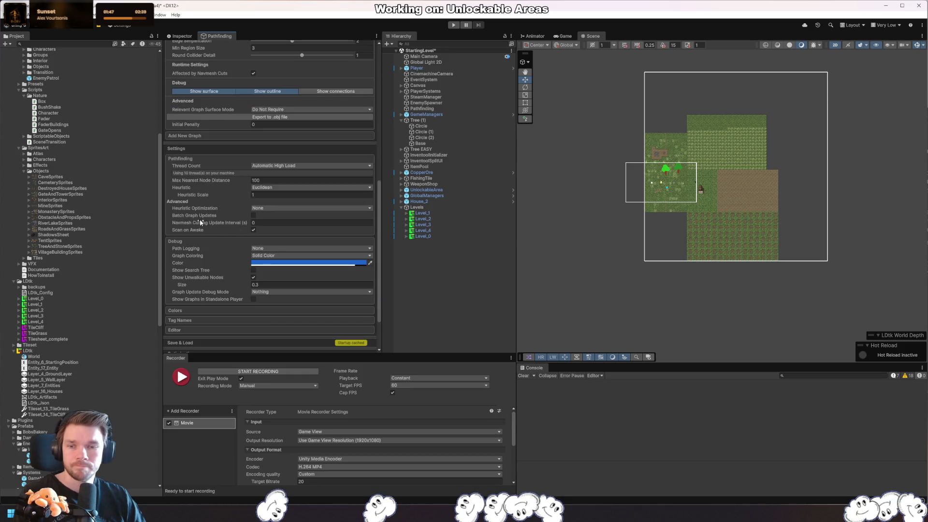
scroll(204, 215, "down", 3)
left_click(273, 155)
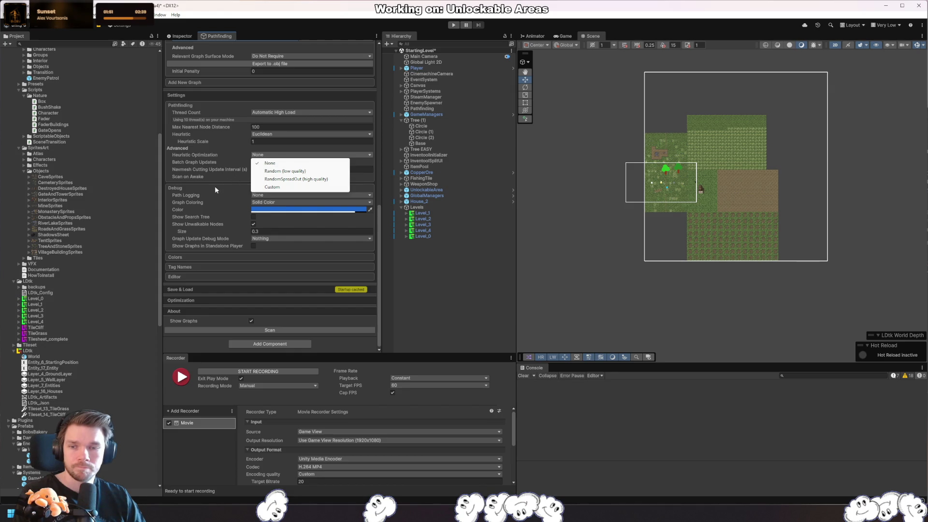
left_click(275, 180)
left_click(288, 154)
left_click(285, 171)
left_click(289, 155)
left_click(285, 163)
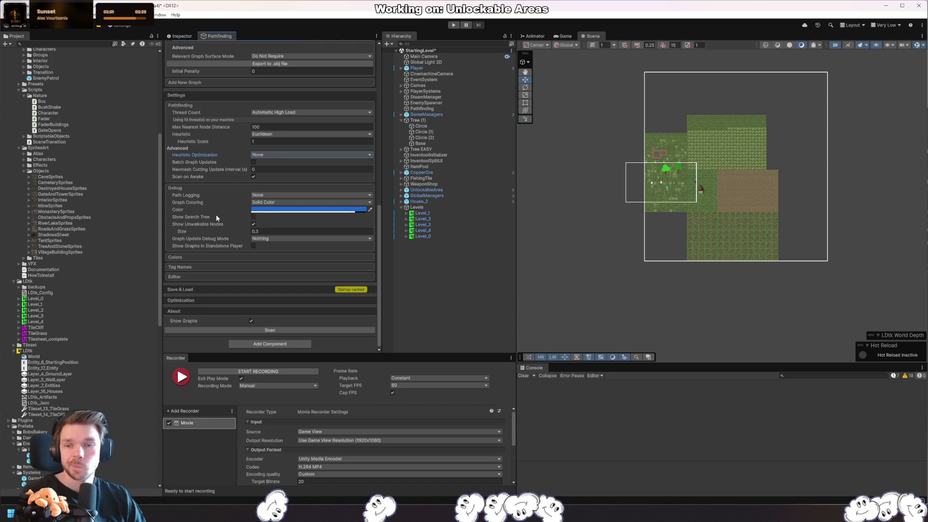
left_click(254, 176)
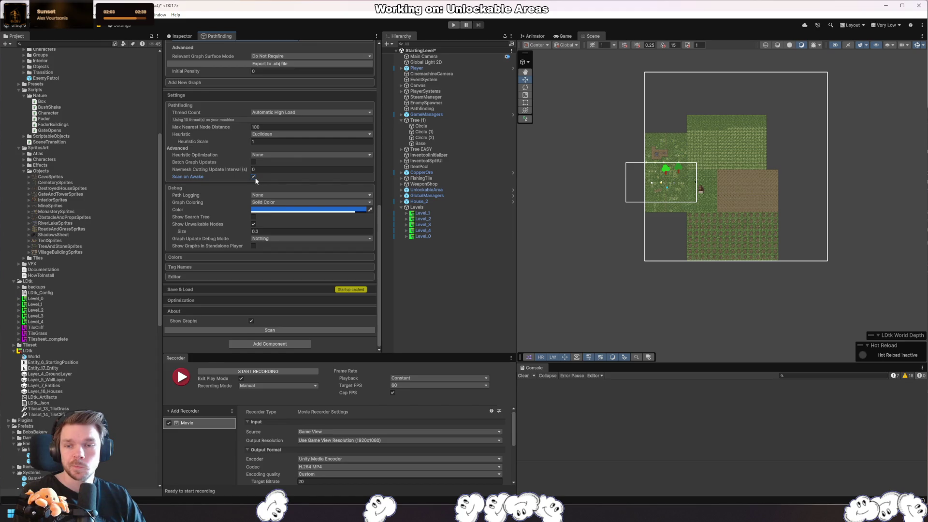
- Show unwalkable nodes, search tree and standalone-player graphs, then enter play mode with Game docked
left_click(255, 230)
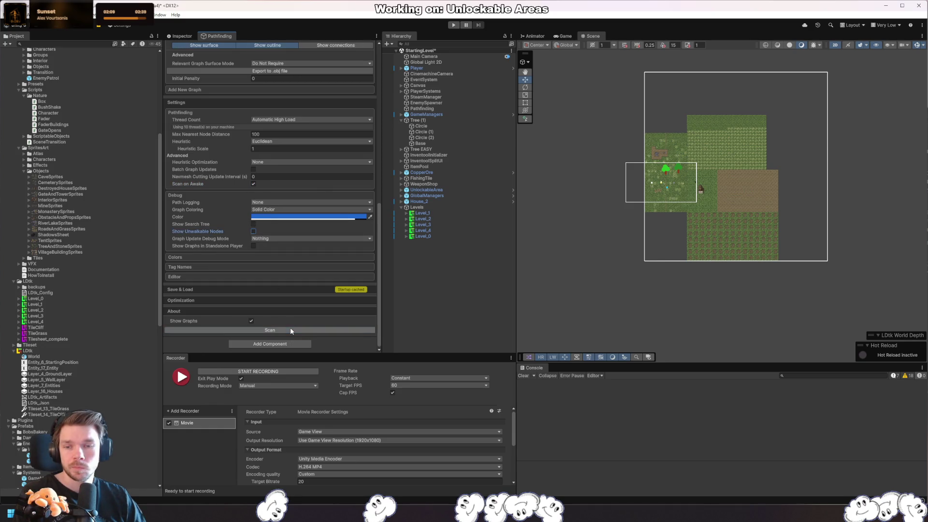
left_click(253, 231)
left_click(253, 224)
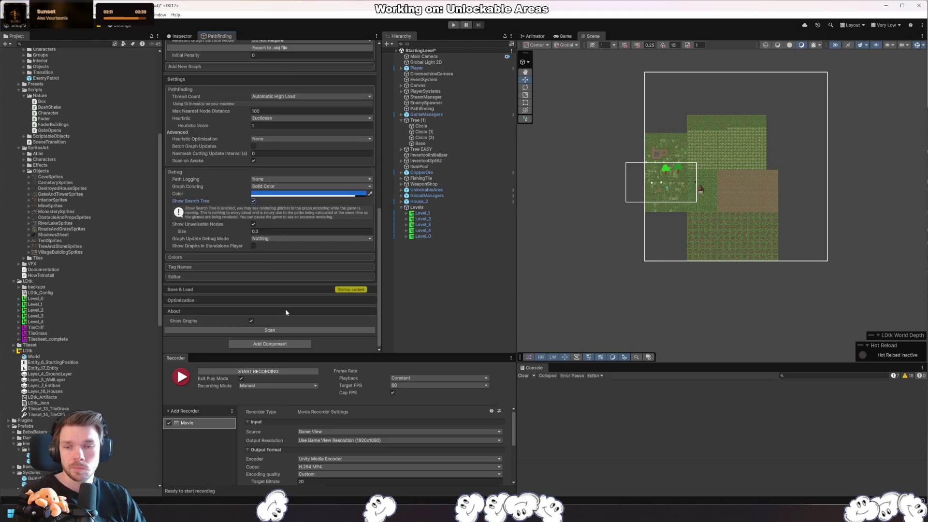
left_click(253, 246)
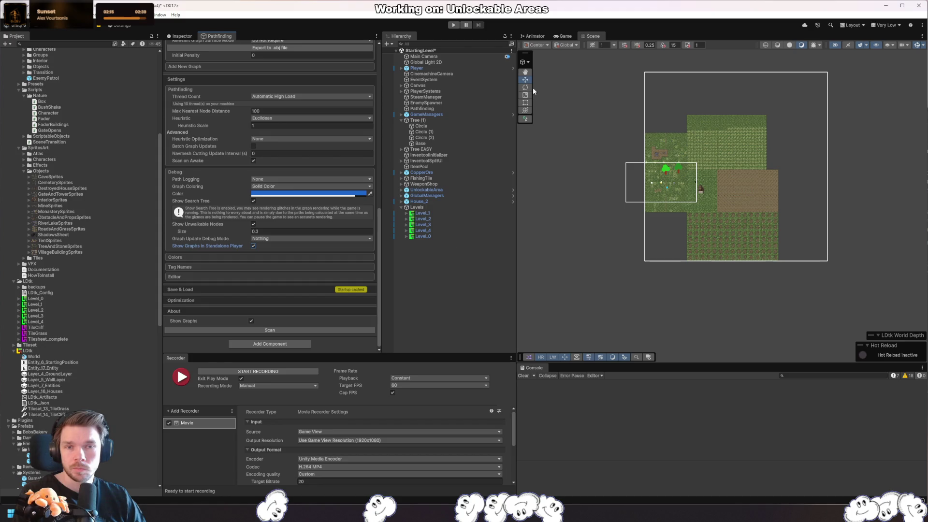
key("ctrl+p")
mouse_move(510, 15)
left_mouse_down()
mouse_move(749, 110)
mouse_move(564, 41)
left_mouse_up()
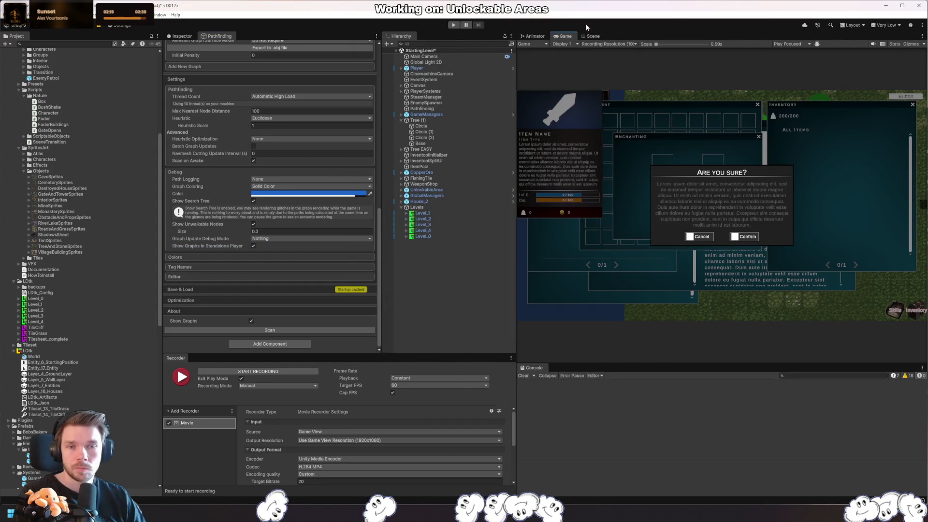
- Return to the Scene view and clear the Tag 1 name
left_click(596, 38)
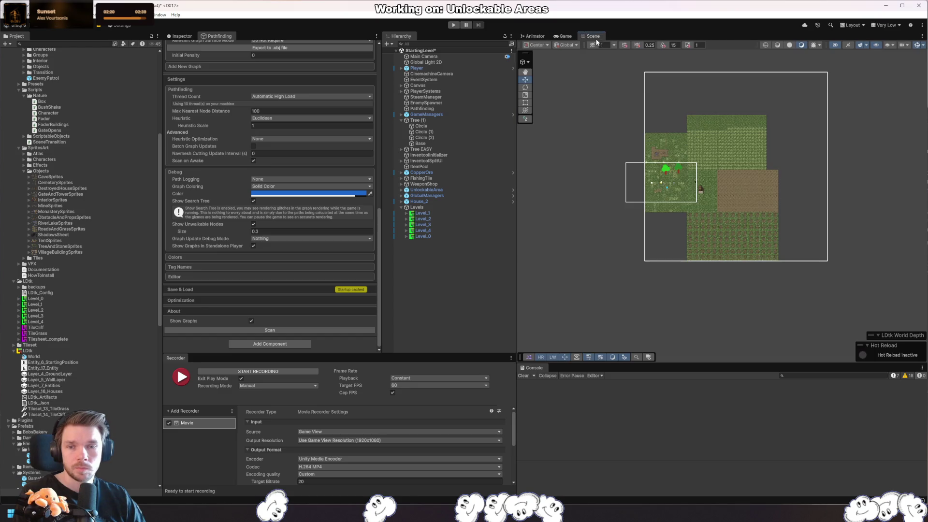
left_click(190, 268)
left_click(277, 281)
key("BackSpace")
scroll(324, 269, "down", 10)
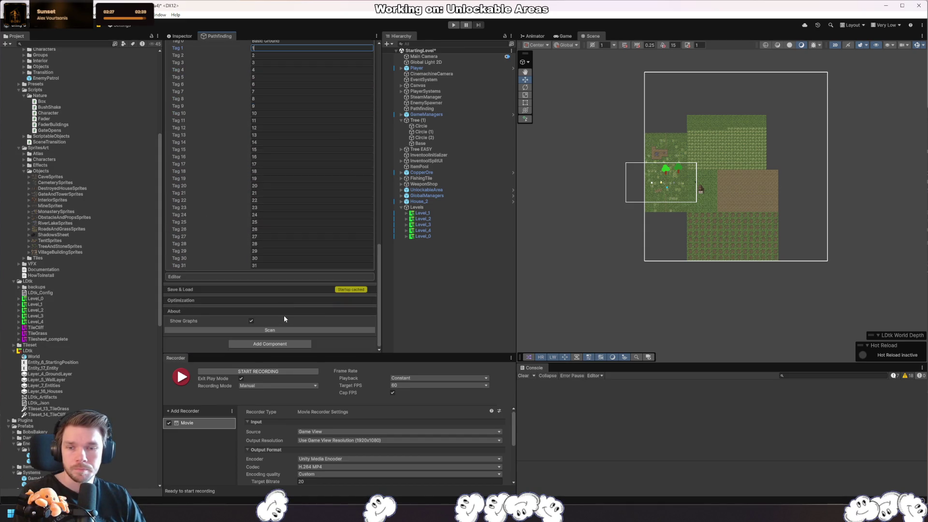
- Expand the optimization options to review them, then collapse them again
left_click(204, 299)
scroll(199, 271, "down", 8)
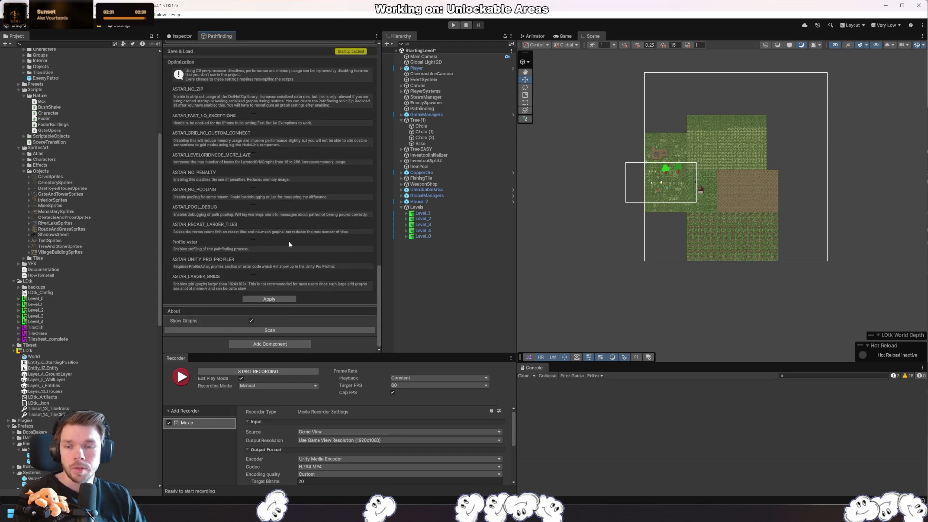
scroll(288, 240, "up", 4)
left_click(194, 138)
scroll(290, 203, "up", 5)
- Select the Pathfinding object, show its AstarPath component and rescan the graph
left_click(439, 108)
scroll(270, 237, "up", 5)
left_click(189, 36)
scroll(248, 220, "down", 20)
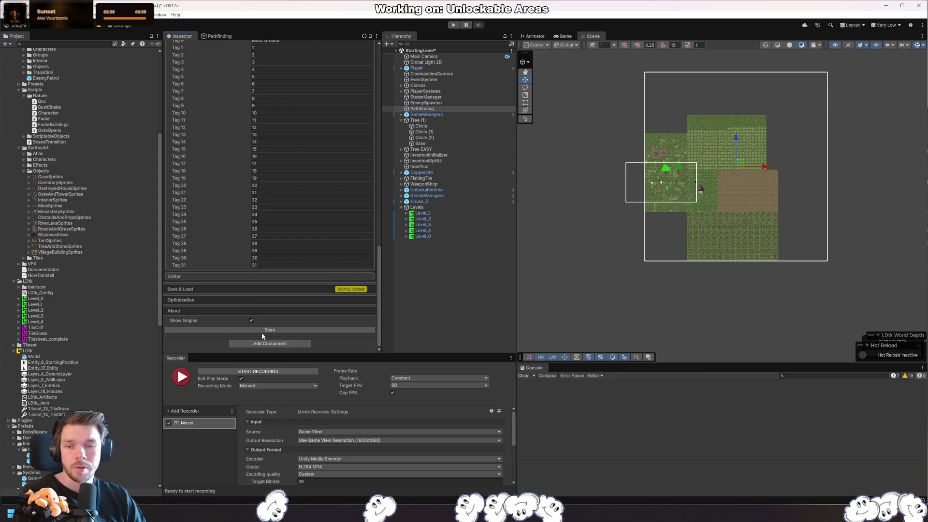
left_click(261, 331)
scroll(286, 309, "up", 15)
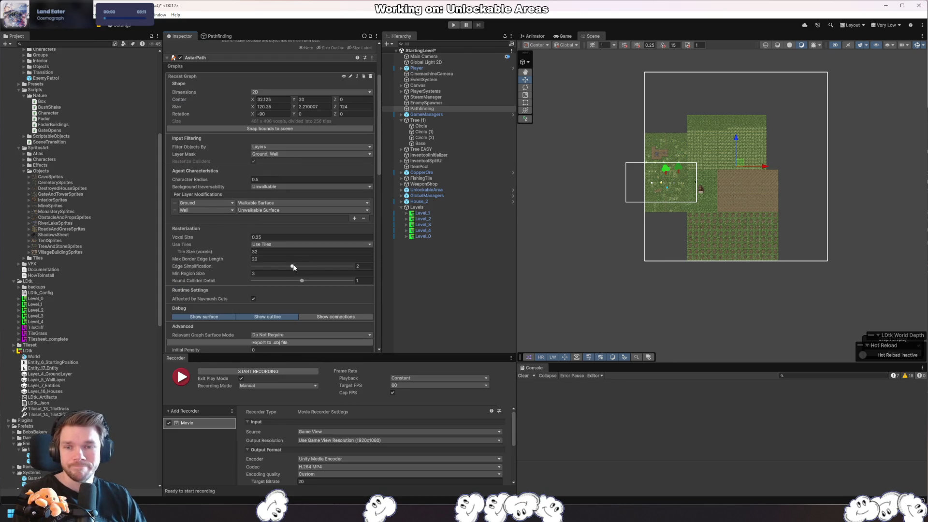
- Snap the graph bounds to the scene and set Rotation X to 0
left_click(291, 129)
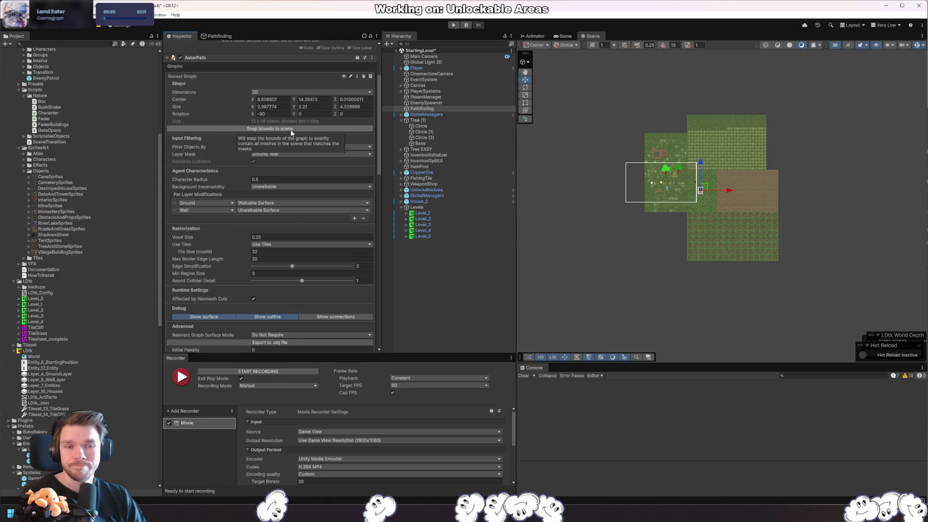
scroll(646, 255, "down", 10)
scroll(638, 249, "up", 10)
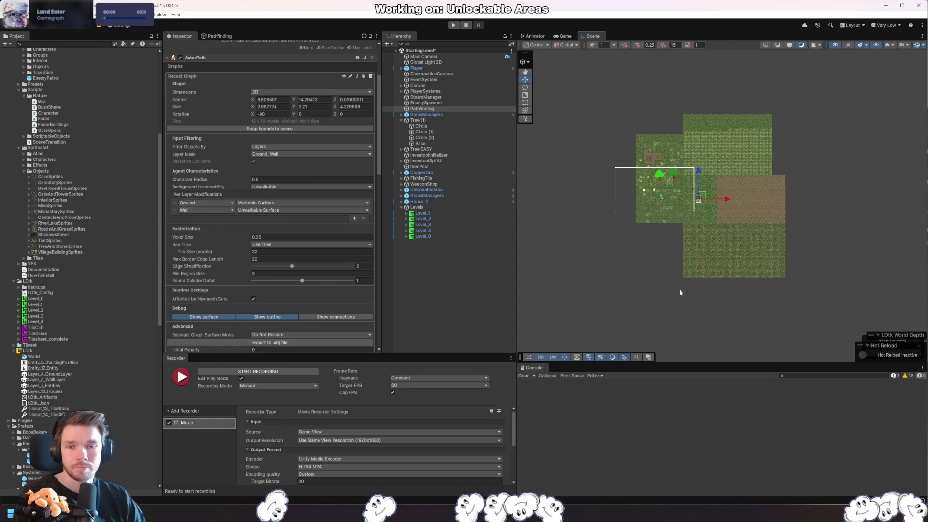
scroll(681, 291, "up", 2)
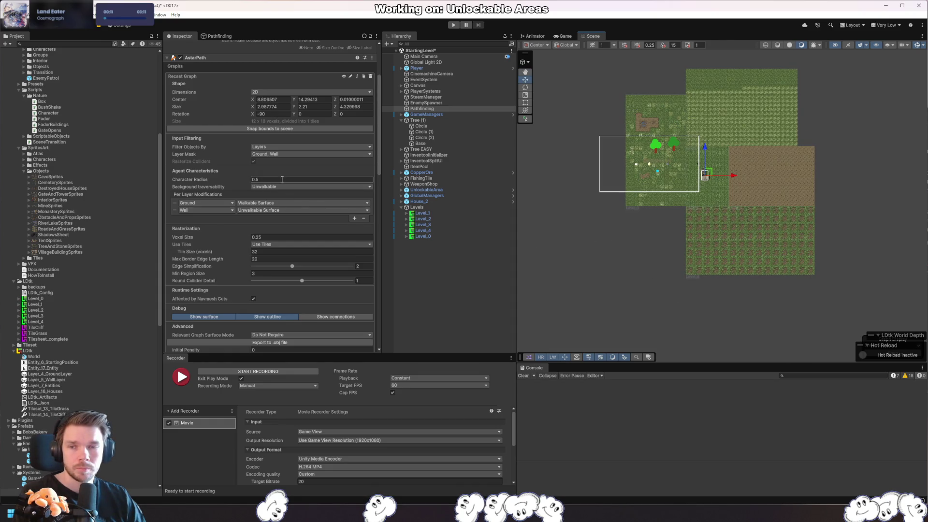
left_click(272, 113)
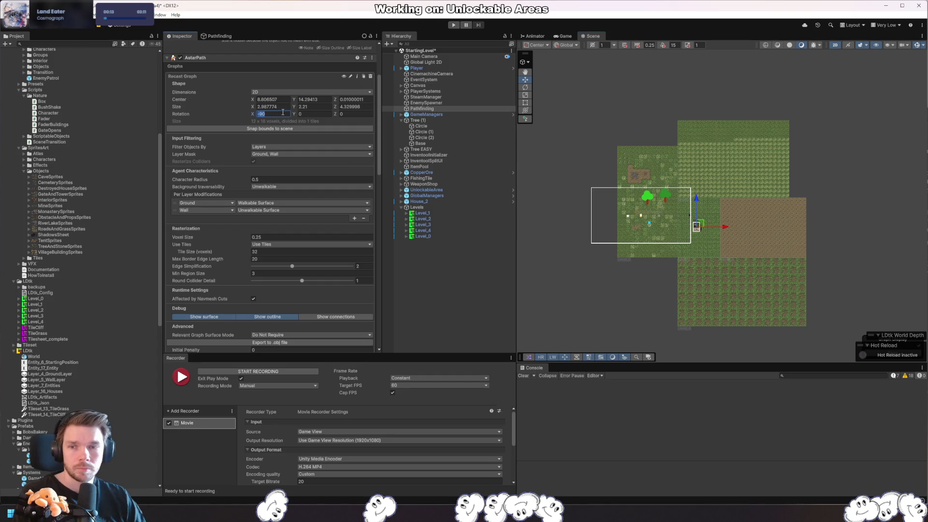
type("0")
key("Return")
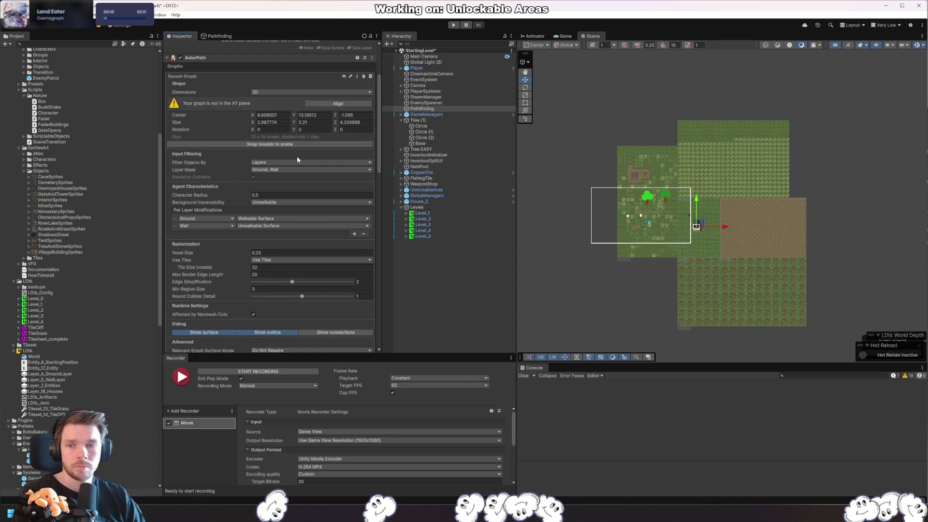
- Align the recast graph back to the XY plane
scroll(346, 306, "down", 15)
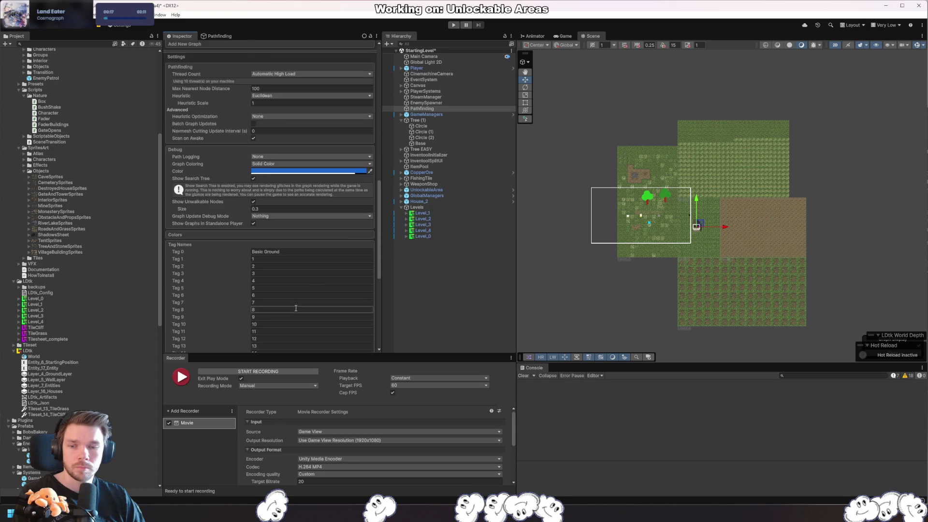
scroll(277, 319, "down", 5)
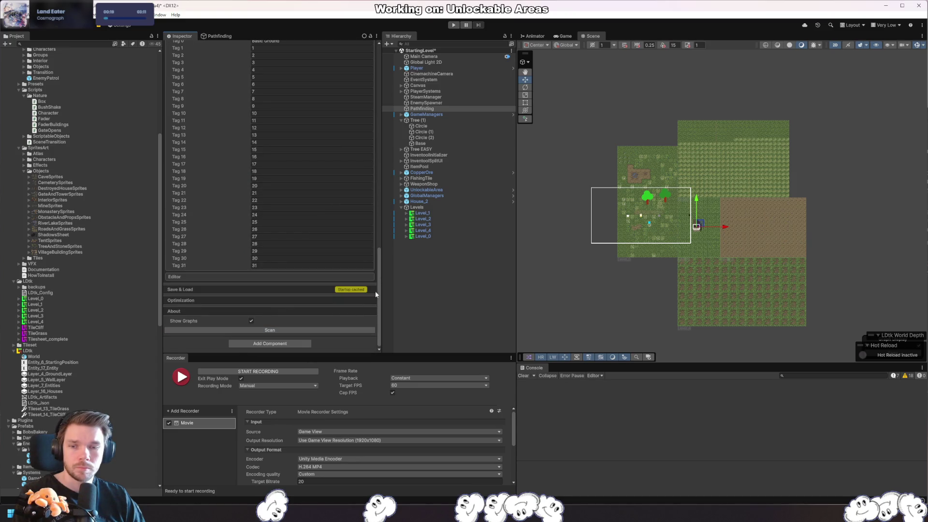
scroll(665, 290, "up", 5)
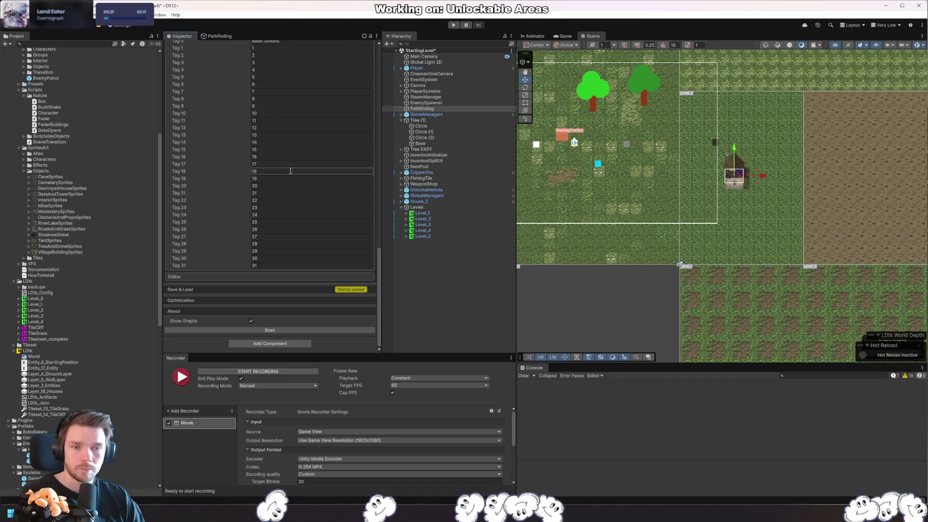
scroll(290, 176, "up", 5)
left_click_drag(381, 226, 380, 59)
left_click(287, 232)
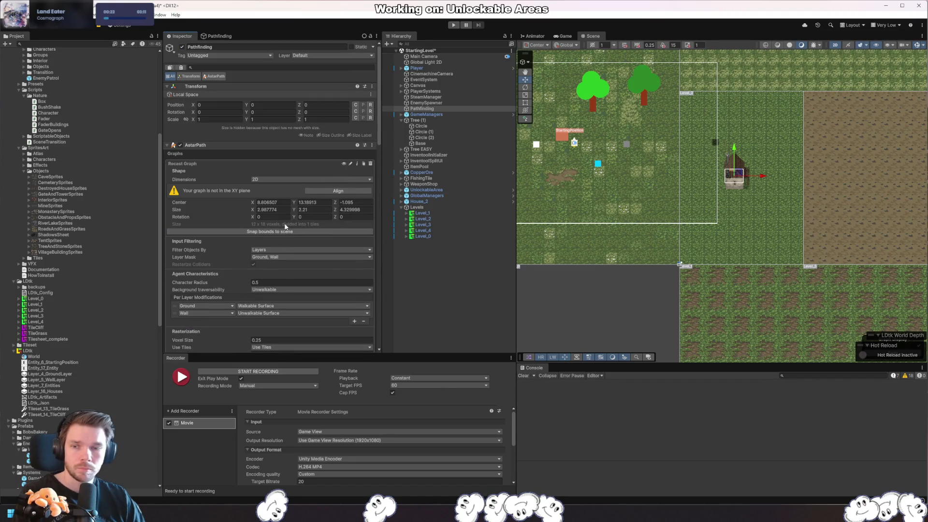
scroll(764, 236, "down", 5)
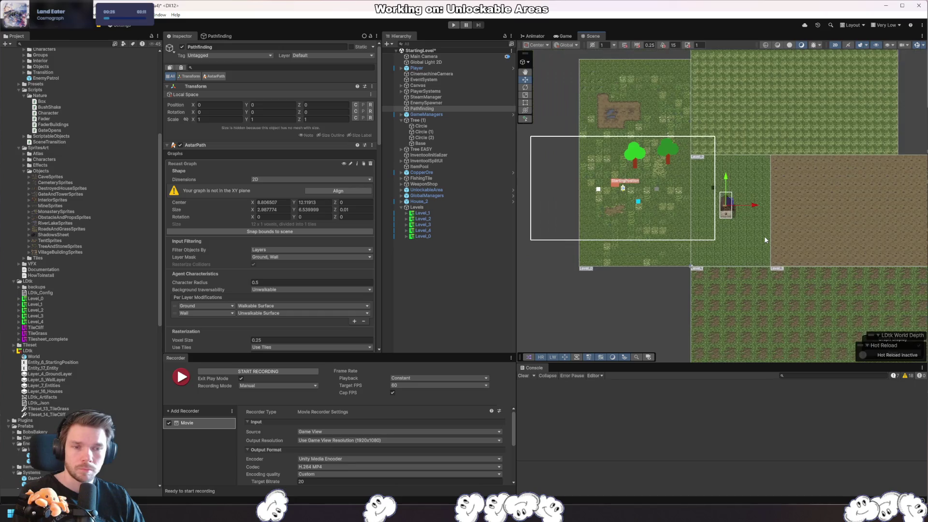
left_click(339, 191)
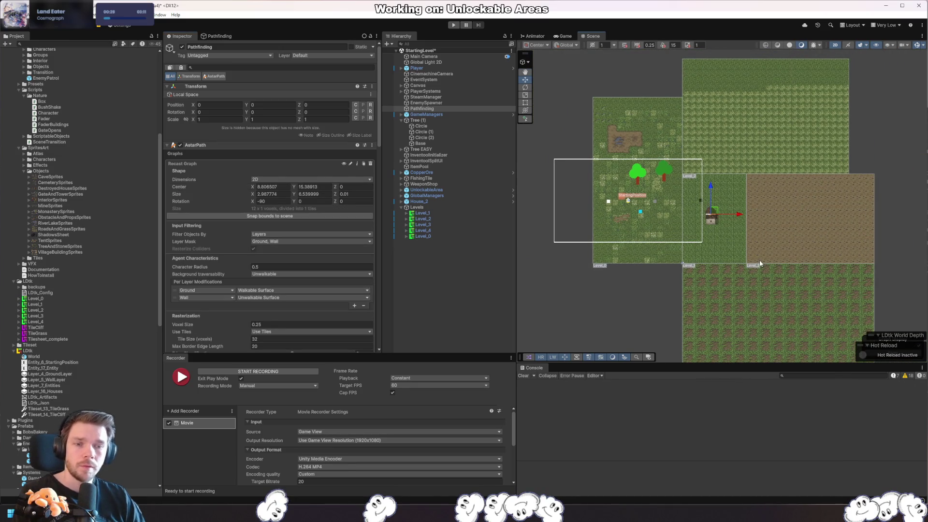
- Re-snap the bounds and set Shape Size X 105.2, Z 80.87, Y 34.7
left_click(277, 216)
left_click_drag(254, 196, 295, 195)
left_click(337, 195)
type("80.87")
key("shift+Tab")
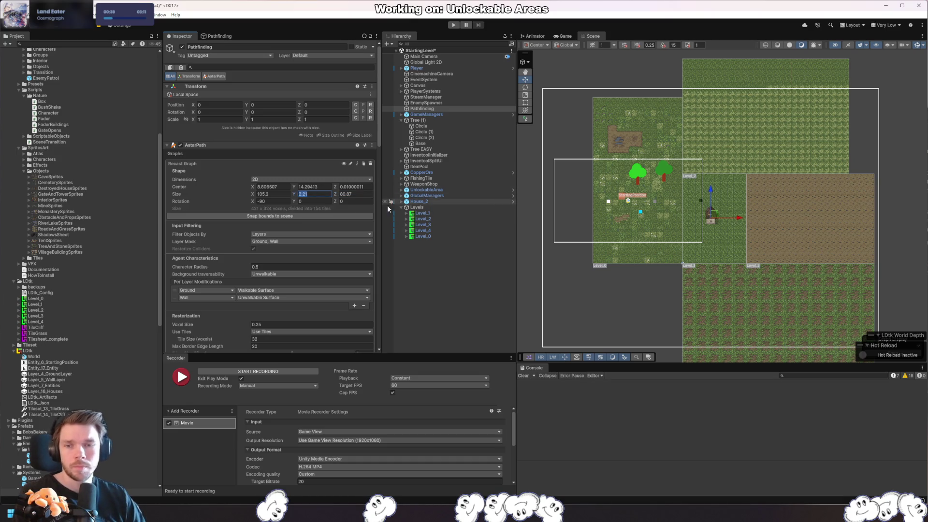
type("34.7")
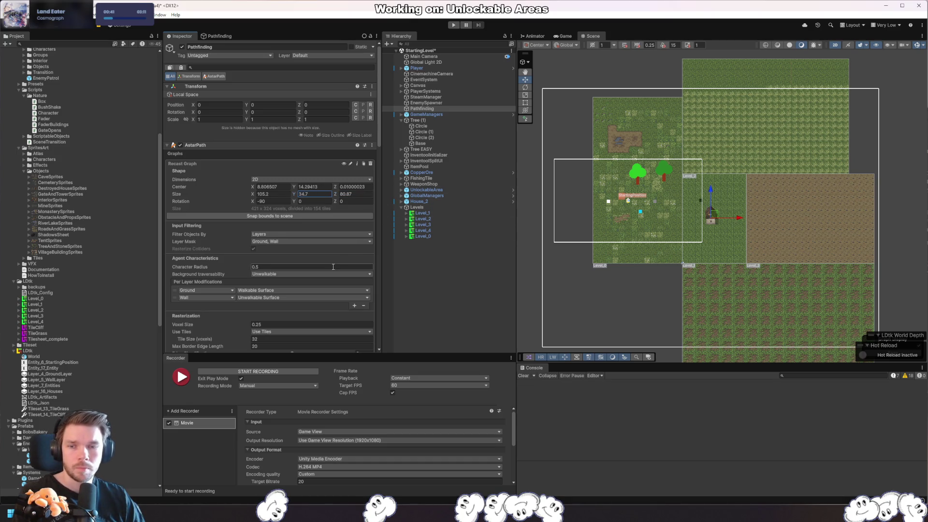
scroll(334, 242, "down", 20)
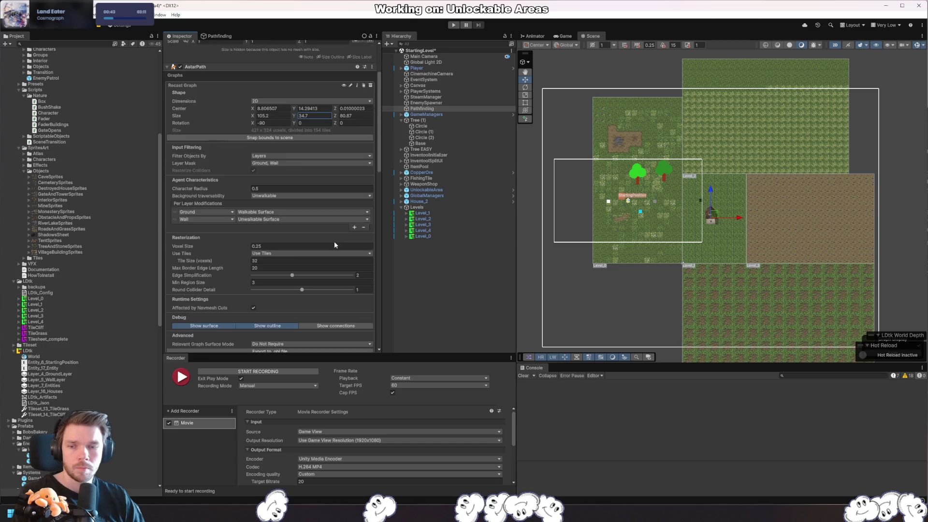
- Collapse the Tag Names and global Settings sections
scroll(300, 310, "down", 3)
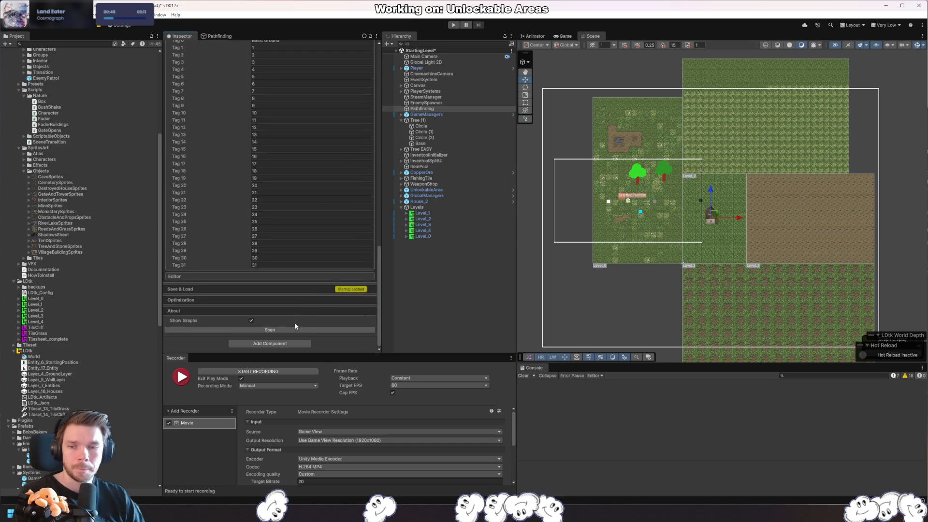
scroll(206, 262, "up", 10)
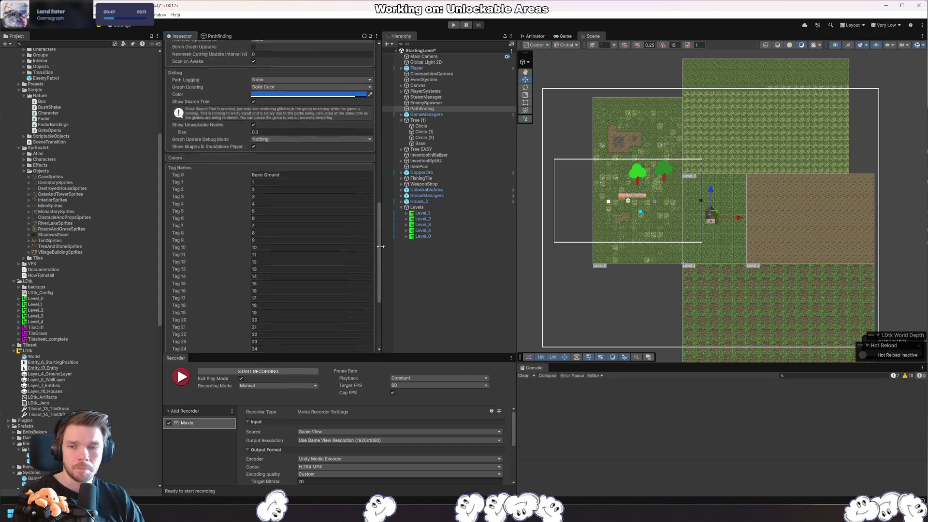
left_click(187, 266)
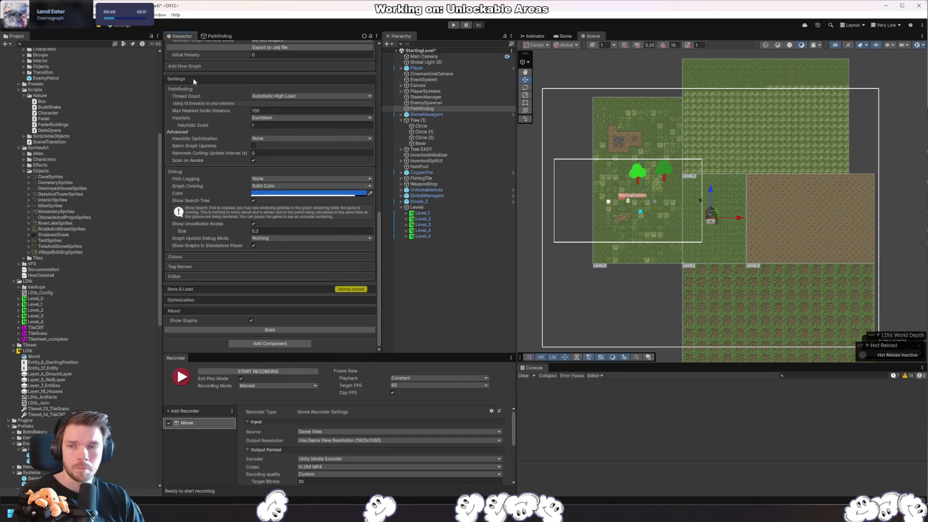
left_click(178, 80)
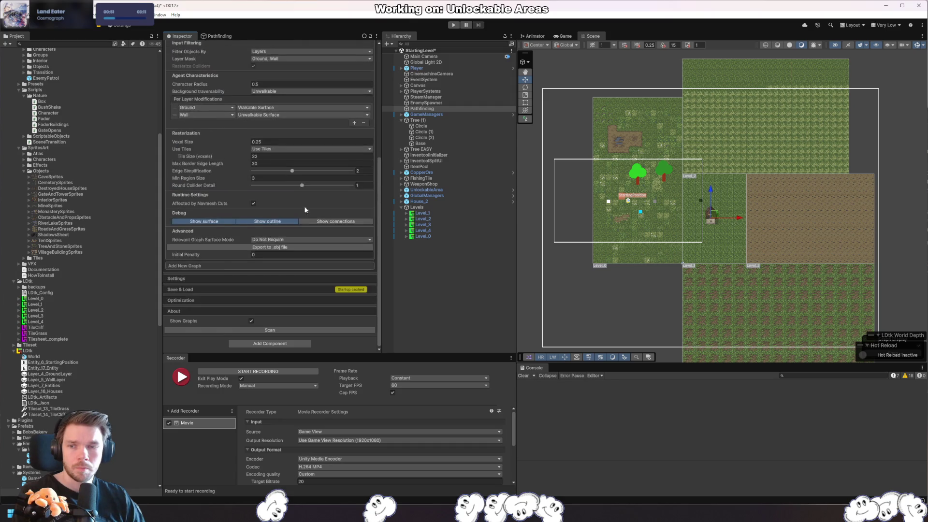
scroll(291, 320, "up", 2)
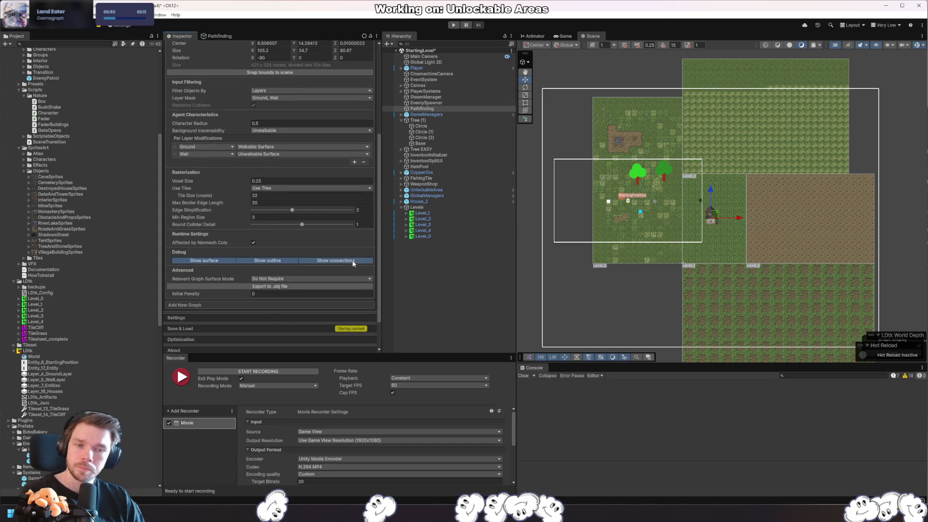
- Turn off drawing of graph connections and bring up the background traversability choices
left_click(352, 263)
scroll(304, 309, "up", 2)
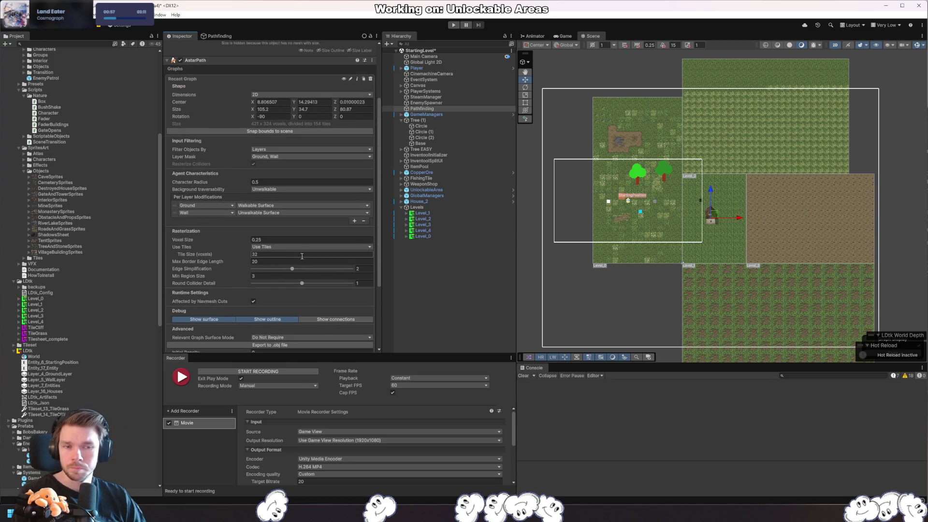
left_click(277, 189)
- Make the background walkable and set Tile Size to 16 voxels
left_click(282, 199)
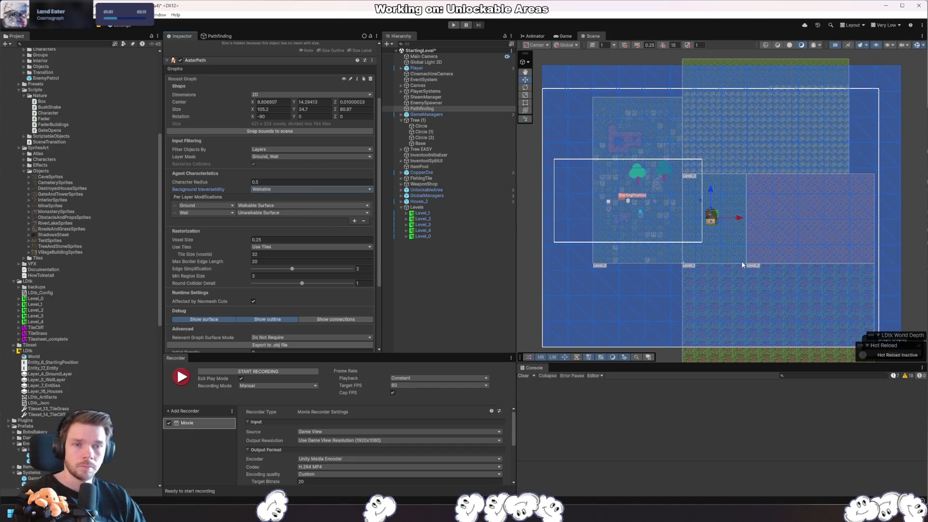
left_click(295, 255)
type("16")
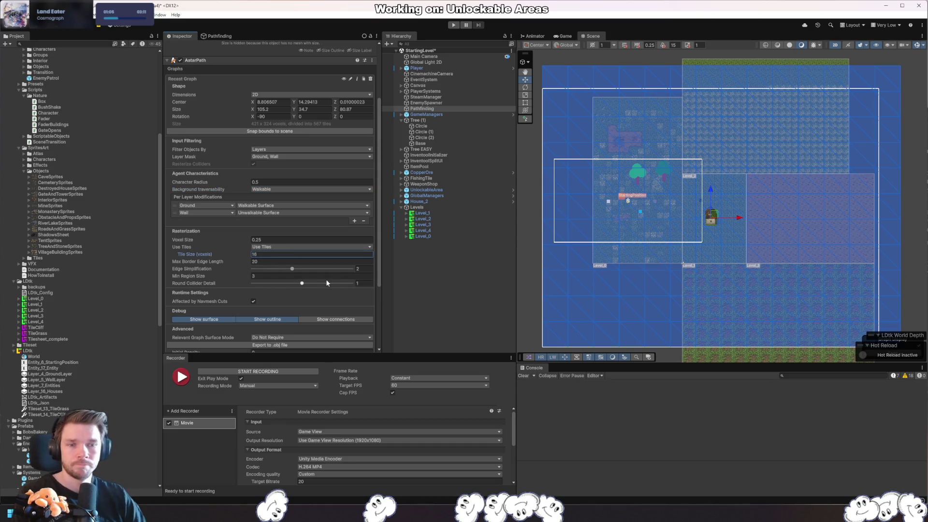
- Set Voxel Size to 0.1 and rescan the graph
scroll(683, 265, "up", 1)
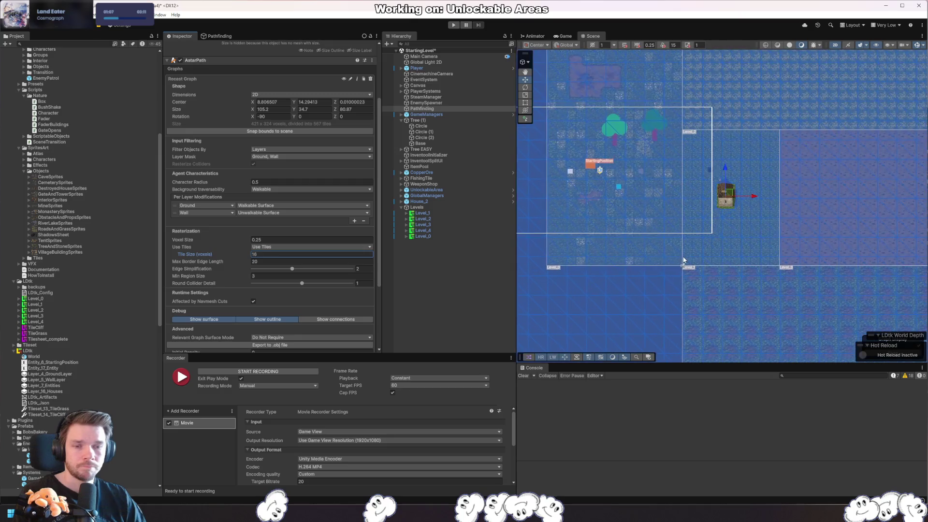
scroll(663, 251, "up", 5)
scroll(724, 255, "down", 6)
scroll(711, 260, "down", 2)
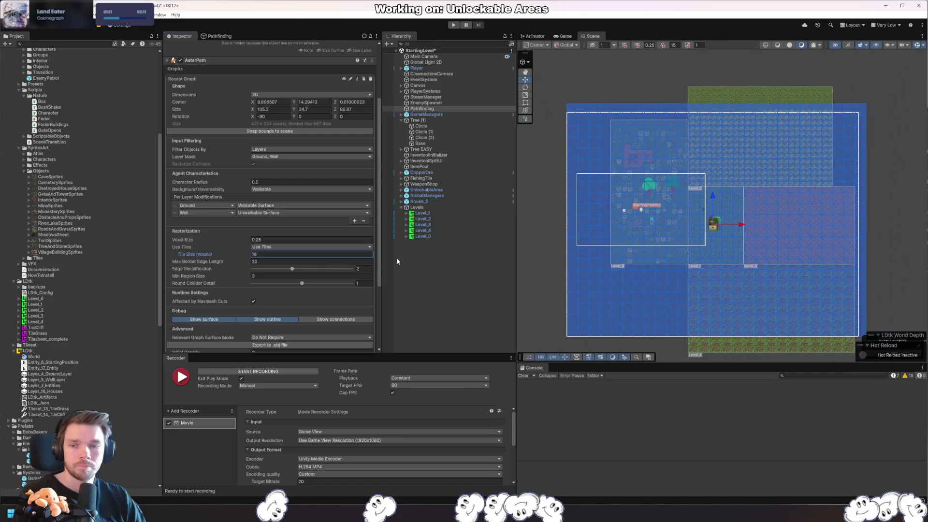
left_click(338, 239)
type("0.1")
key("Return")
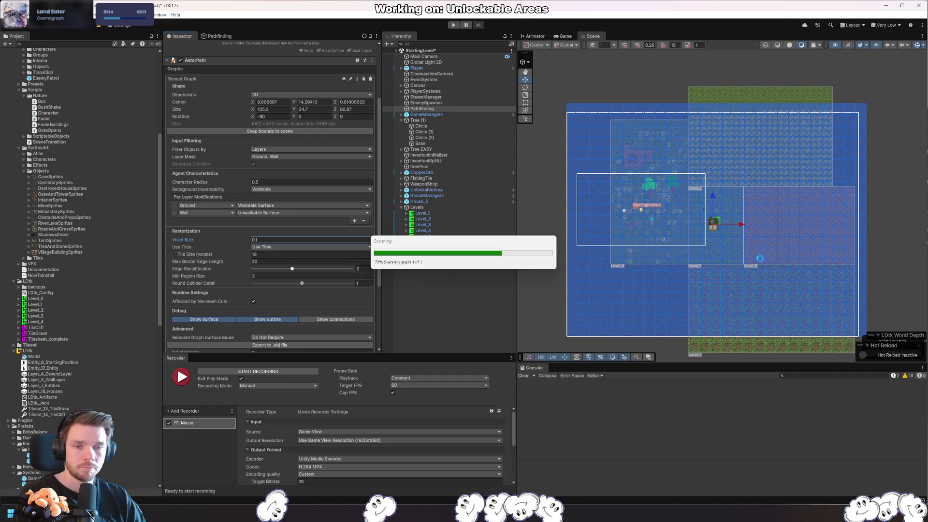
- Change Voxel Size back to 0.25
scroll(674, 295, "up", 2)
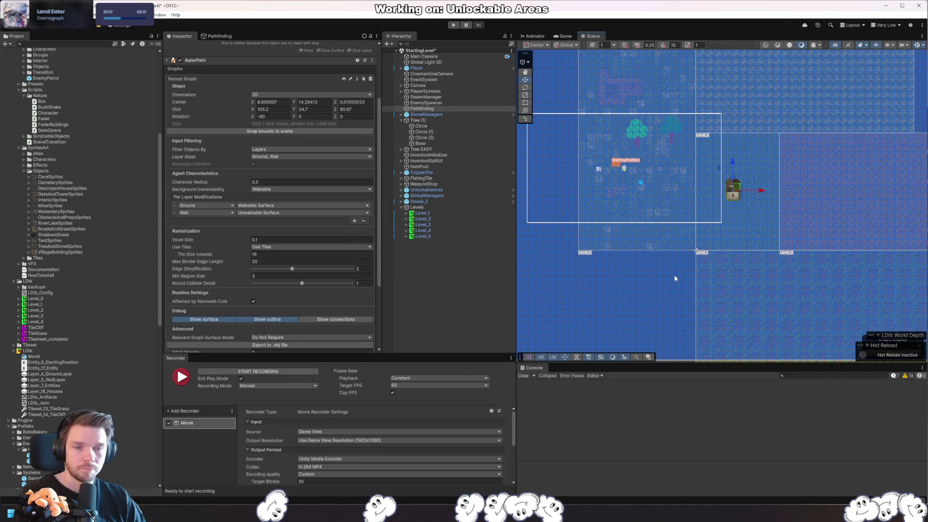
left_click(366, 240)
type("0.25")
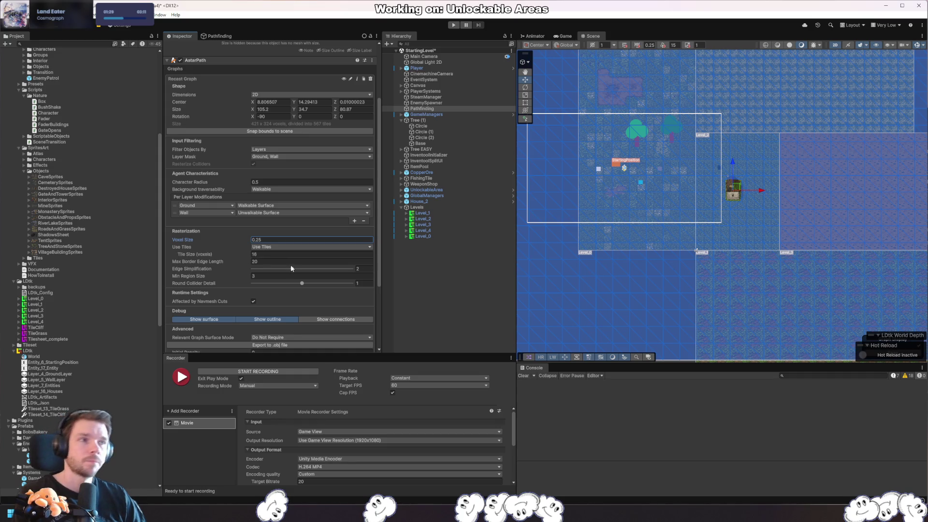
scroll(297, 247, "up", 3)
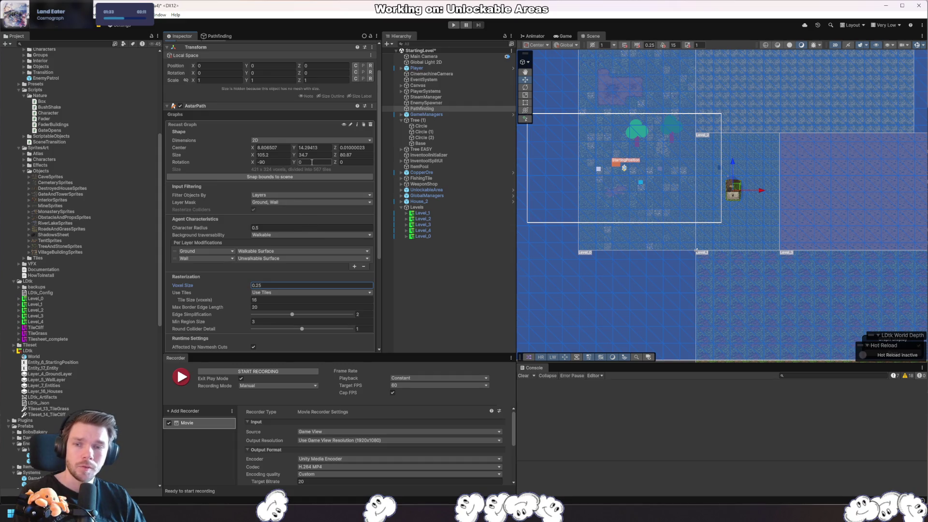
- Set Rotation X to 0 and align the graph to the XY plane
left_click(273, 162)
type("0")
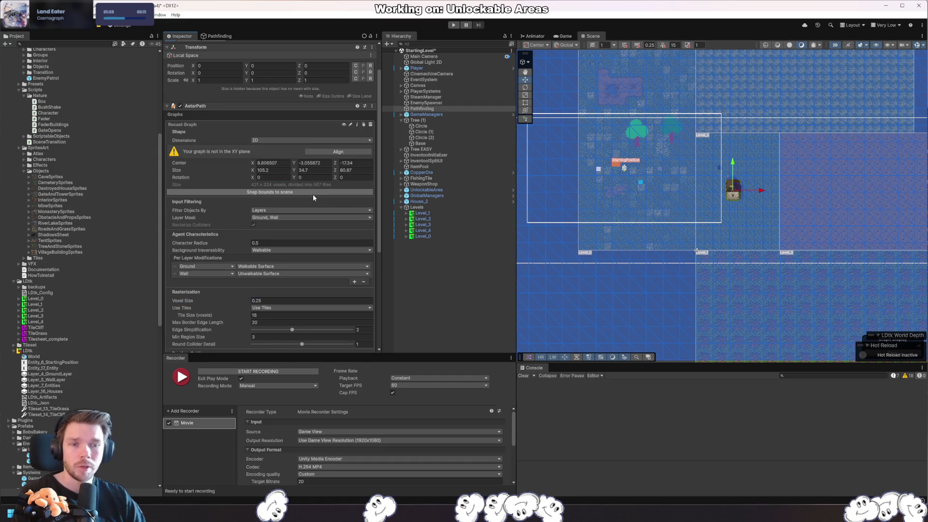
left_click_drag(771, 285, 764, 286)
scroll(666, 286, "down", 2)
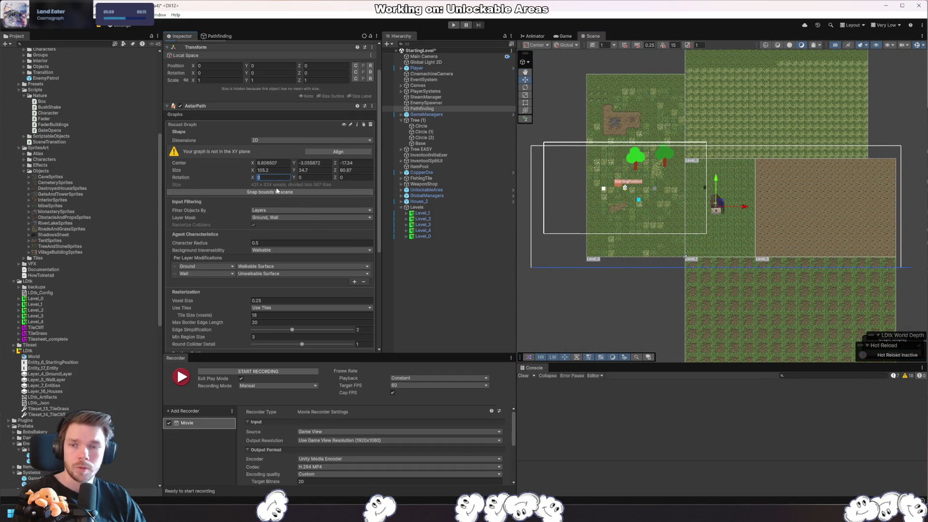
left_click(338, 155)
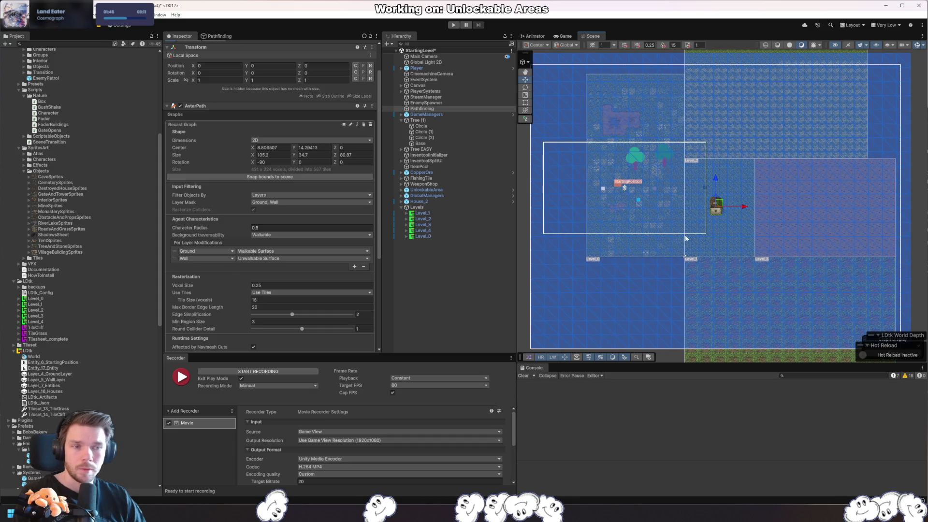
- Set Use Tiles to 'Dont Use Tiles'
scroll(691, 230, "down", 1)
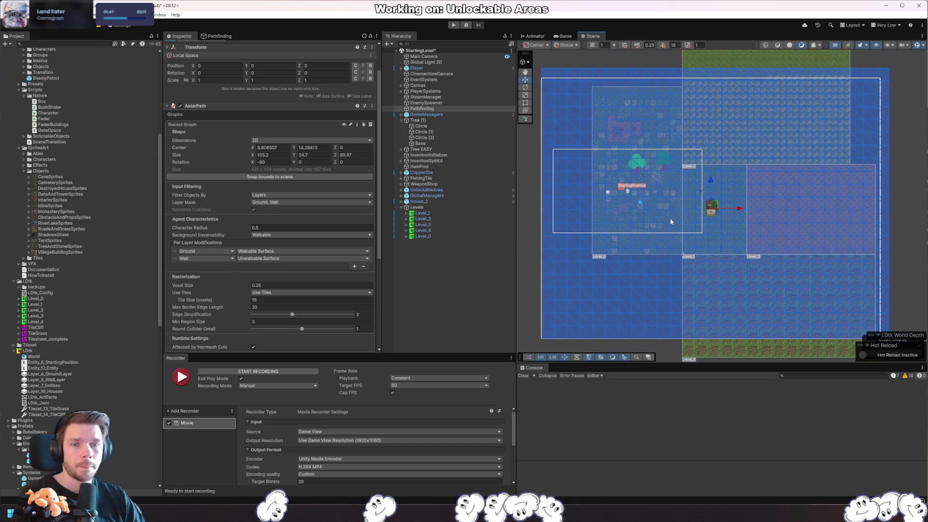
scroll(271, 217, "down", 3)
left_click(267, 214)
left_click(311, 231)
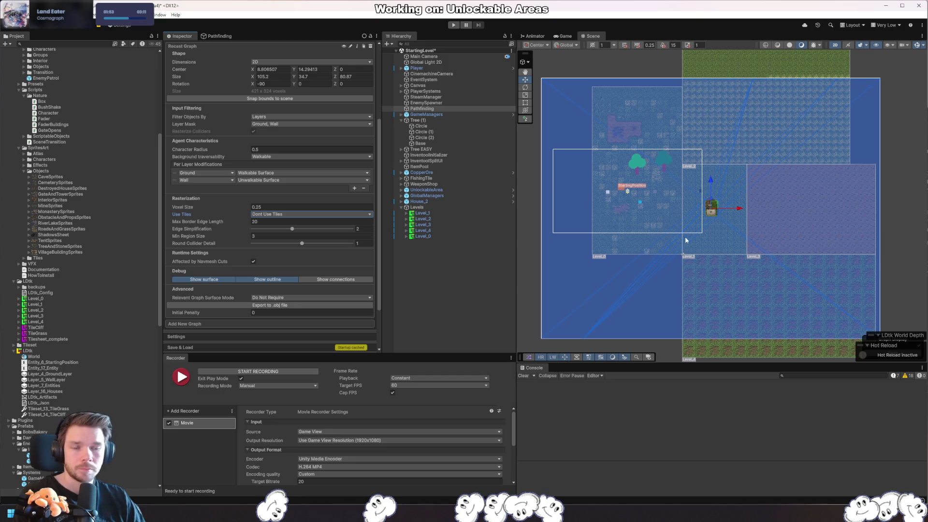
scroll(708, 213, "up", 10)
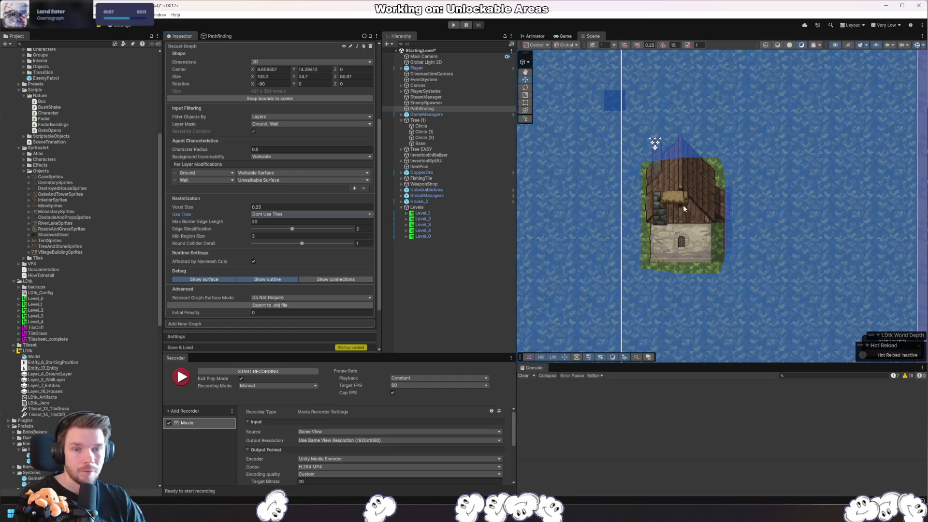
scroll(660, 213, "down", 10)
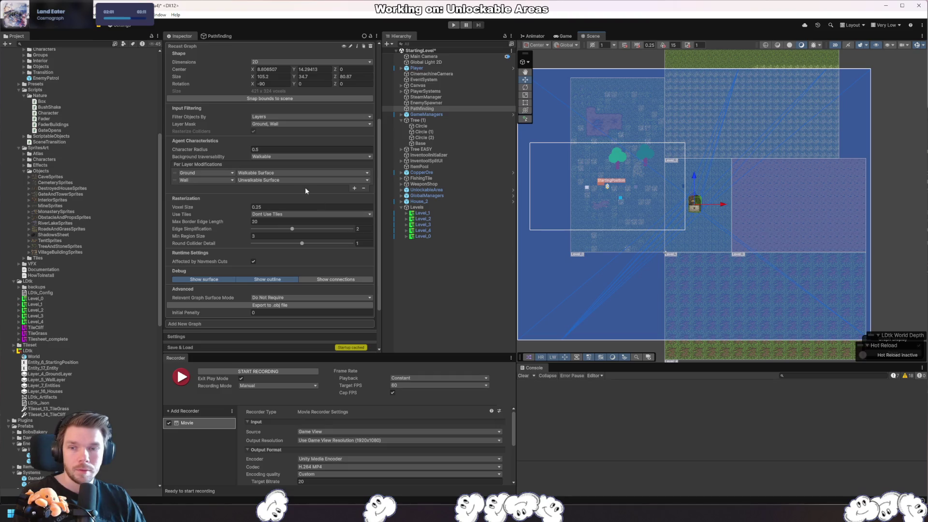
- Toggle the background's traversability and remove the Wall per-layer modification
left_click(289, 156)
left_click(287, 173)
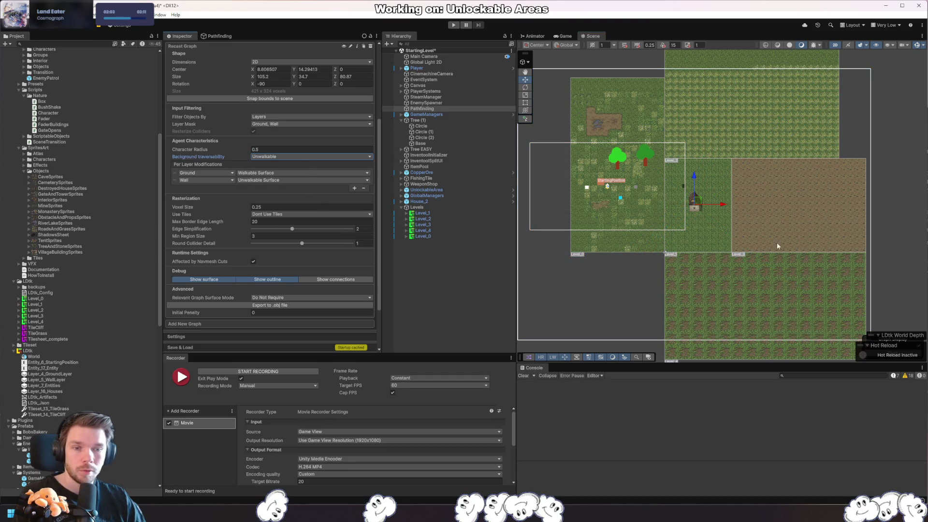
scroll(691, 229, "up", 5)
left_click(295, 157)
left_click(286, 163)
left_click(174, 182)
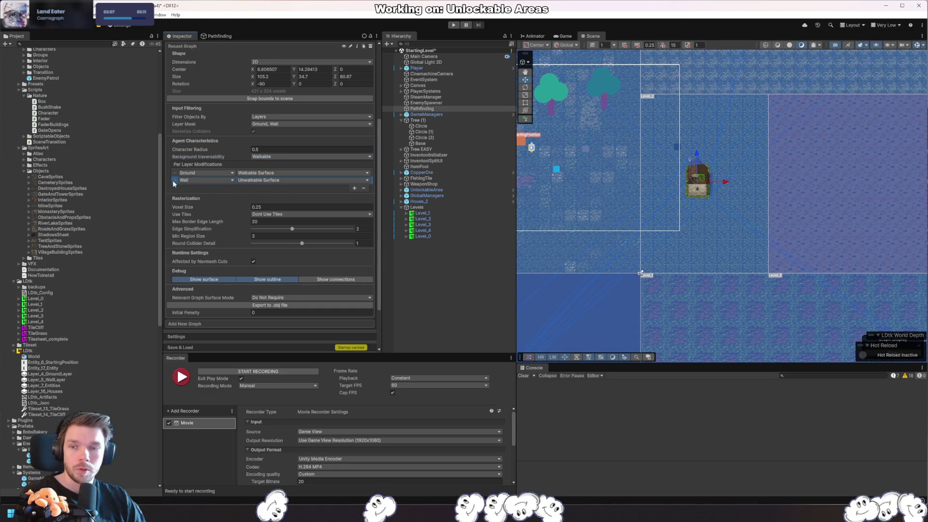
left_click(364, 189)
left_click(291, 157)
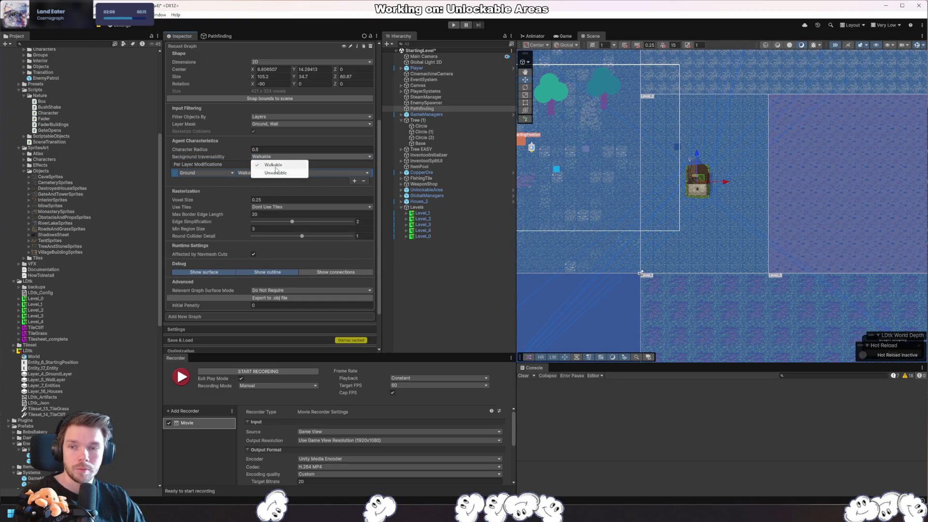
left_click(278, 174)
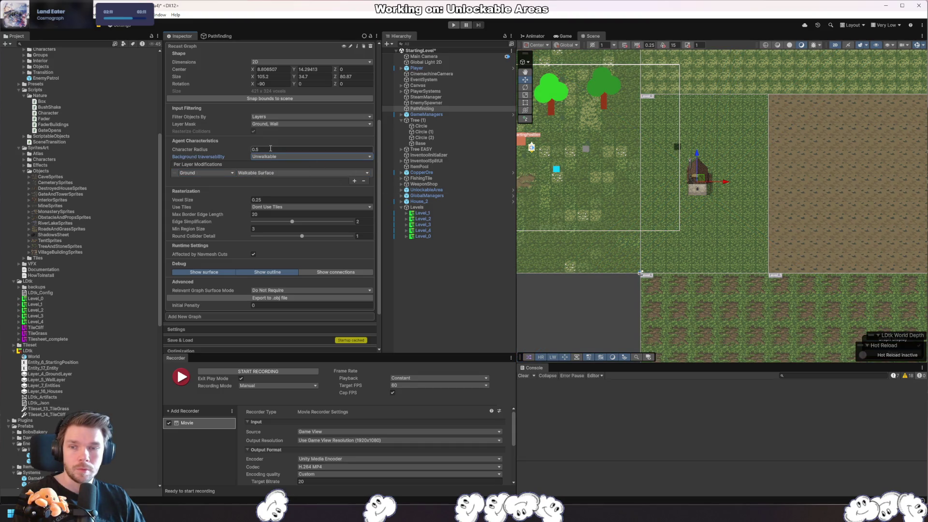
type("0.1")
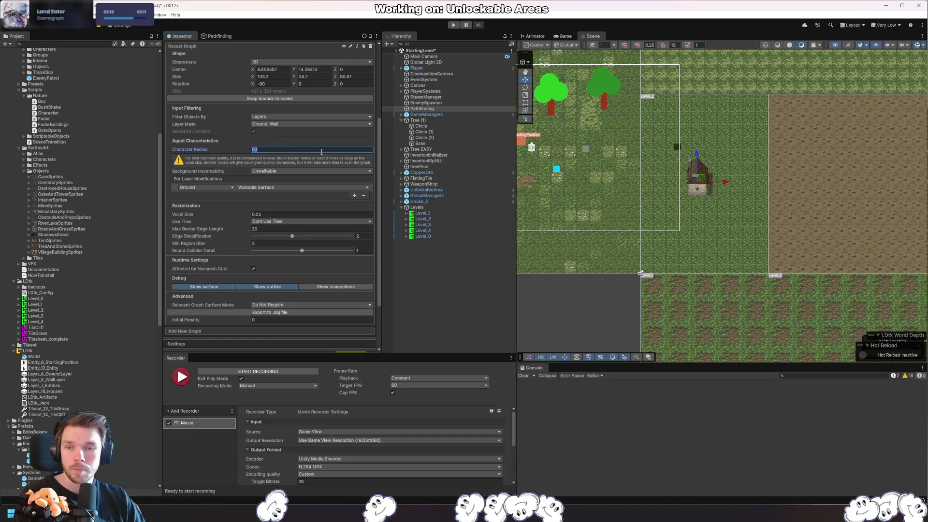
type("2")
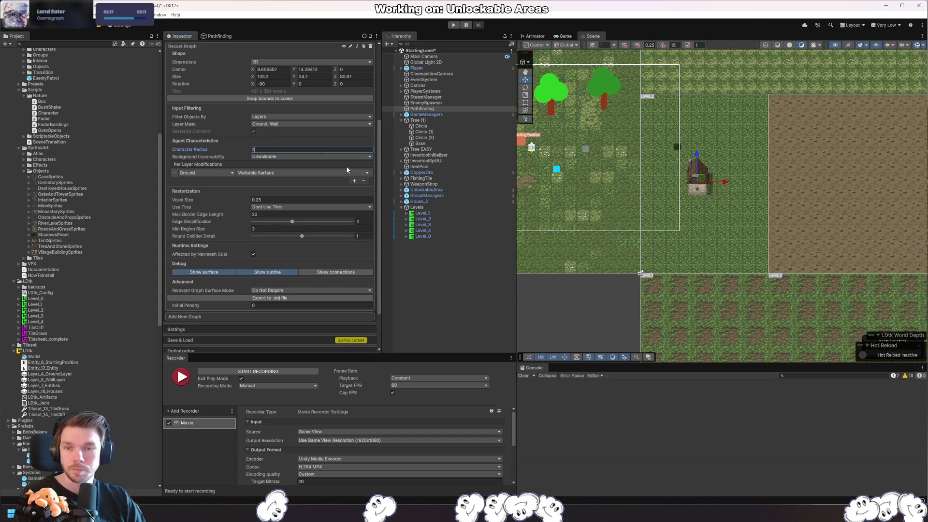
left_click_drag(689, 212, 673, 232)
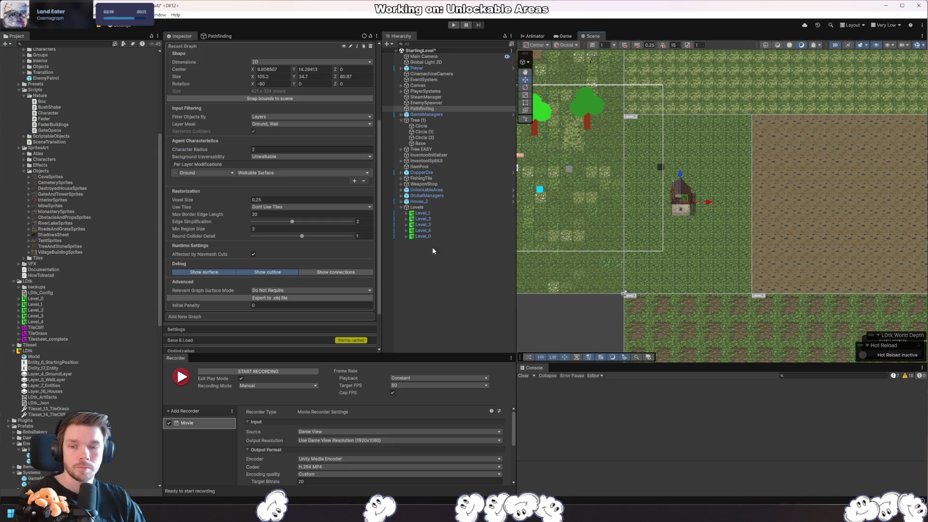
- Make the background walkable again and re-add Wall as an Unwalkable Surface per-layer row
left_click(255, 156)
left_click(261, 162)
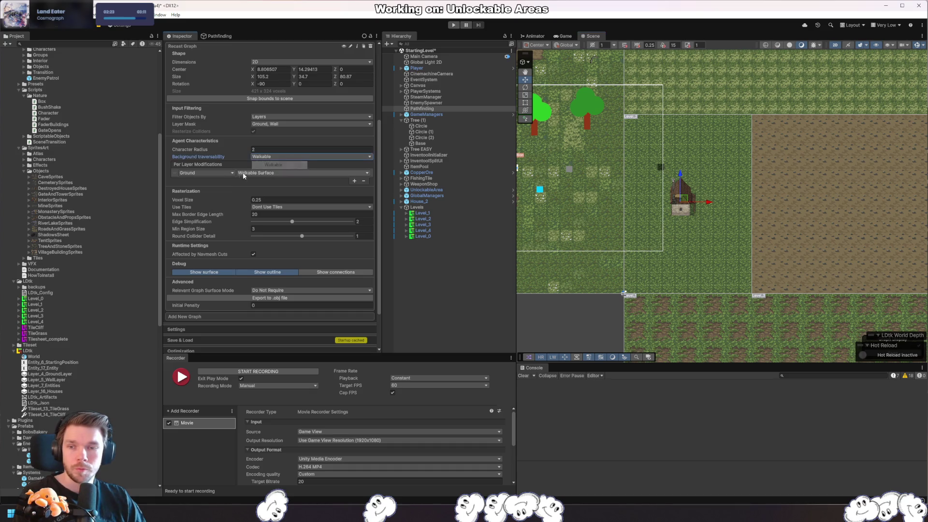
left_click(355, 182)
left_click(297, 180)
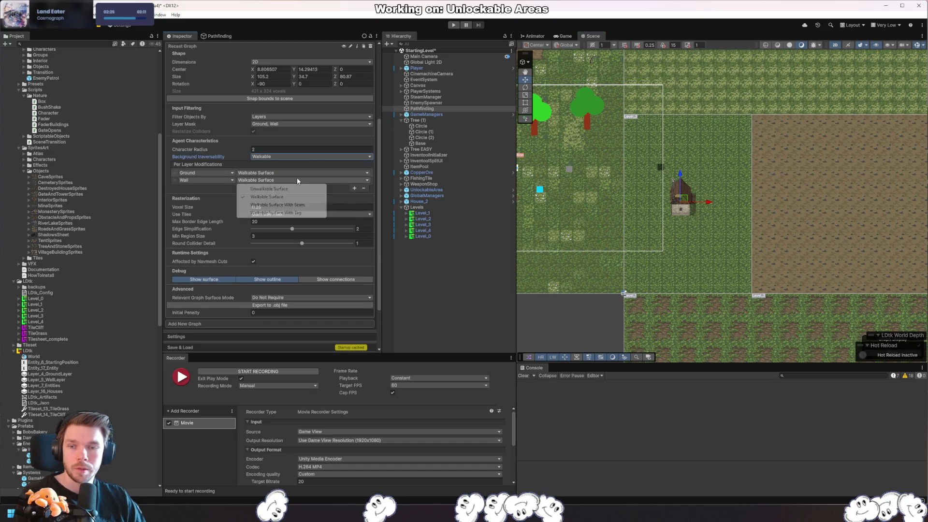
left_click(270, 195)
left_click(205, 179)
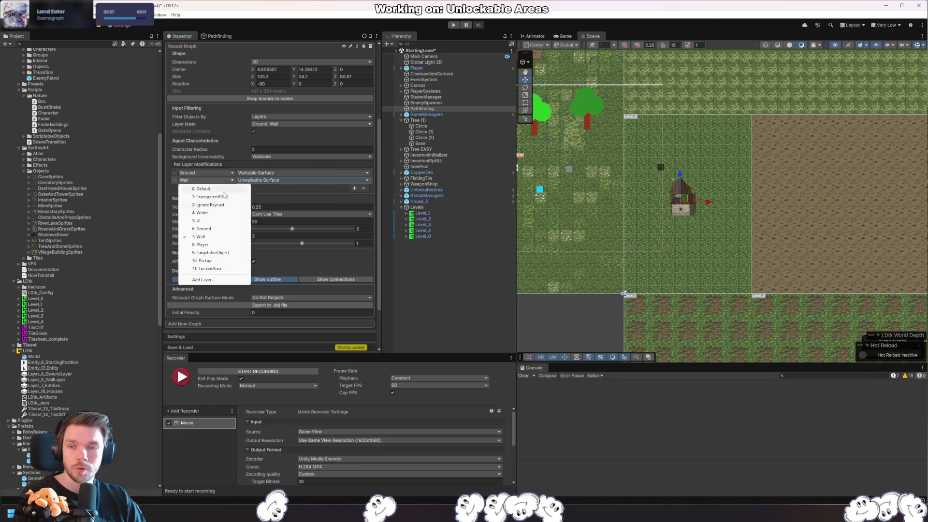
left_click(200, 237)
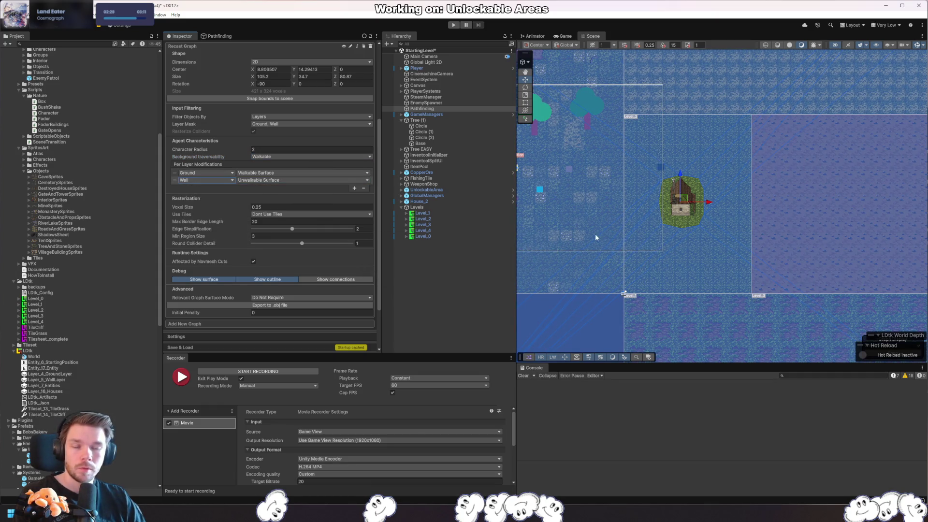
- Set the recast graph's rasterization back to Use Tiles
scroll(597, 237, "down", 5)
left_click(276, 222)
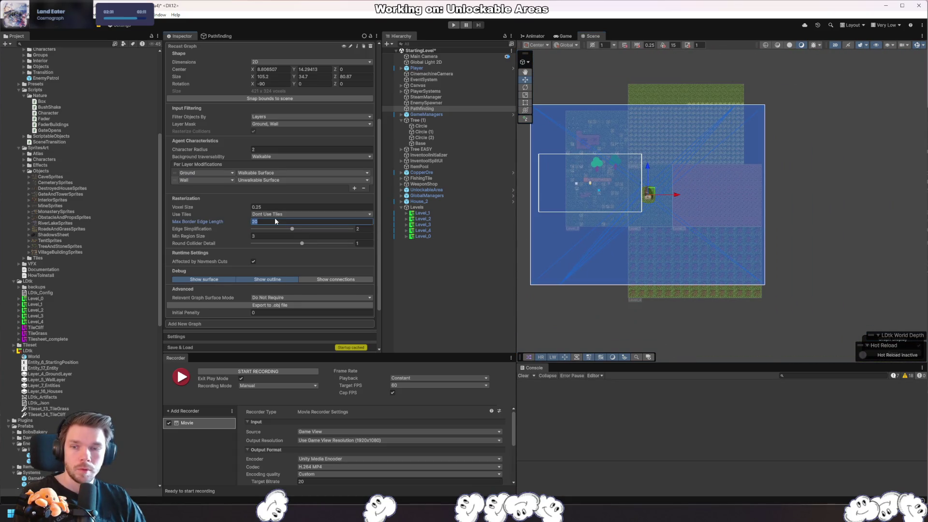
left_click(282, 214)
left_click(285, 227)
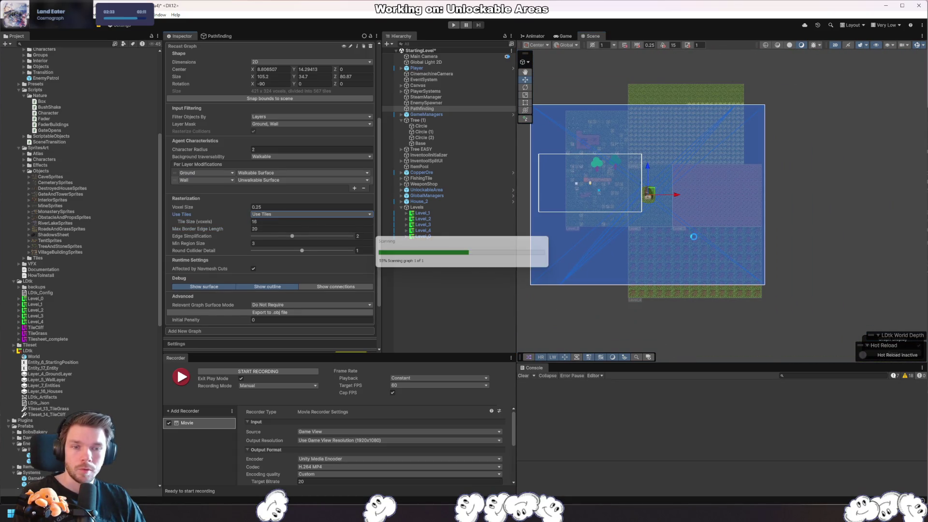
scroll(648, 208, "up", 6)
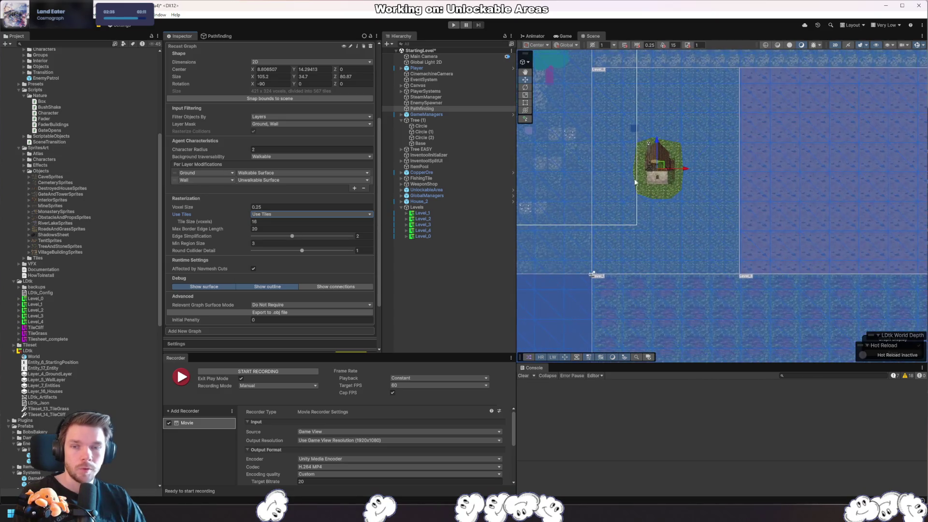
left_click(657, 213)
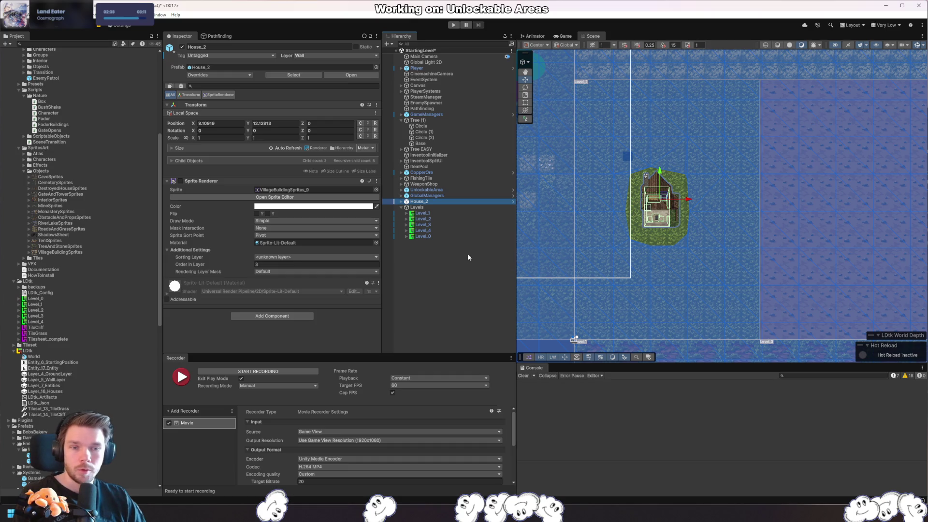
- Select Level_0 through Level_4 together and frame all five levels in the Scene view
left_click(448, 212)
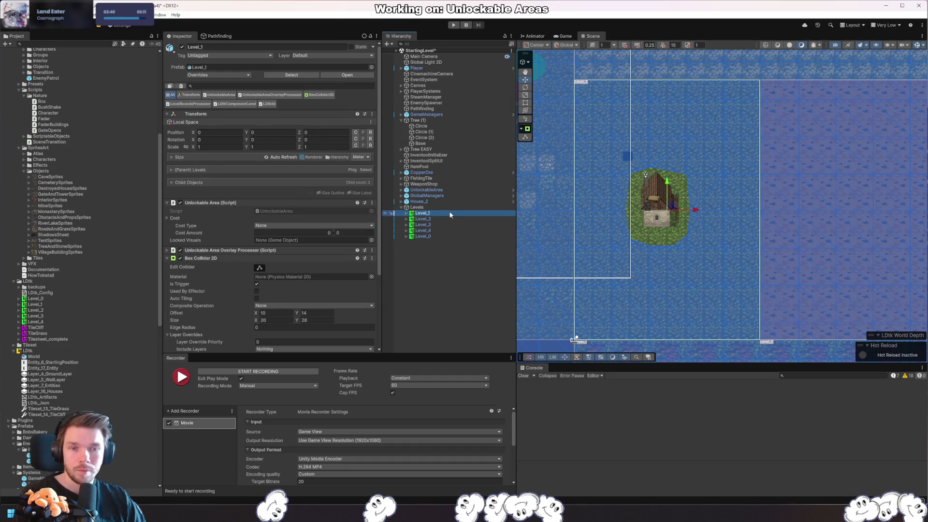
left_click(426, 235)
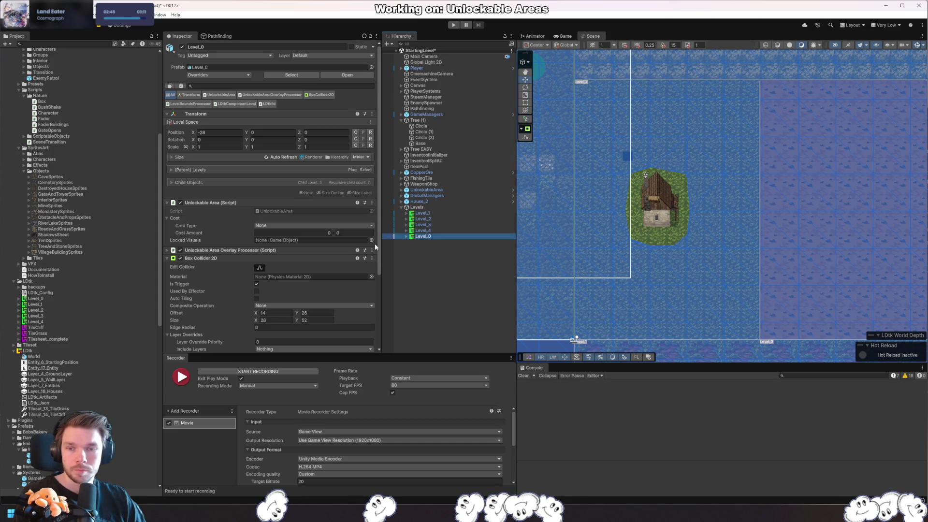
scroll(327, 256, "down", 5)
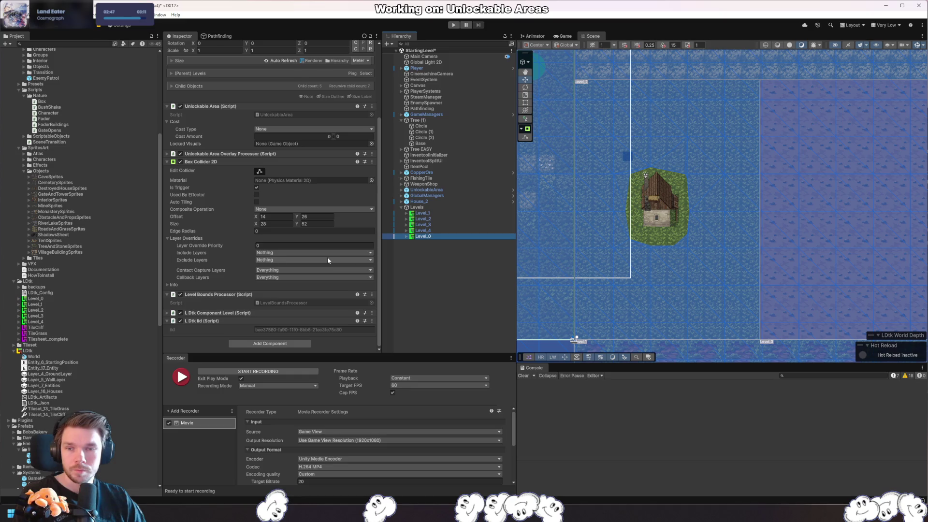
left_click(436, 215, "shift")
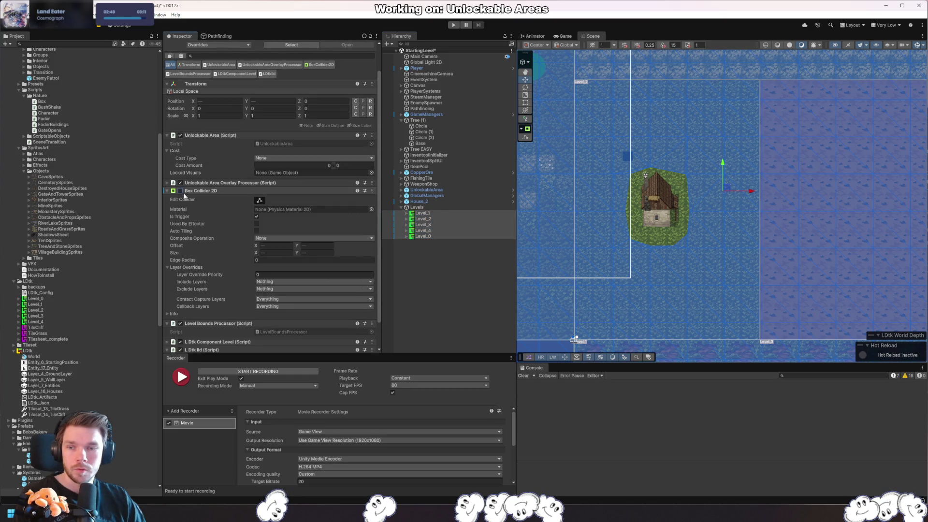
left_click_drag(692, 234, 724, 227)
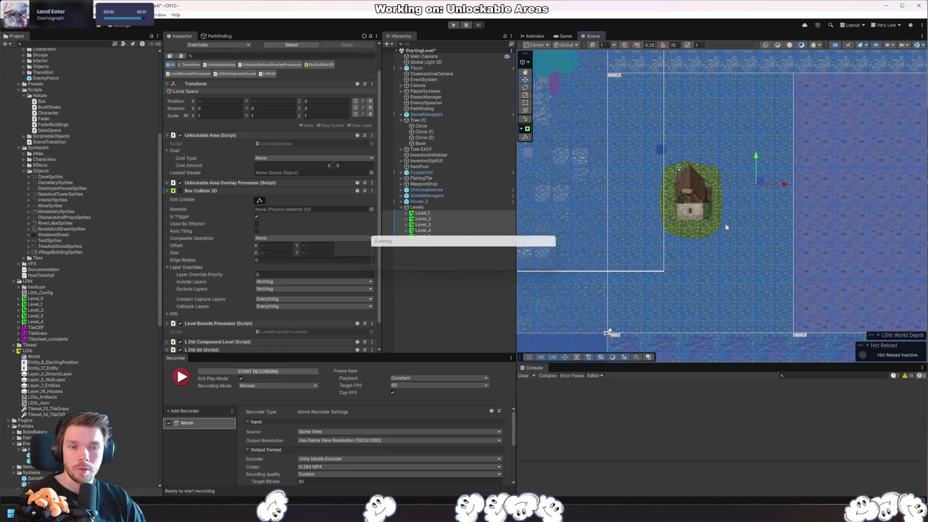
scroll(765, 255, "down", 2)
scroll(744, 212, "down", 5)
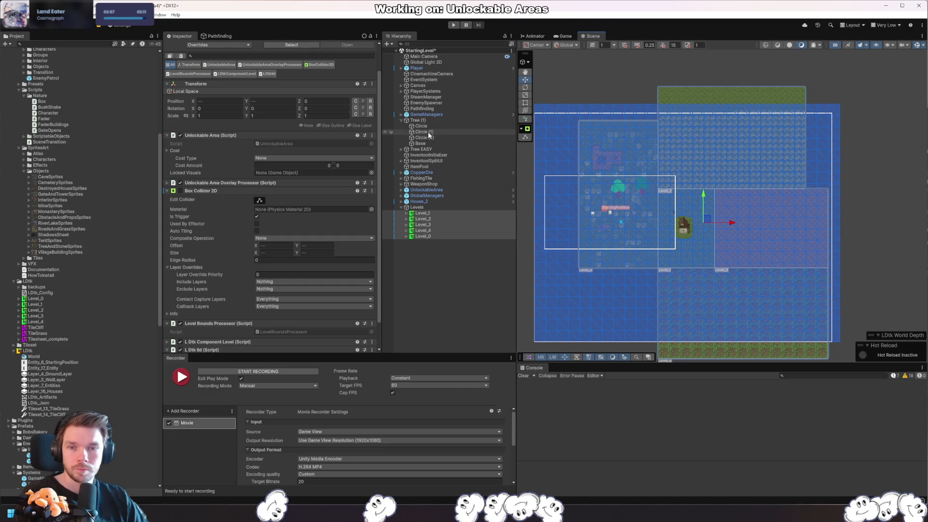
left_click(453, 109)
- Under Rasterization, change Max Border Edge Length from 20 to 10 and Min Region Size from 3 to 1
scroll(281, 256, "down", 4)
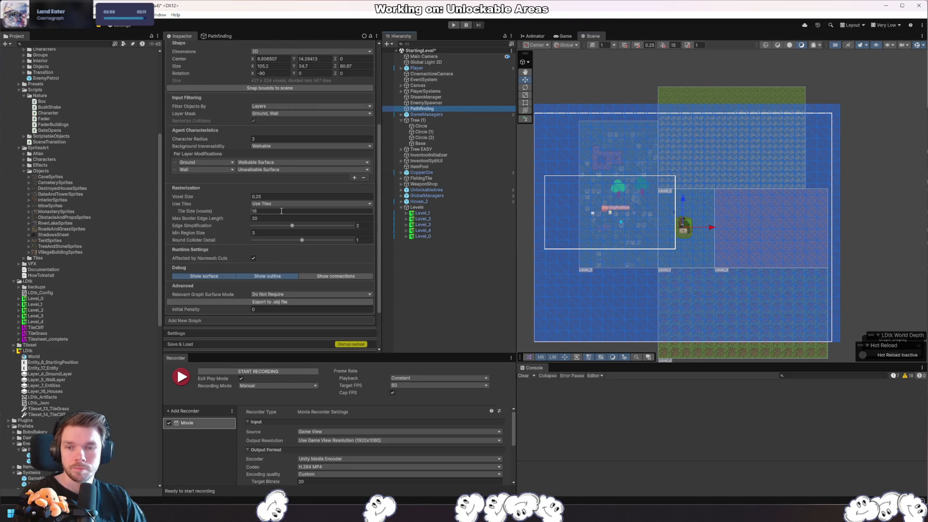
left_click(271, 217)
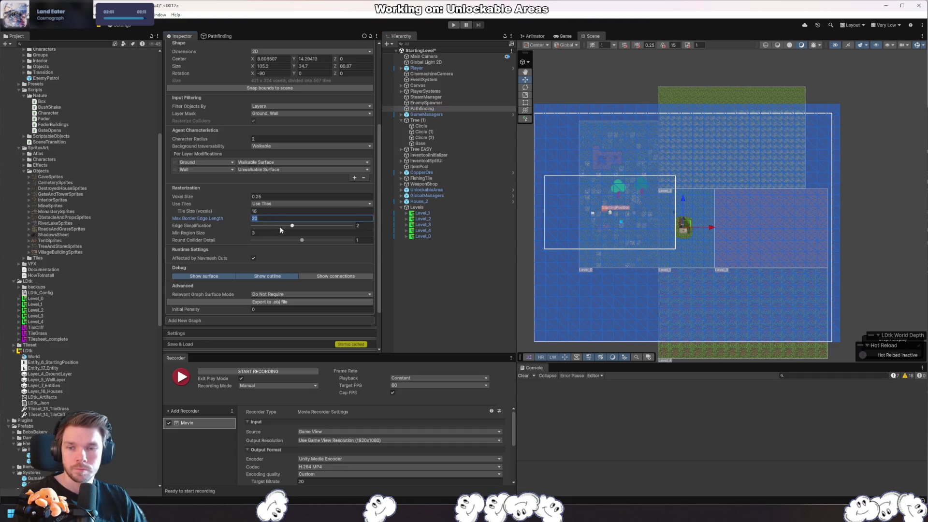
type("10")
left_click_drag(624, 193, 643, 187)
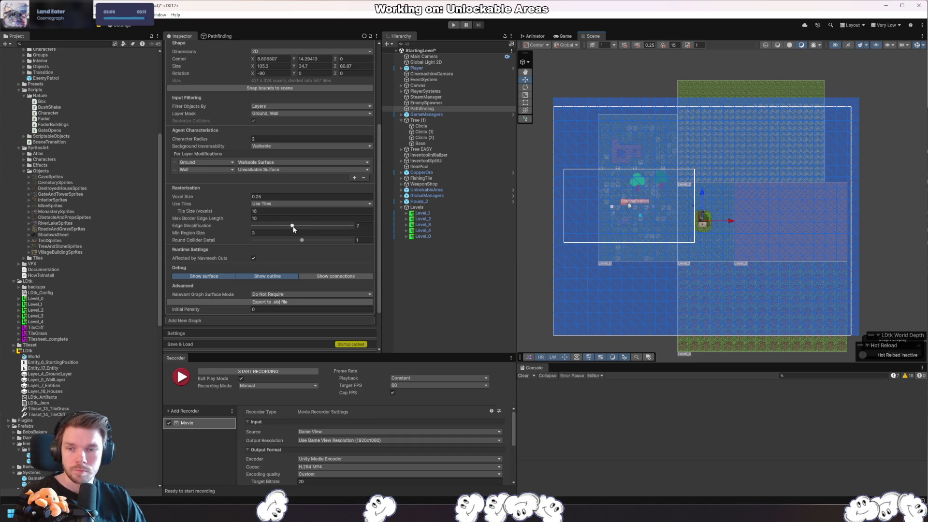
left_click(257, 234)
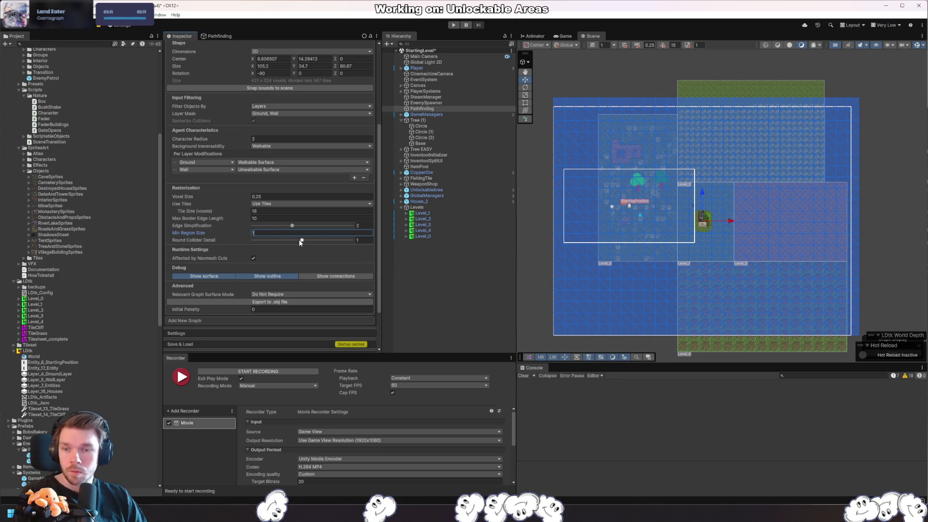
scroll(219, 250, "up", 2)
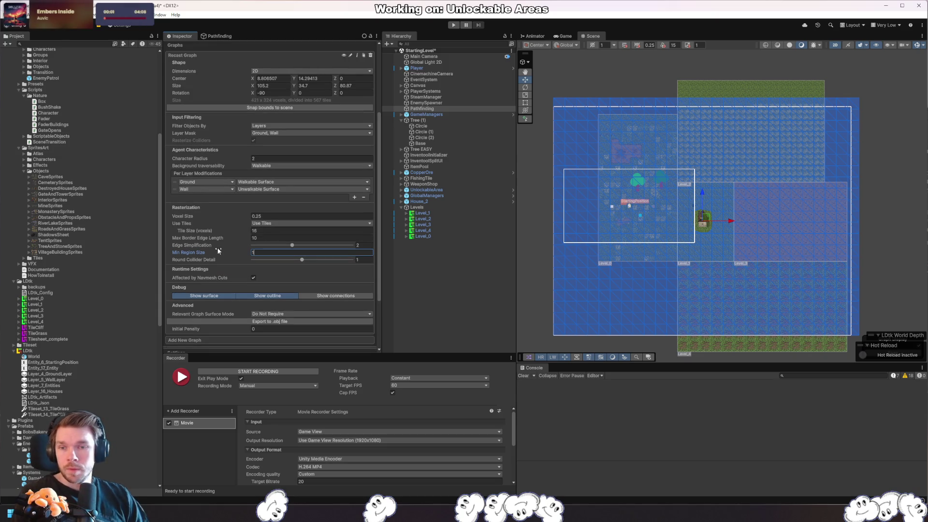
left_click(270, 165)
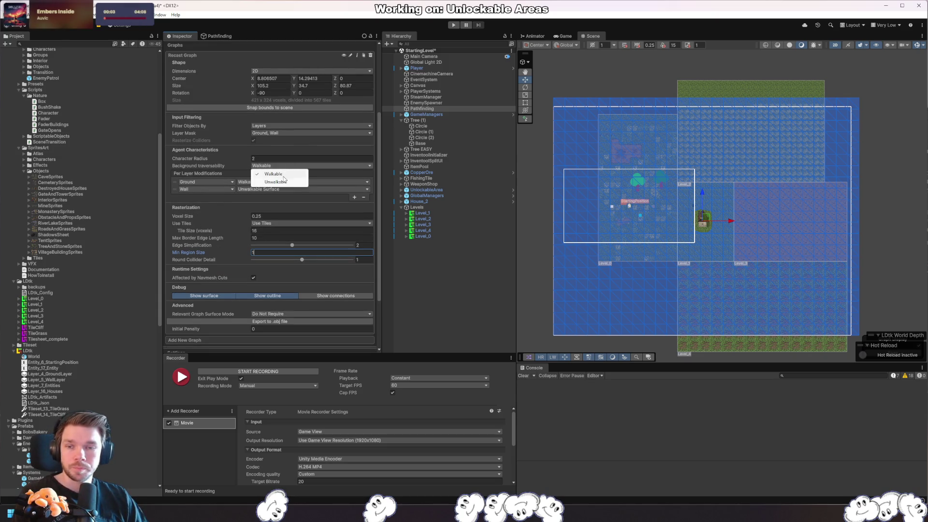
left_click(274, 182)
left_click(253, 188)
left_click(285, 205)
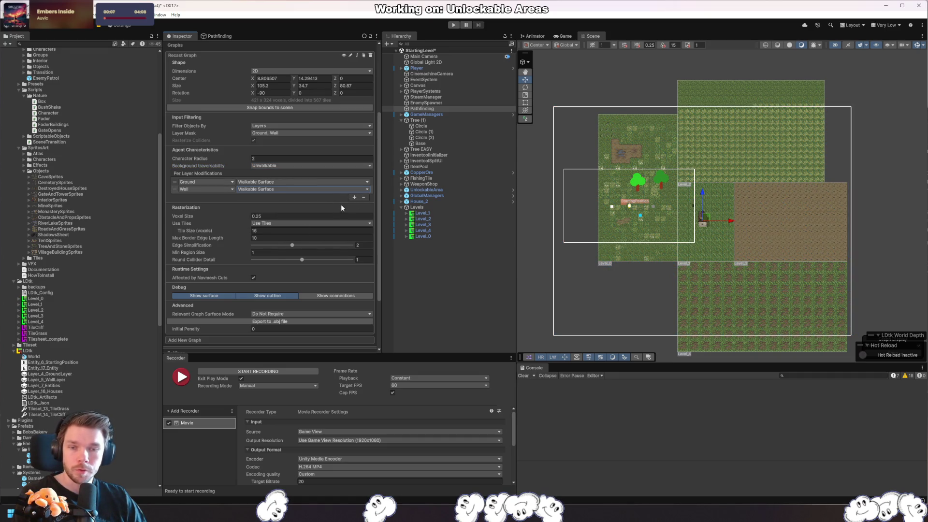
scroll(705, 212, "up", 5)
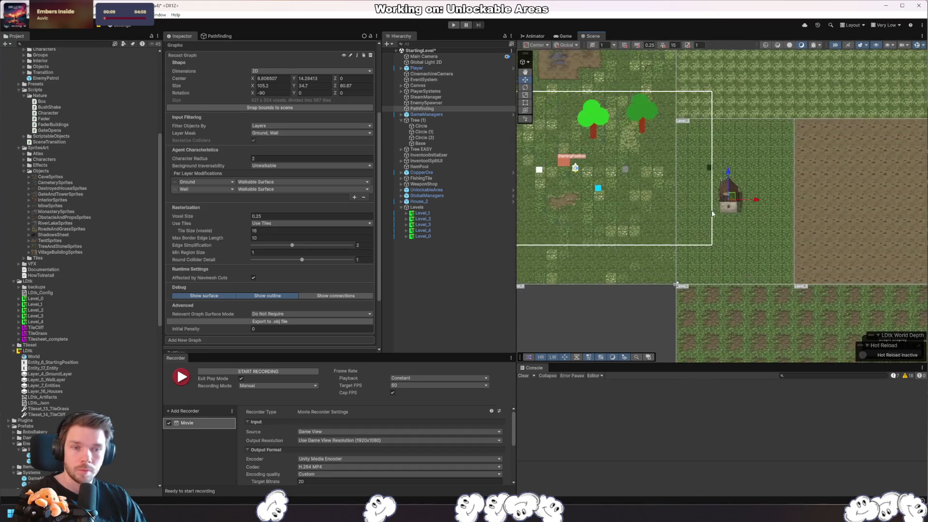
scroll(711, 213, "up", 5)
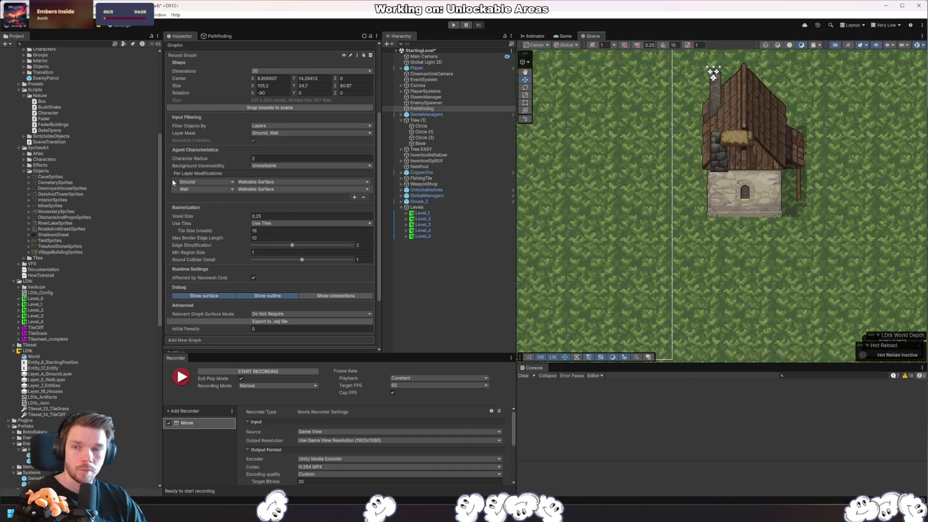
scroll(756, 204, "down", 10)
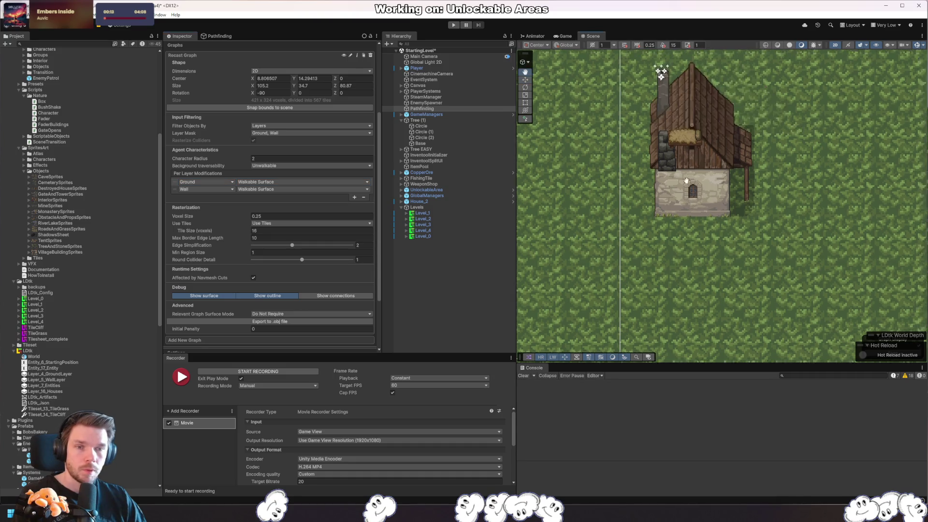
scroll(586, 201, "down", 5)
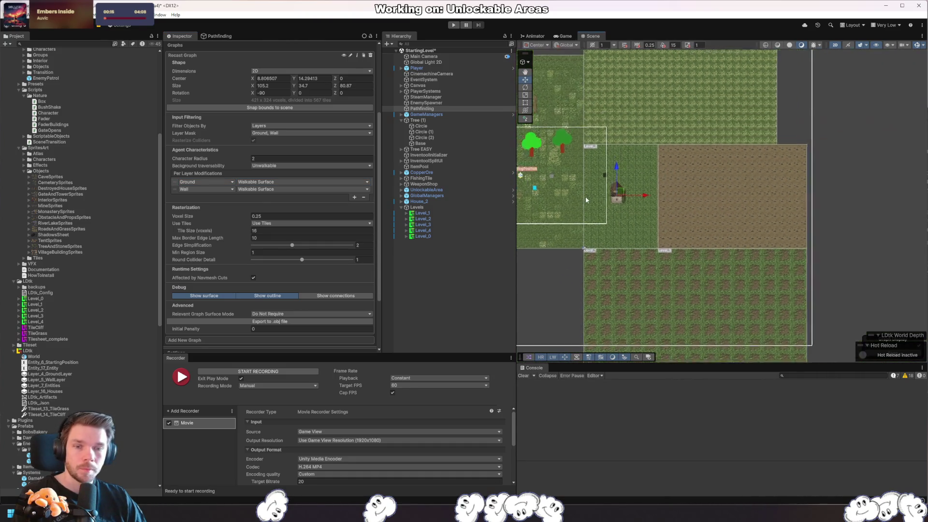
left_click(260, 166)
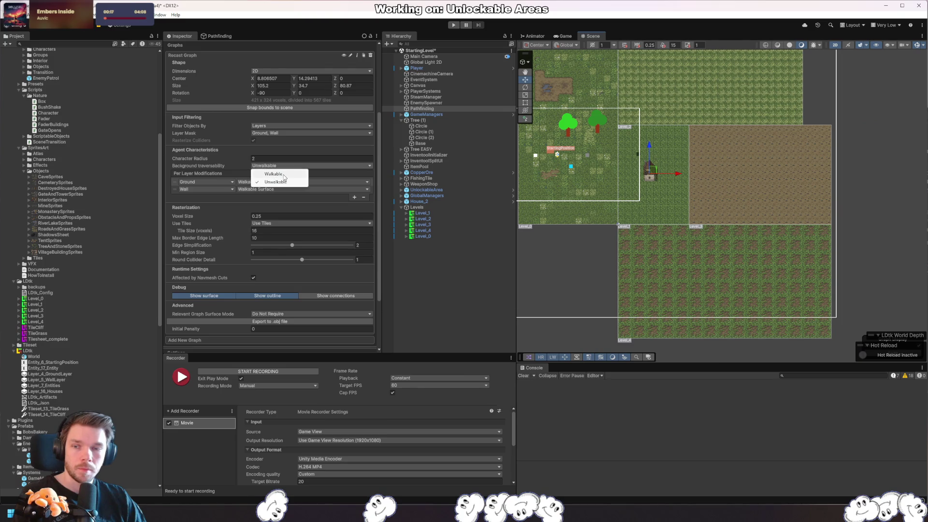
left_click(280, 174)
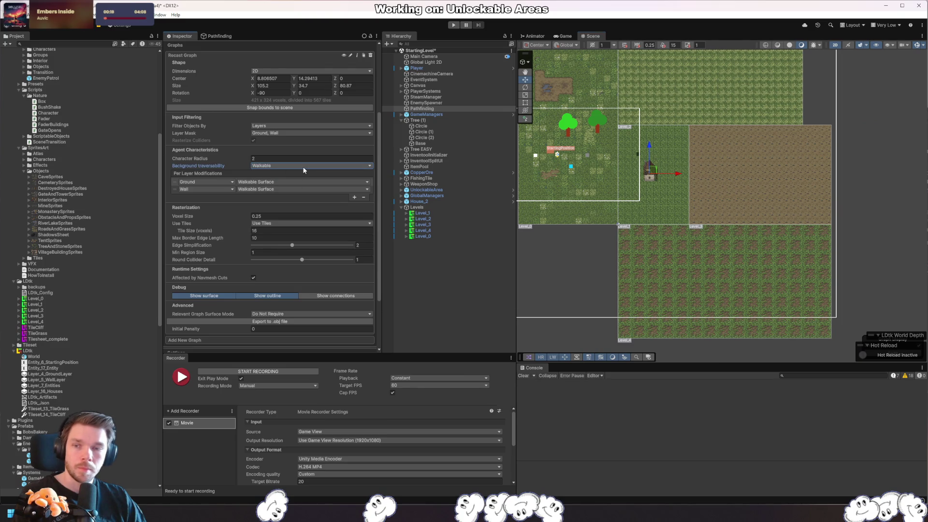
left_click(257, 188)
left_click(282, 198)
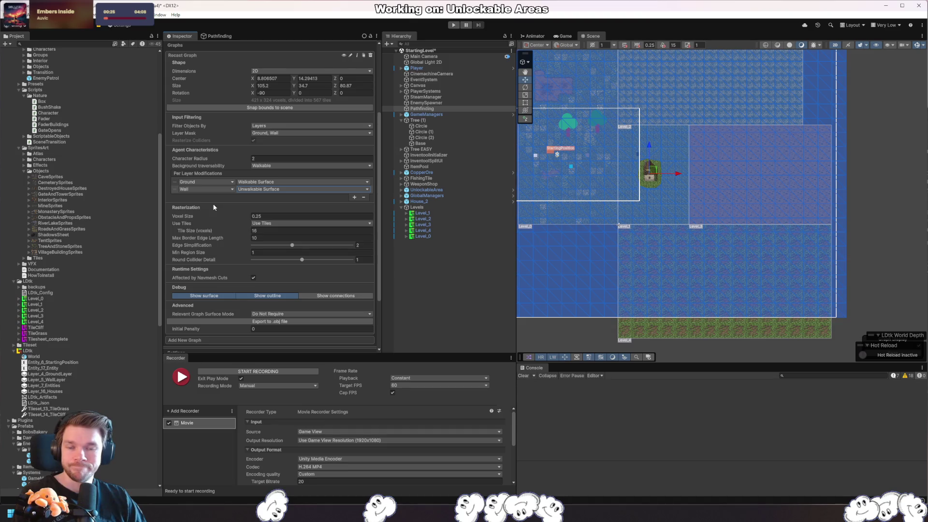
left_click(212, 181)
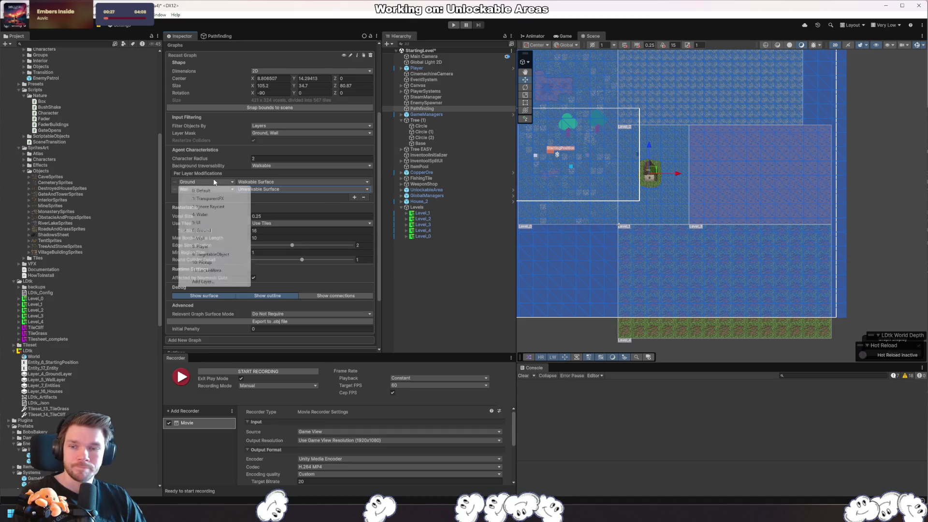
left_click(216, 230)
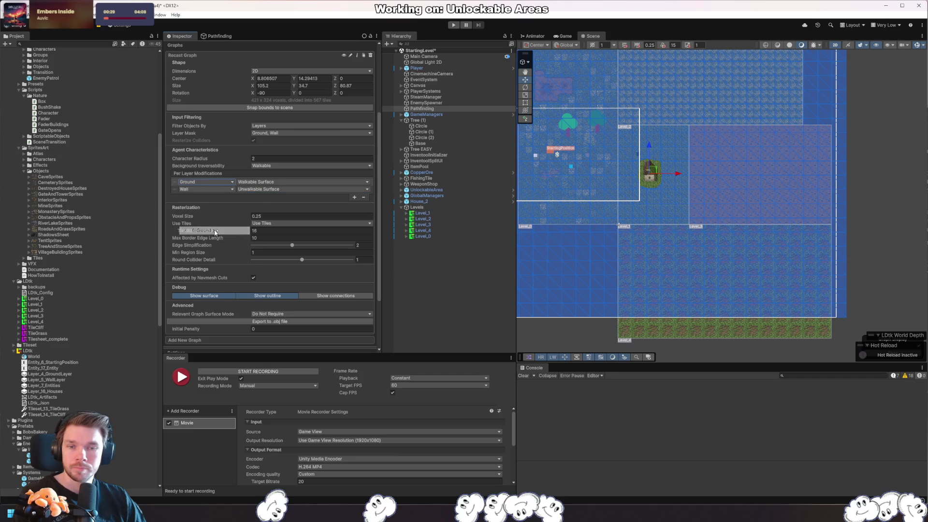
- Add a third per-layer row assigning the LockedArea layer an Unwalkable Surface
left_click(354, 197)
left_click(338, 196)
left_click(208, 196)
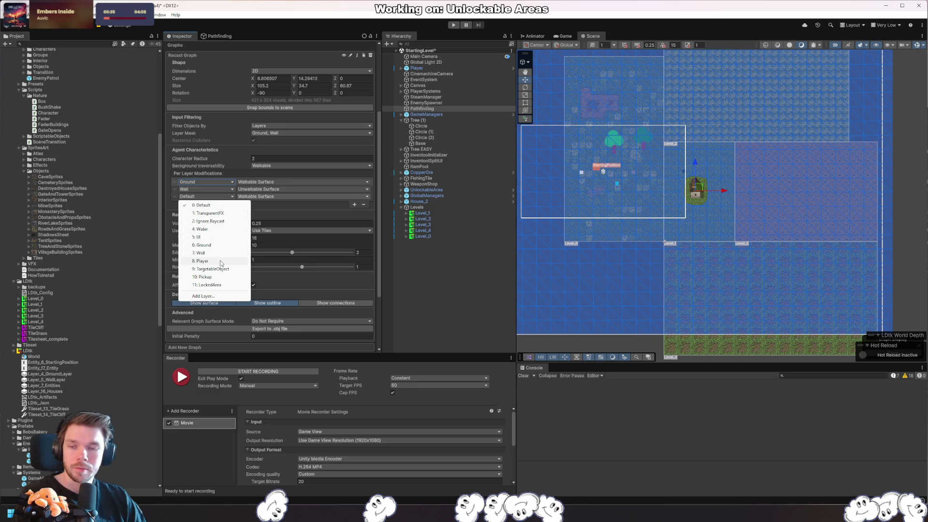
left_click(218, 284)
left_click(297, 197)
left_click(306, 210)
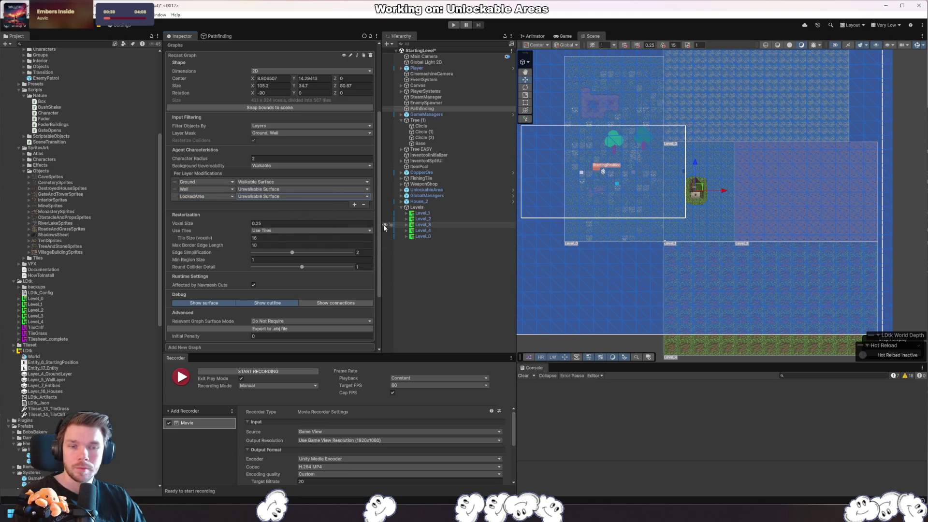
left_click(459, 213)
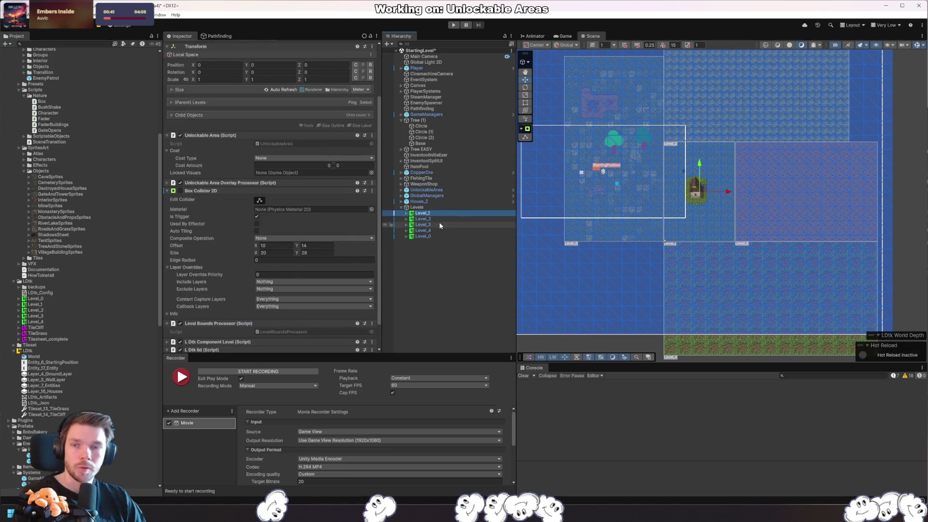
- Move Level_1–Level_4 onto the LockedArea layer, answer the change-layer prompt, and return to Pathfinding
left_click(427, 237)
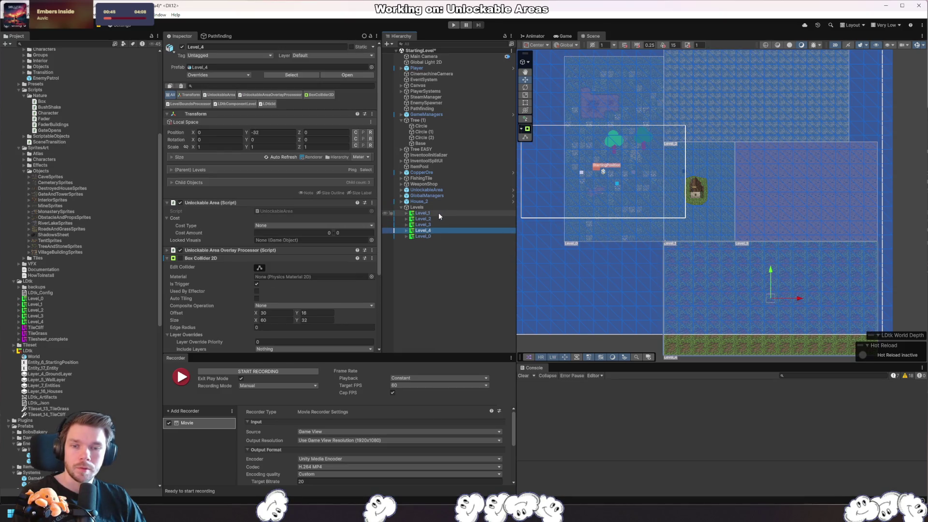
left_click(439, 213, "shift")
left_click(335, 57)
left_click(323, 144)
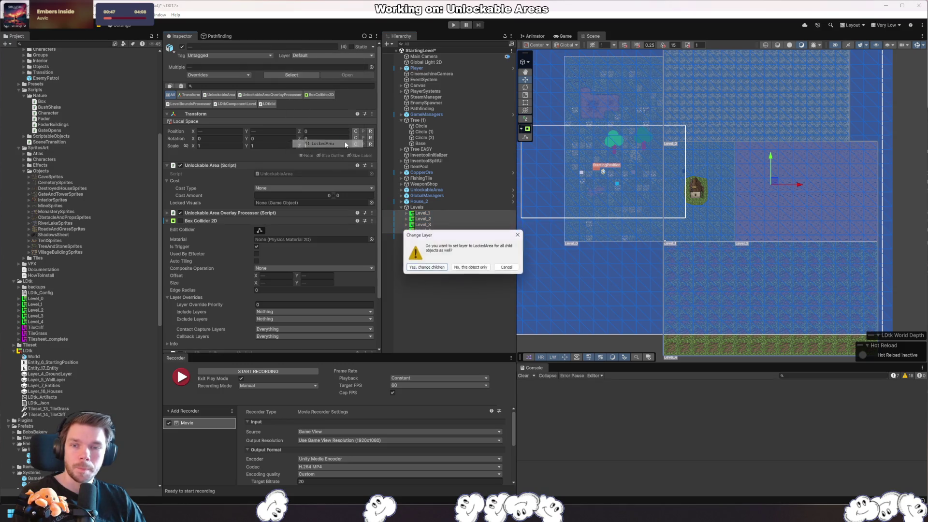
left_click(427, 267)
left_click(432, 207)
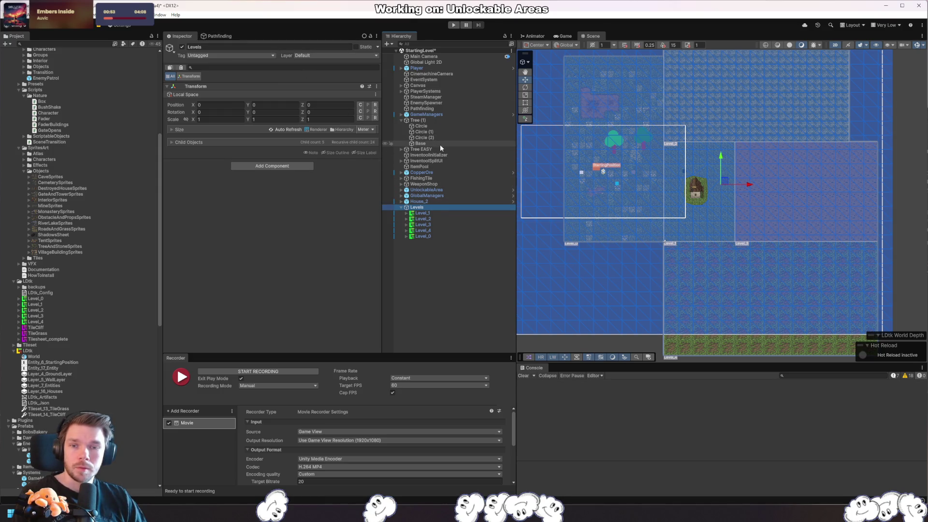
left_click(443, 108)
scroll(330, 242, "down", 3)
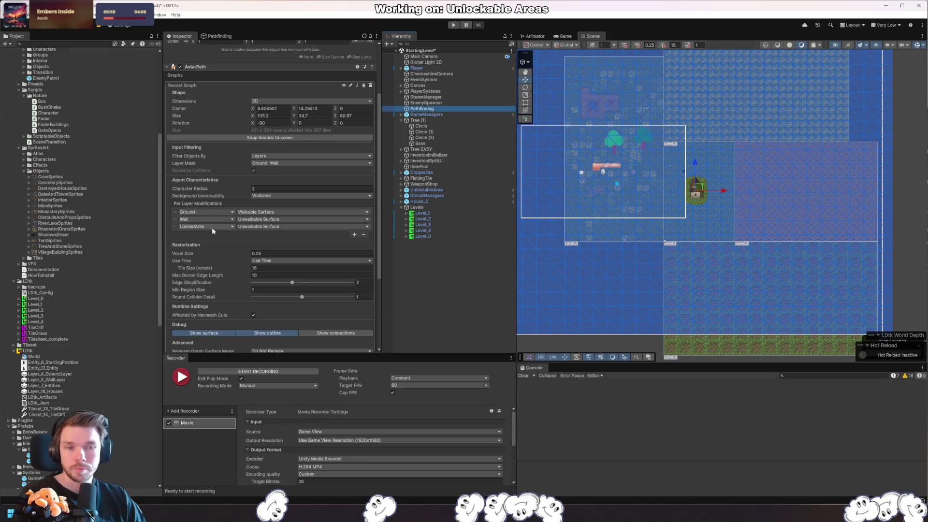
left_click(431, 213)
left_click(422, 236, "shift")
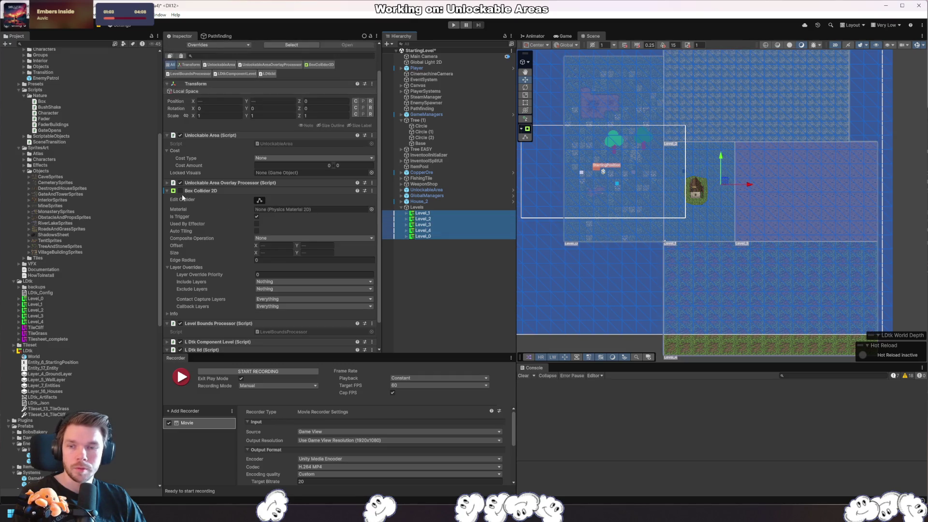
key("ctrl+s")
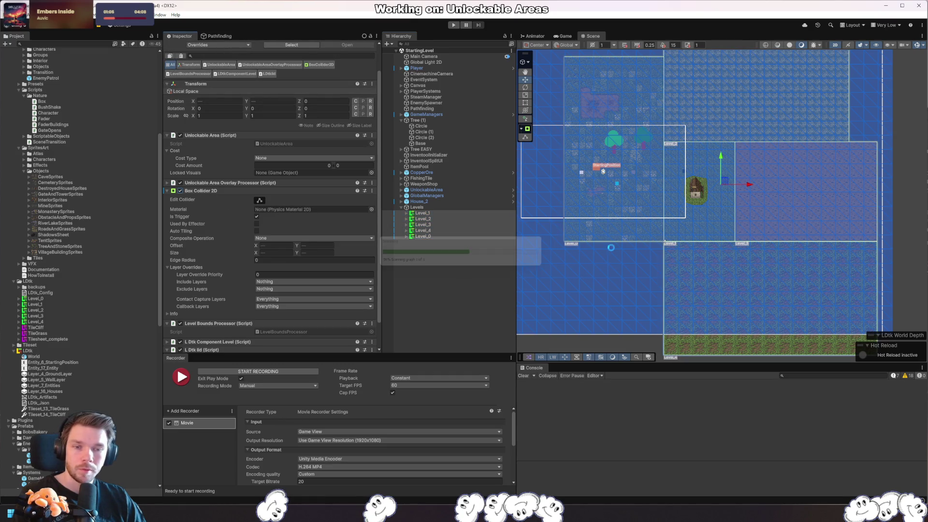
mouse_move(606, 280)
left_mouse_down()
mouse_move(776, 296)
mouse_move(764, 271)
left_mouse_up()
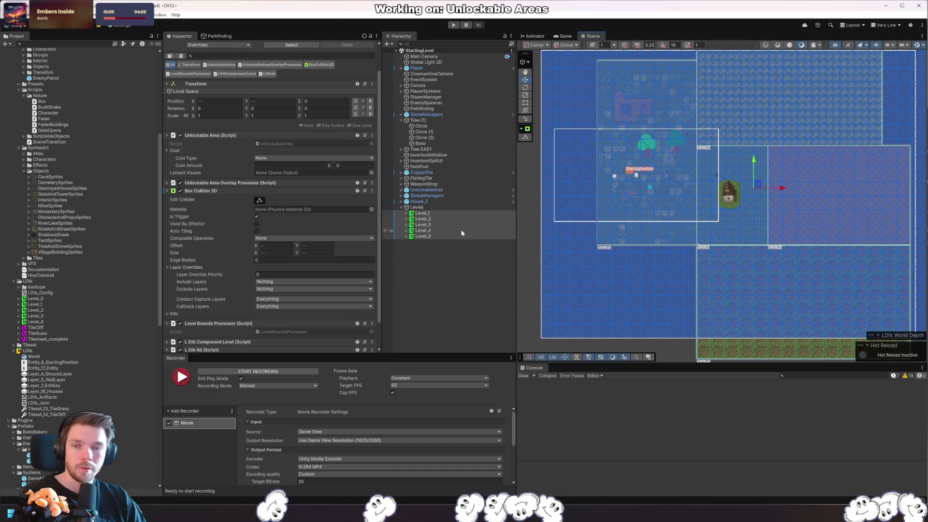
scroll(234, 262, "down", 2)
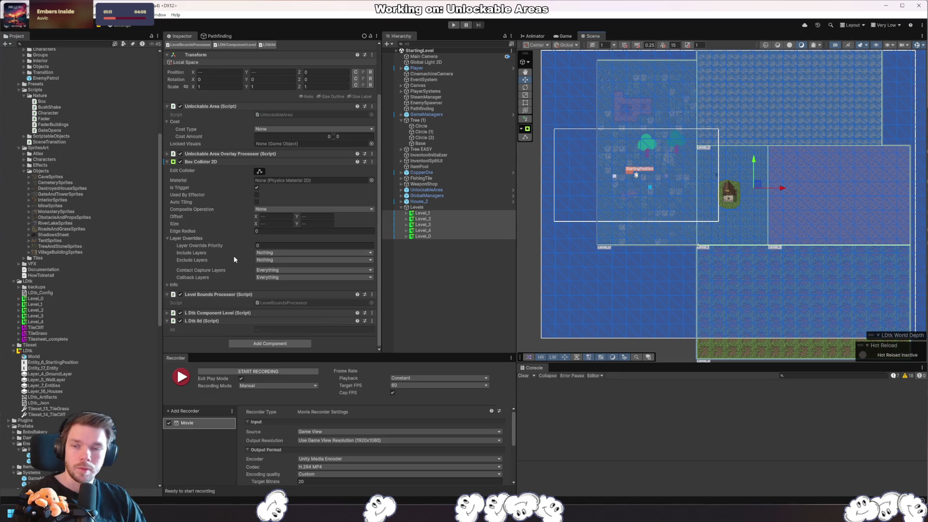
left_click(257, 189)
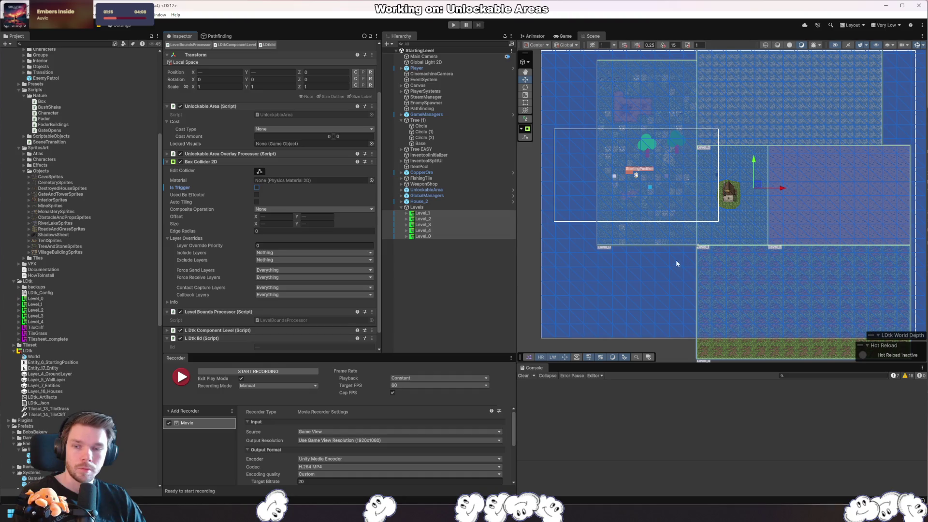
left_click(266, 211)
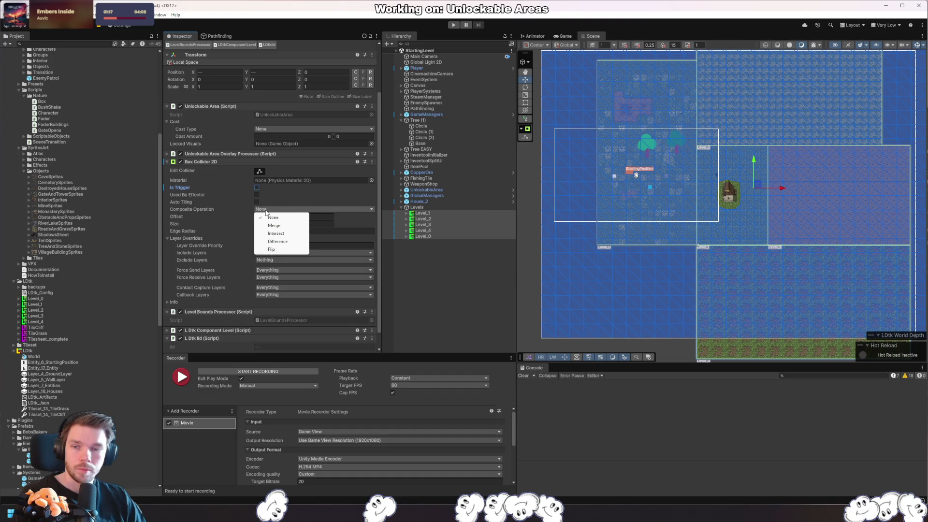
left_click(274, 225)
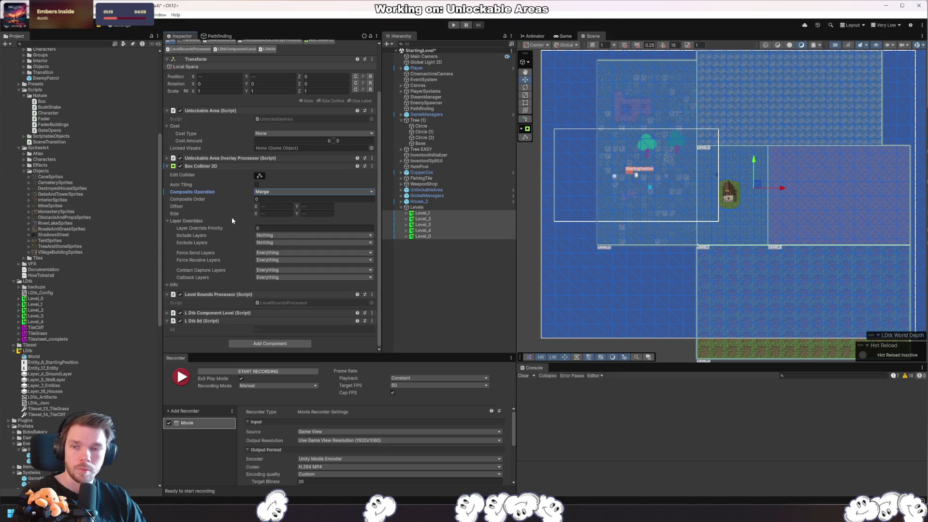
key("ctrl+s")
left_click(258, 192)
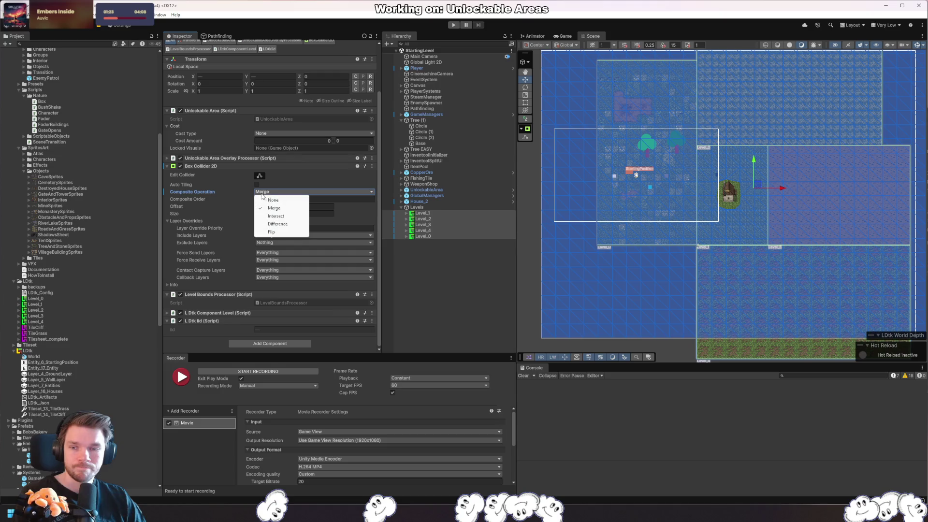
left_click(258, 199)
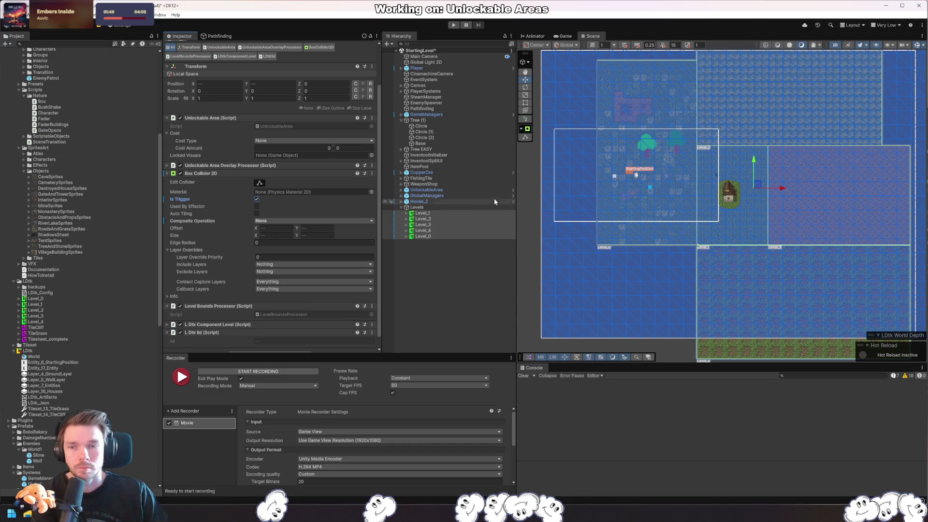
- Check the revert options for Composite Operation and Is Trigger, leaving both unchanged
right_click(247, 223)
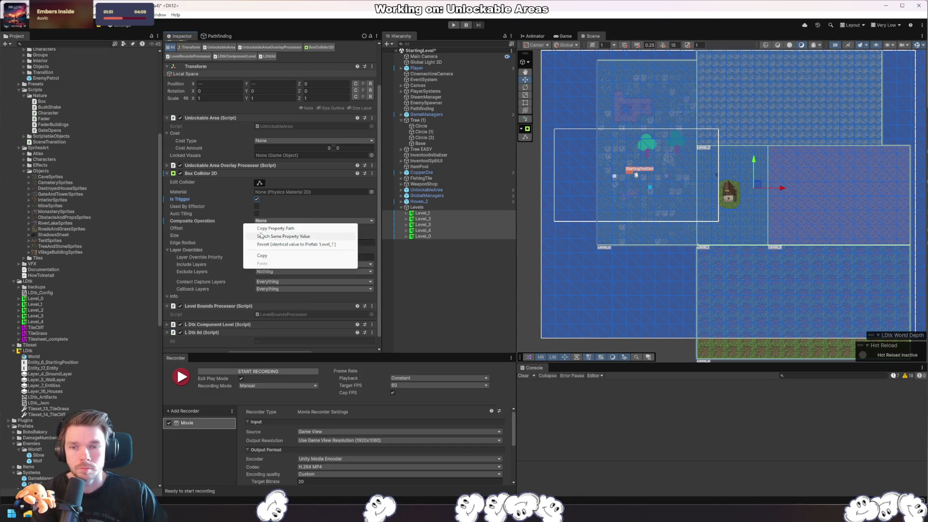
left_click(295, 246)
right_click(218, 197)
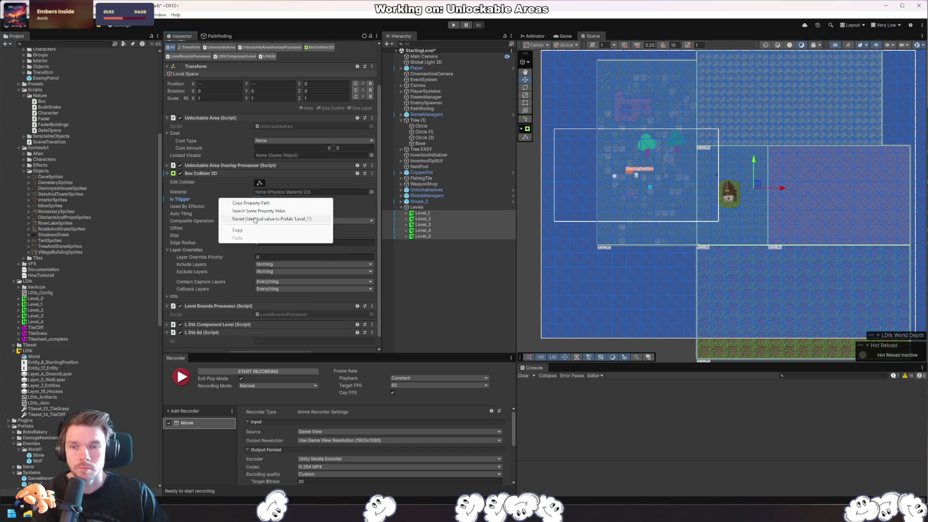
left_click(264, 211)
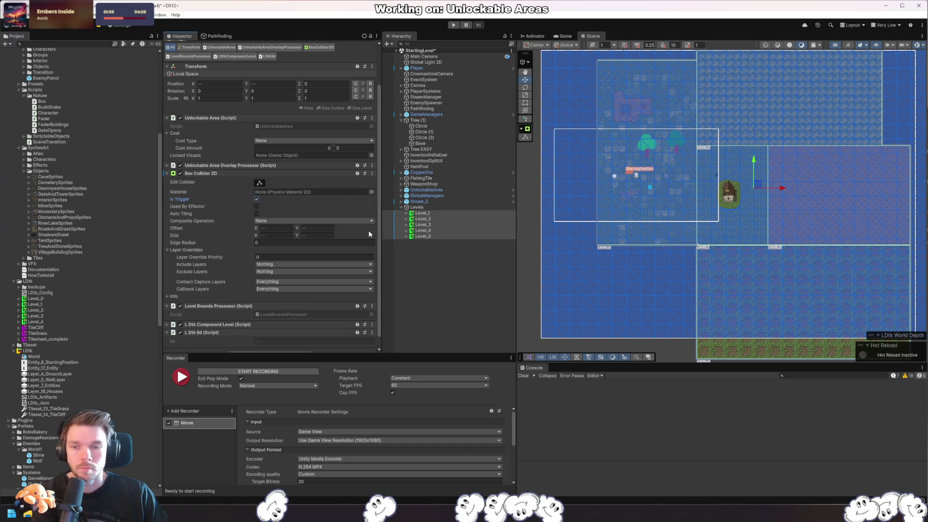
- Expand Level_1 in the Hierarchy and view its LockedOverlay child
left_click(405, 214)
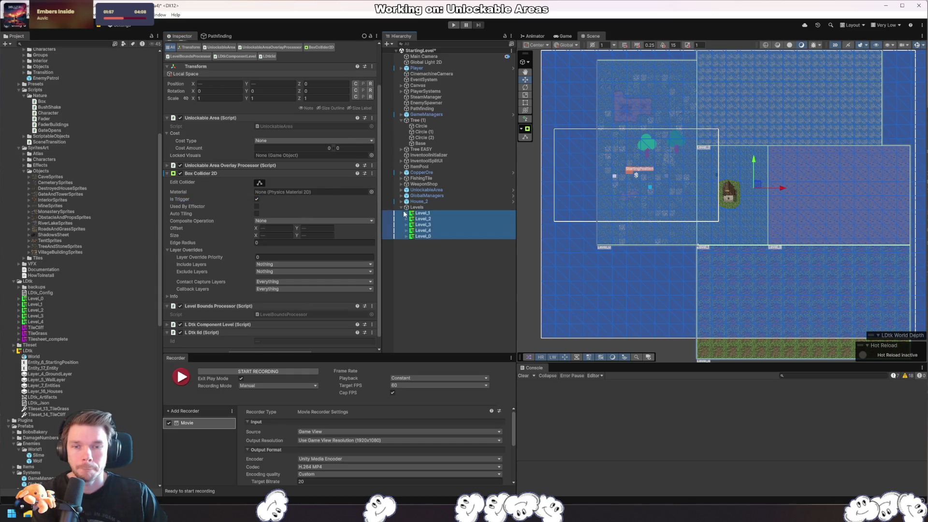
left_click(406, 214)
left_click(429, 220)
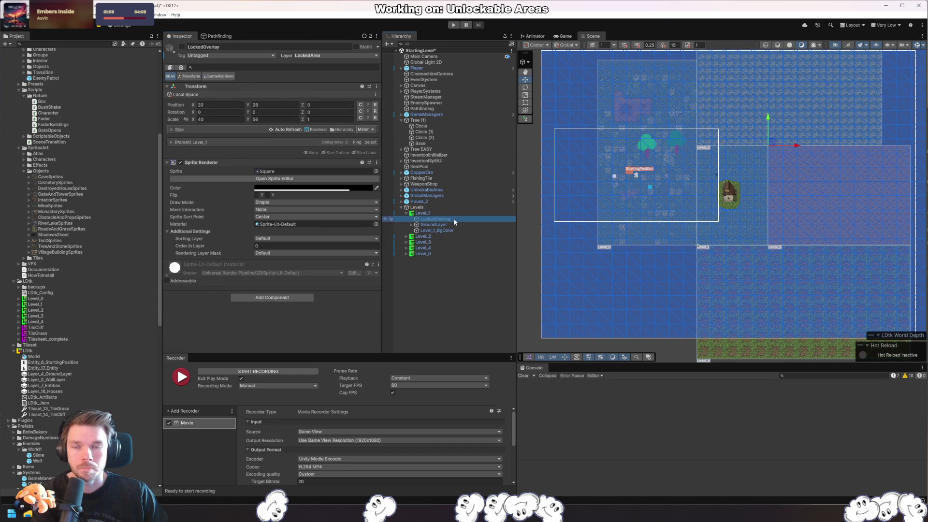
- Step through Level_1's children GroundLayer, Tiles and Level_1_BgColor to check their layers
key("Down")
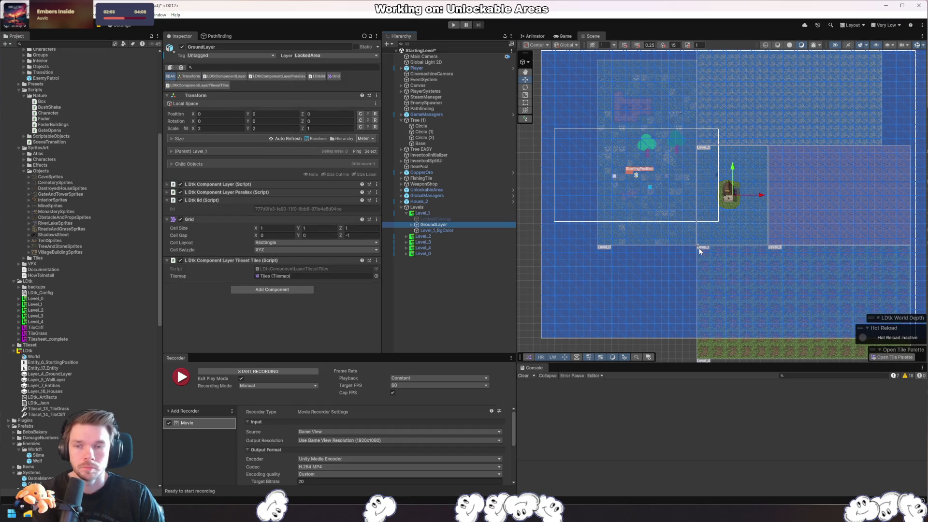
key("Right")
key("Down")
key("Up")
key("Down")
key("Down")
key("Up")
key("Down")
key("Up")
key("Down")
key("Up")
- Select the Level objects together, then bring up the Pathfinding object's settings
left_click(660, 227)
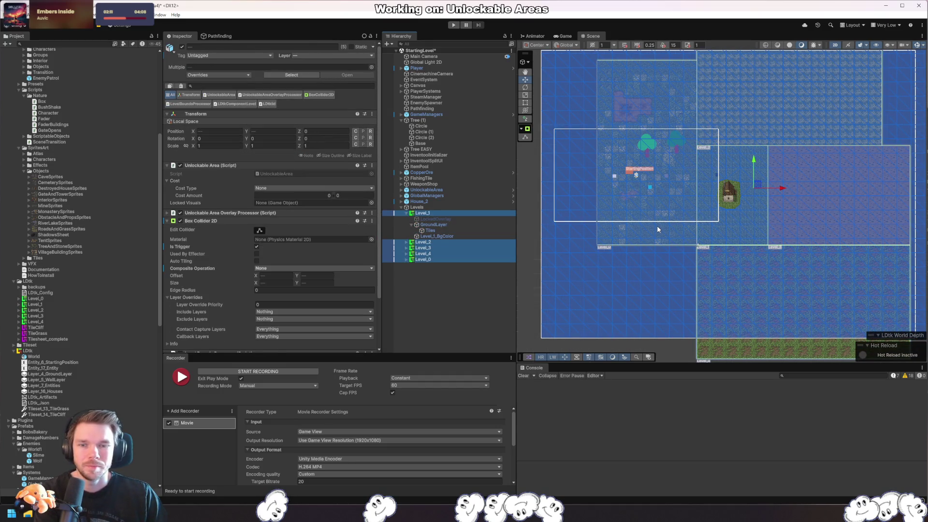
left_click(430, 214)
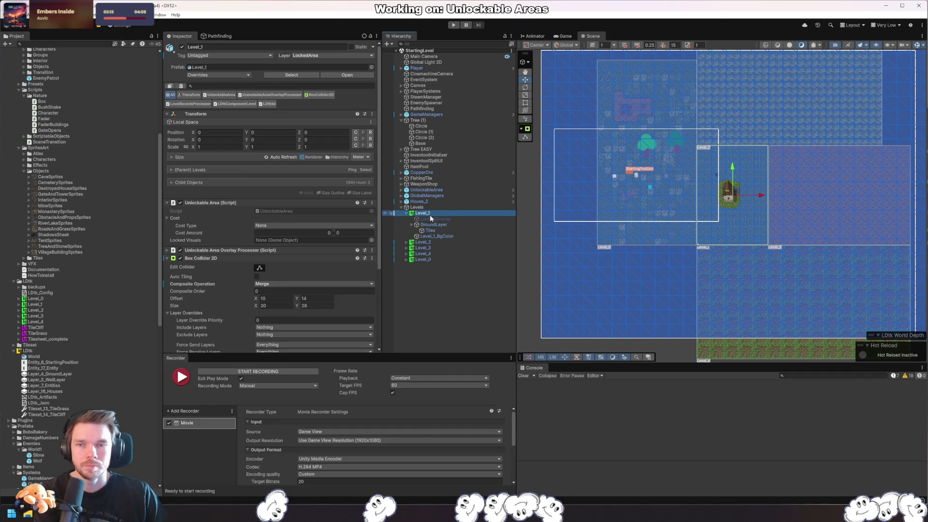
key("ctrl+z")
key("ctrl+z")
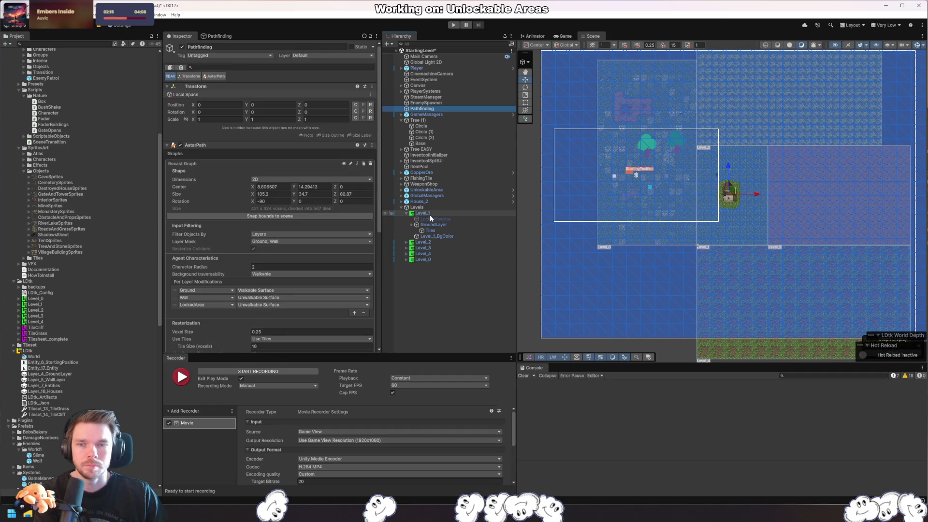
left_click(433, 249)
key("ctrl+z")
key("ctrl+z")
key("ctrl+z")
- Collapse Level_1's children and move Level_1–Level_4 onto the LockedArea layer
left_click(434, 253)
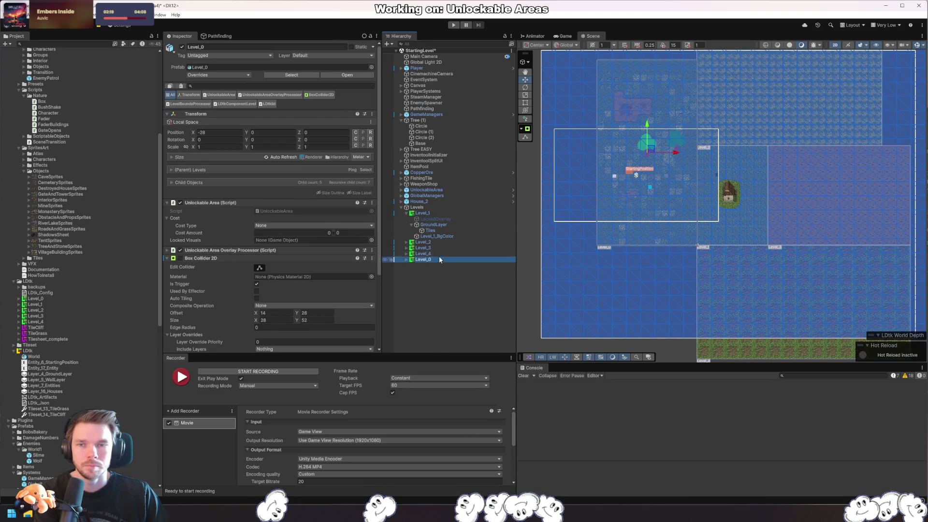
left_click(411, 224)
left_click(406, 213)
left_click(418, 214, "shift")
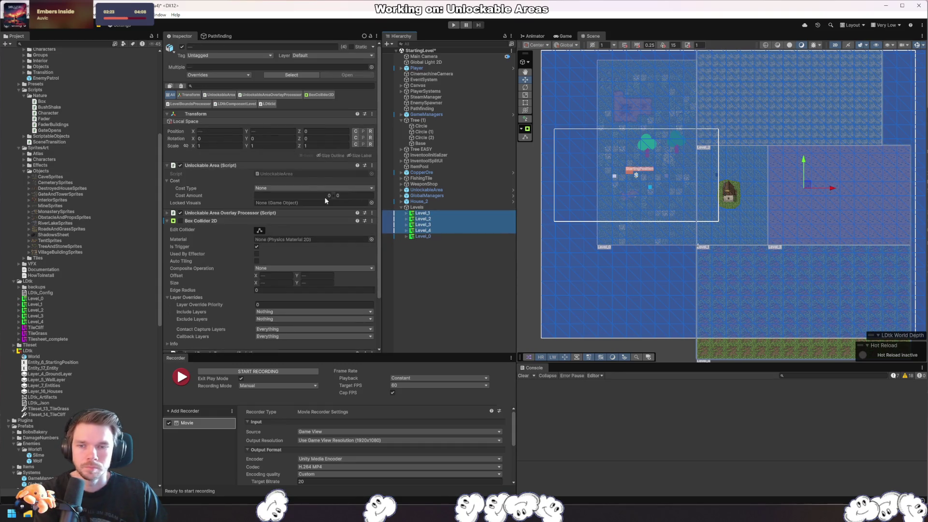
left_click(327, 56)
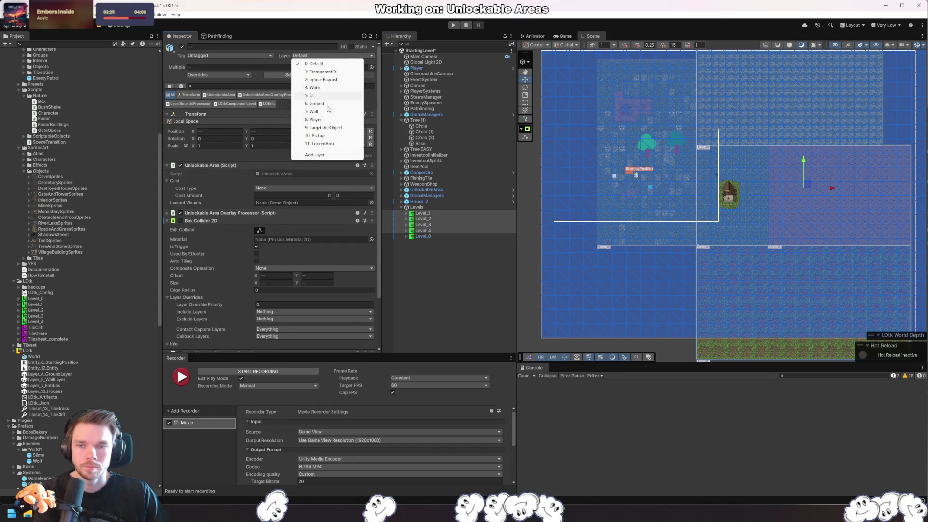
left_click(339, 146)
left_click(473, 268)
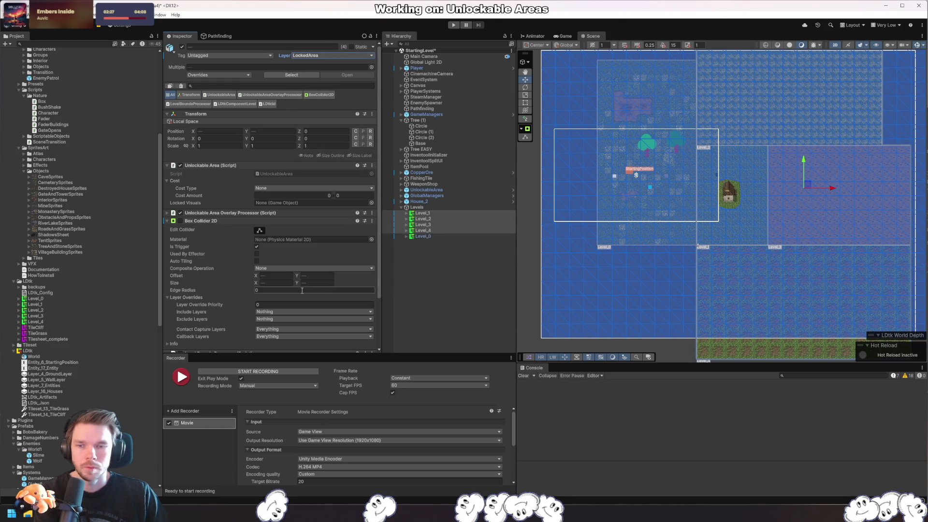
- Collapse the Box Collider 2D section and save the scene with Ctrl+S
left_click(178, 223)
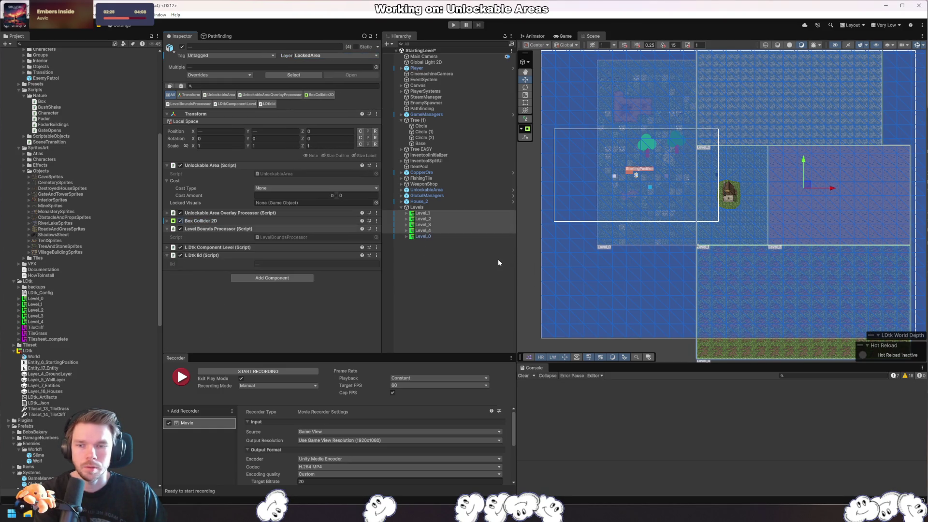
key("ctrl+s")
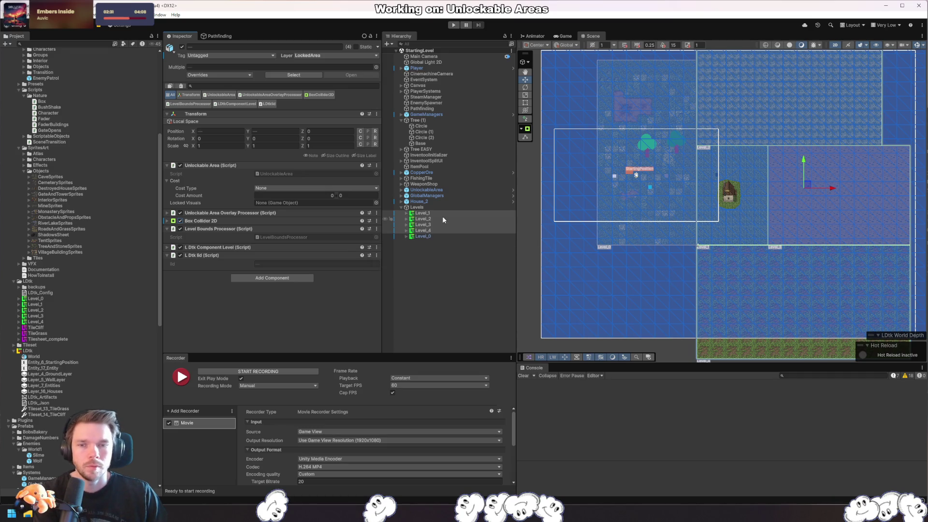
left_click(430, 109)
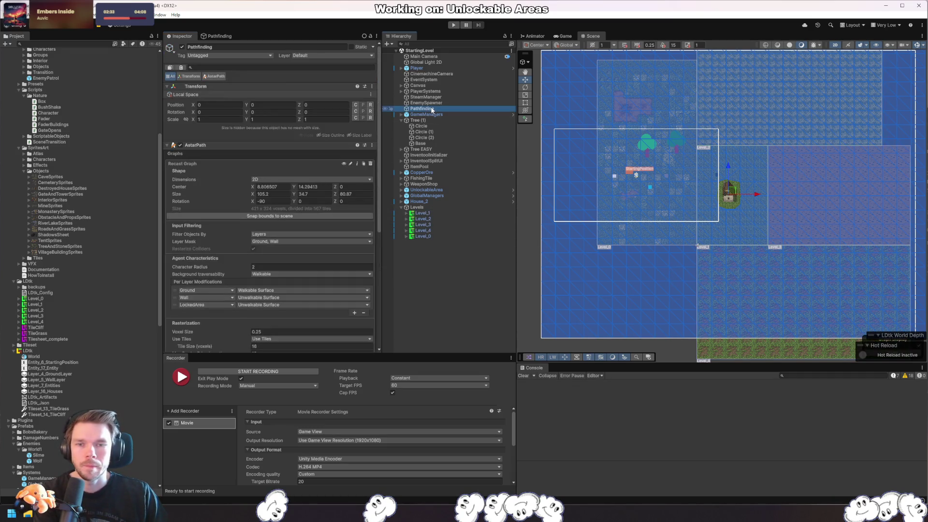
- Set Character Radius to 1, Tile Size to 10 voxels and Max Border Edge Length to 8
scroll(345, 245, "down", 3)
left_click(267, 149)
type("1")
key("Return")
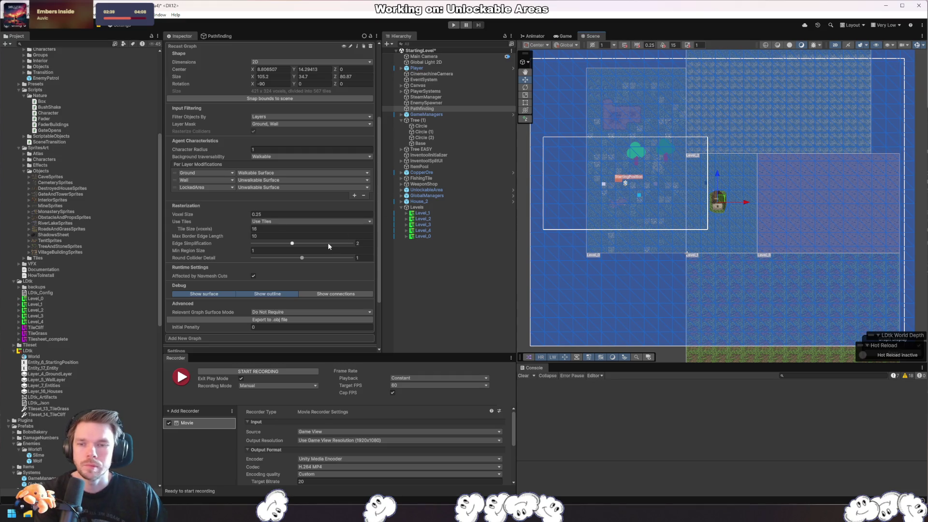
left_click(267, 230)
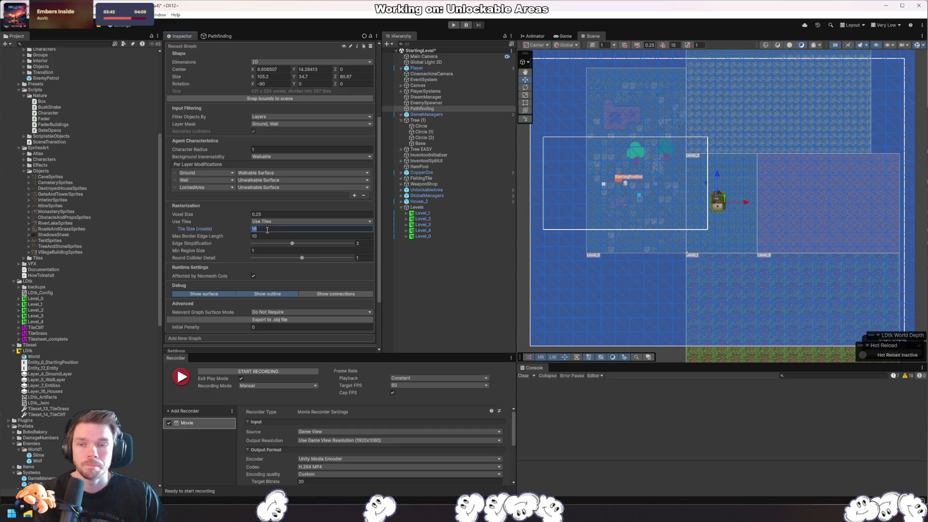
type("10")
key("Return")
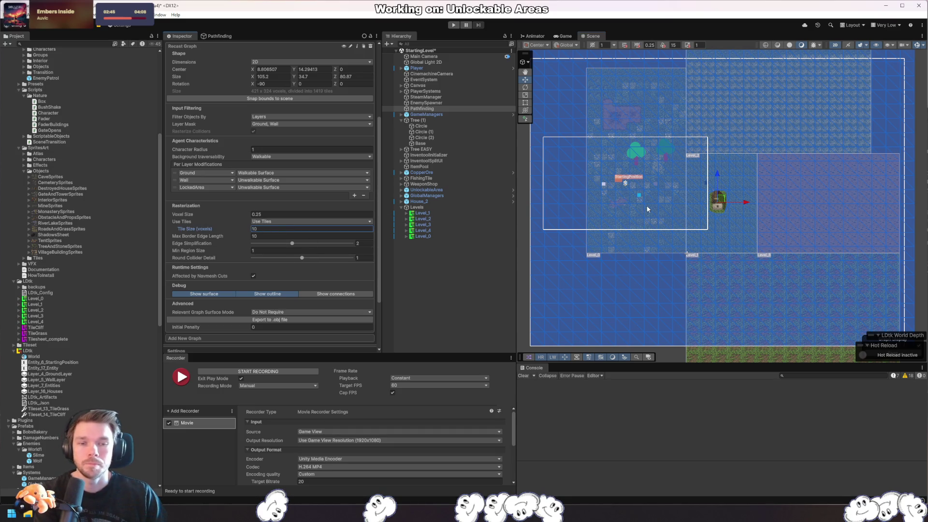
left_click(286, 236)
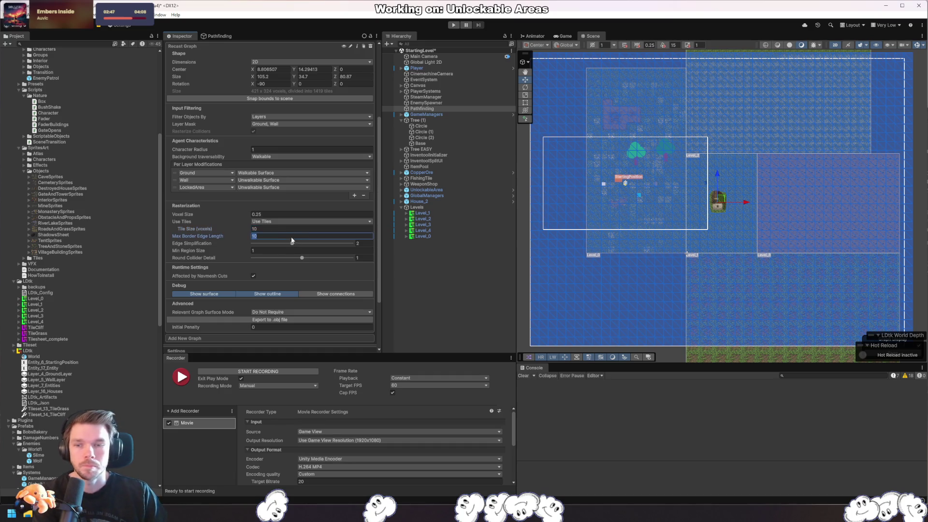
type("8")
key("shift+Tab")
- Make the graph affected by navmesh cuts, preview node connections, and expand the pathfinder's general settings
scroll(690, 233, "up", 5)
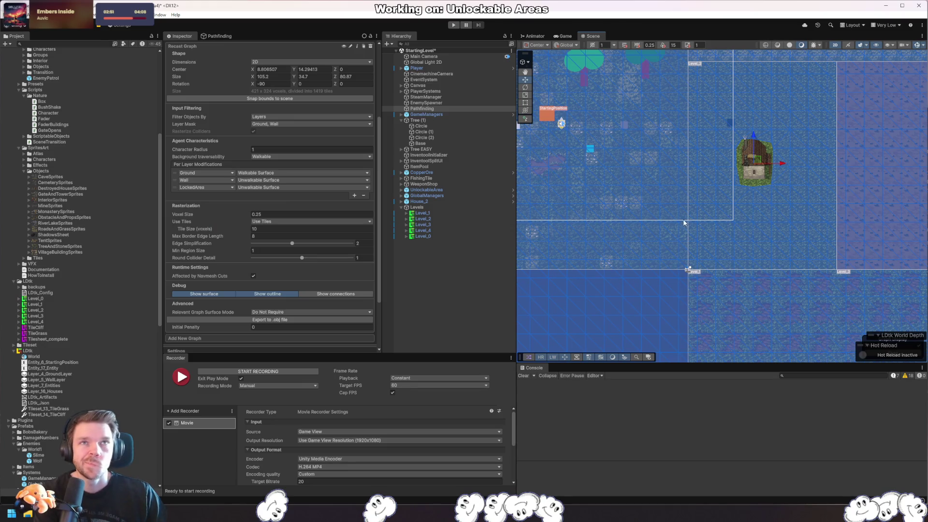
scroll(307, 304, "down", 4)
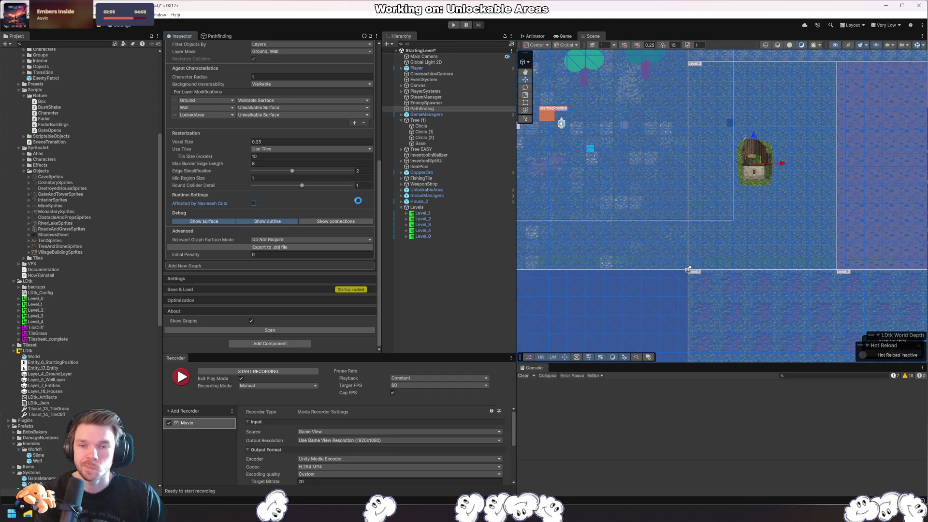
left_click(253, 204)
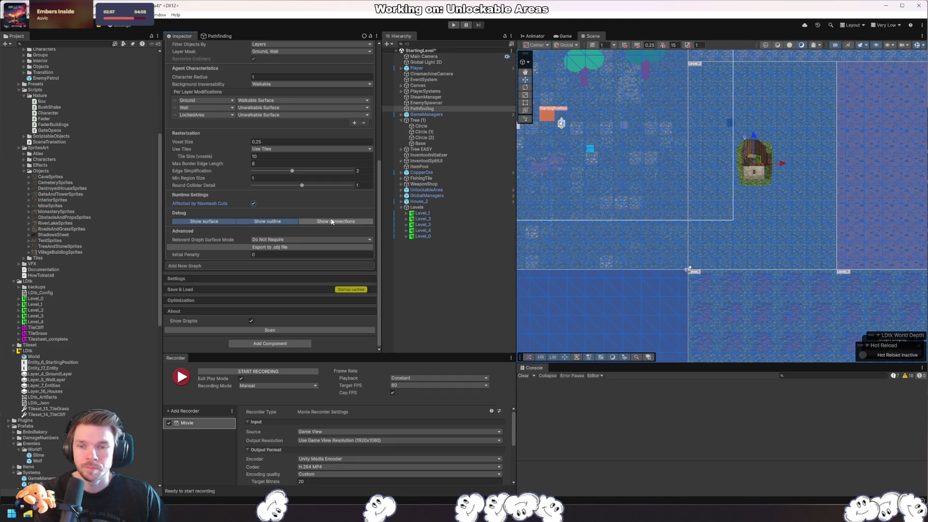
left_click(320, 222)
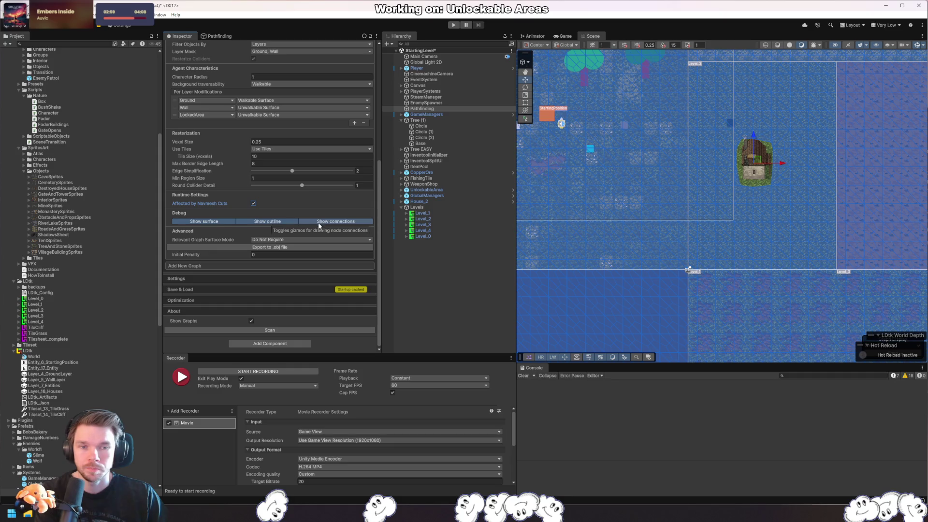
left_click(348, 221)
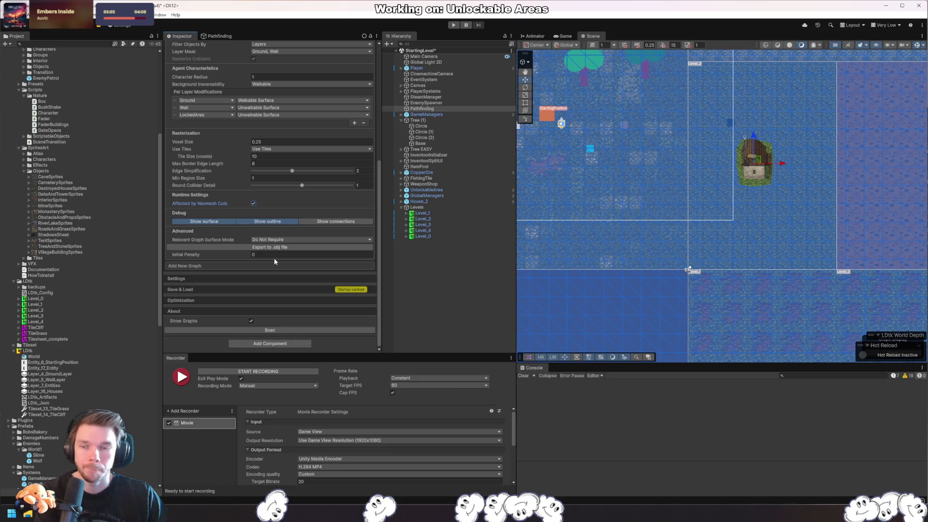
left_click(200, 278)
scroll(201, 279, "down", 5)
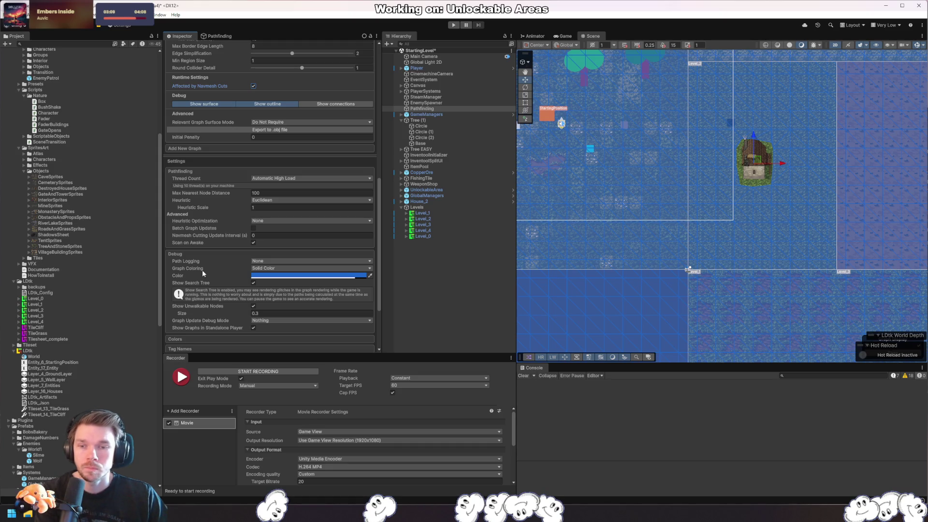
left_click(422, 109)
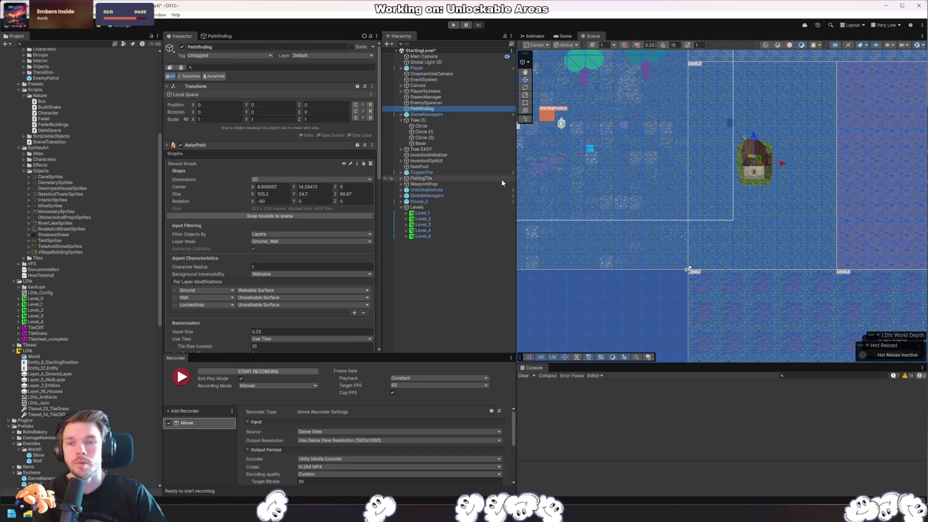
- Delete the Pathfinding object and dismiss the Hierarchy create menu without adding anything
key("Delete")
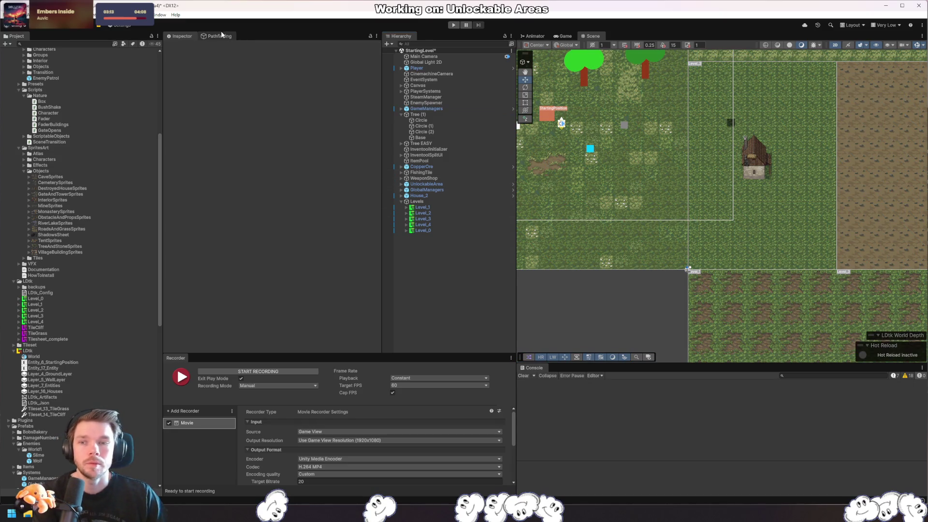
right_click(443, 283)
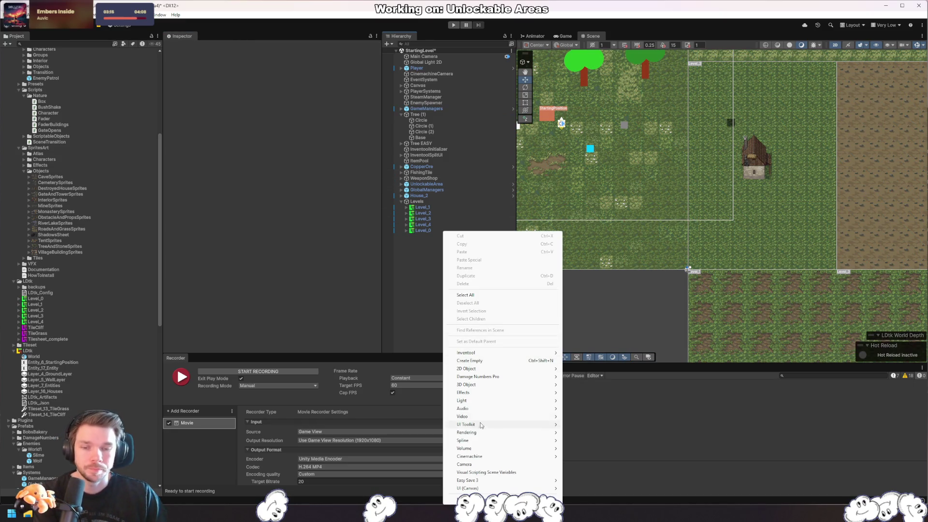
mouse_move(516, 428)
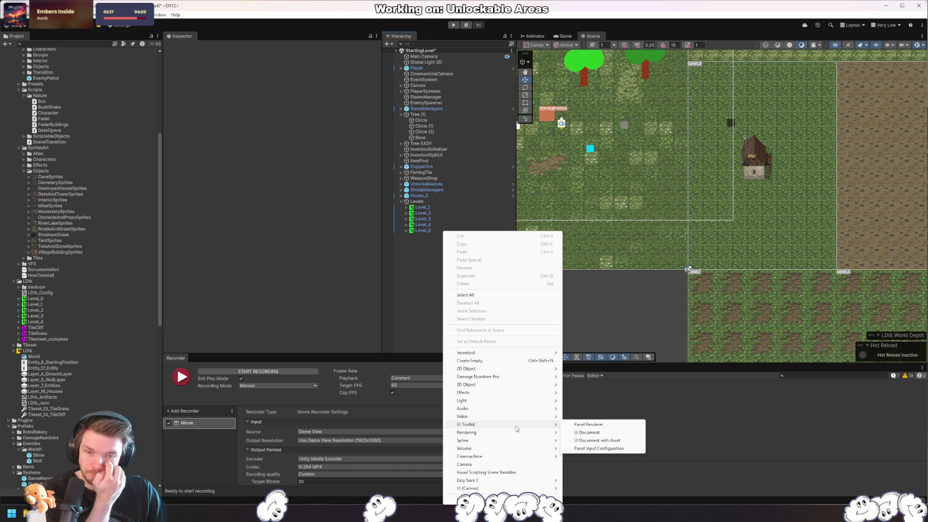
mouse_move(537, 385)
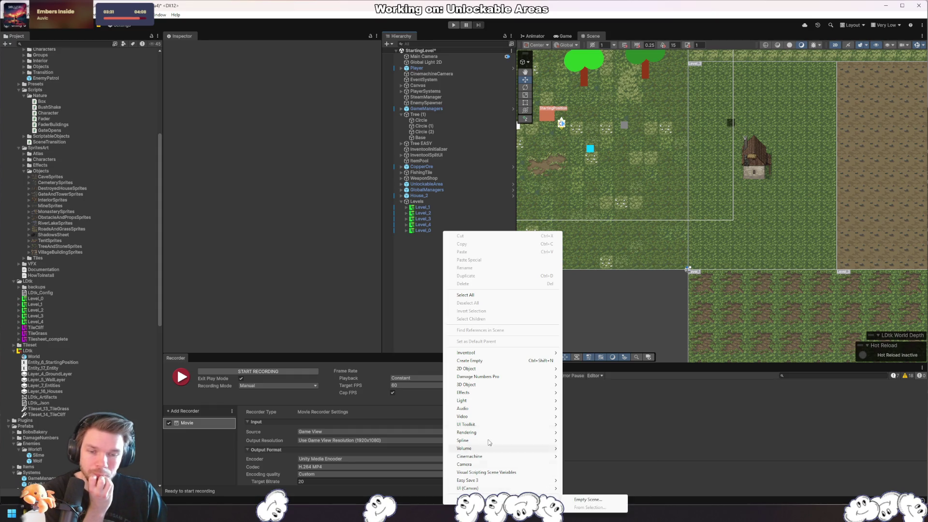
left_click(408, 266)
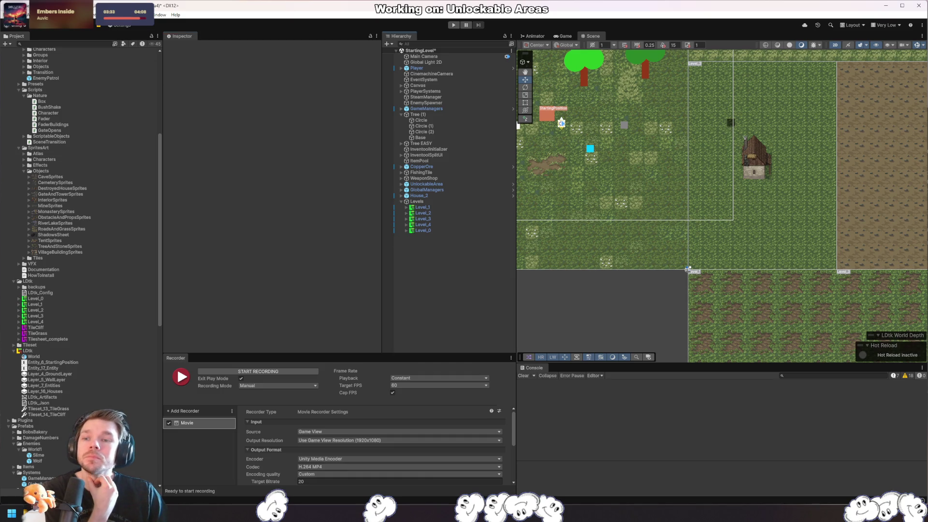
- Browse the editor's top menus and close them without creating any object
left_click(112, 24)
mouse_move(83, 15)
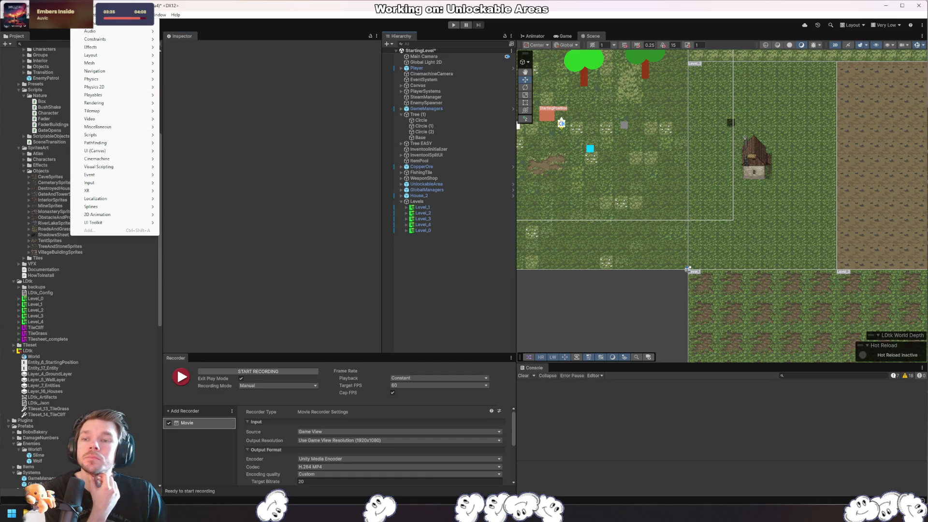
mouse_move(53, 14)
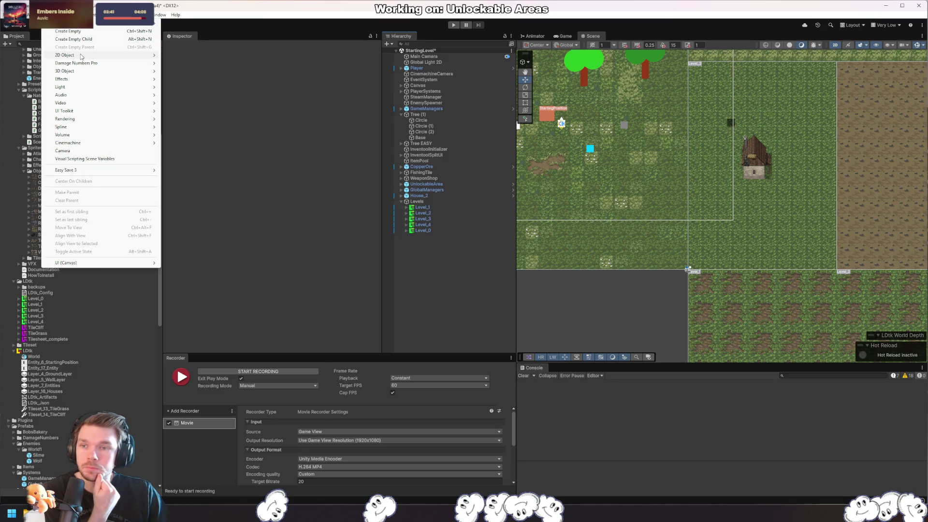
mouse_move(124, 58)
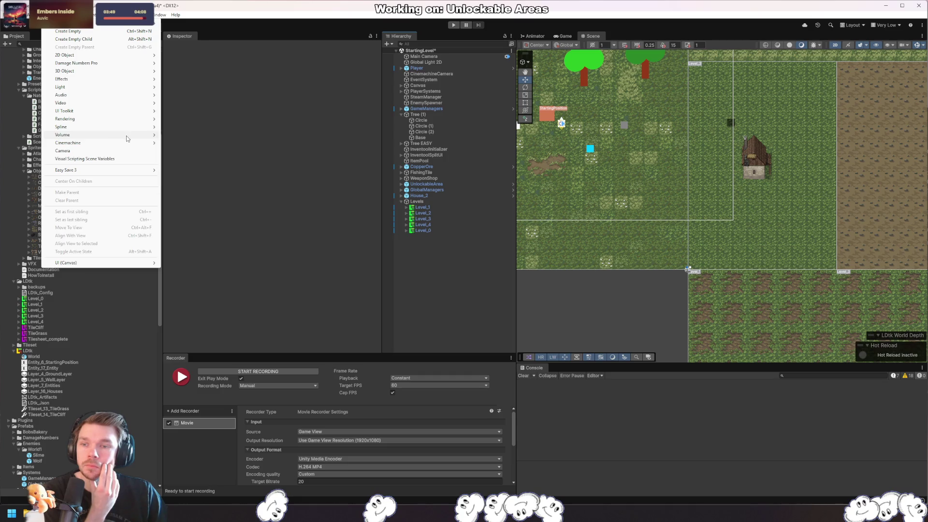
mouse_move(127, 144)
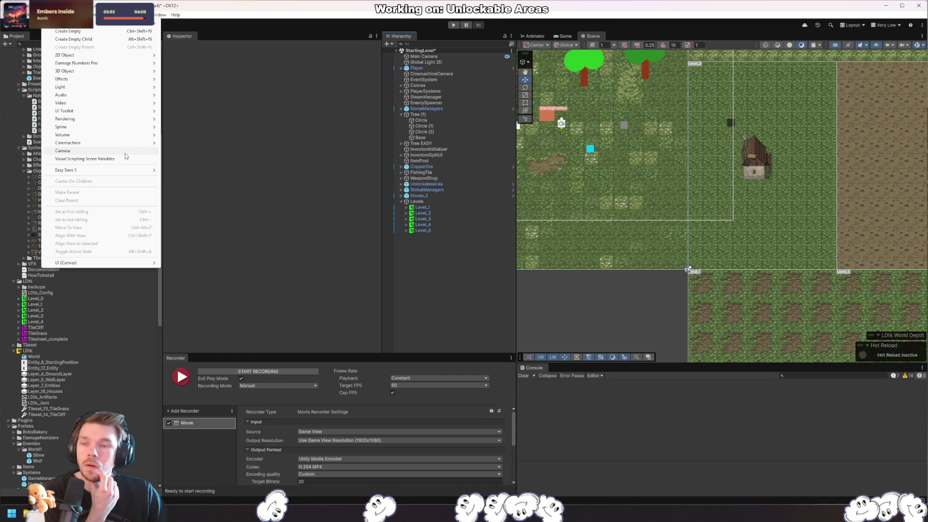
left_click(445, 287)
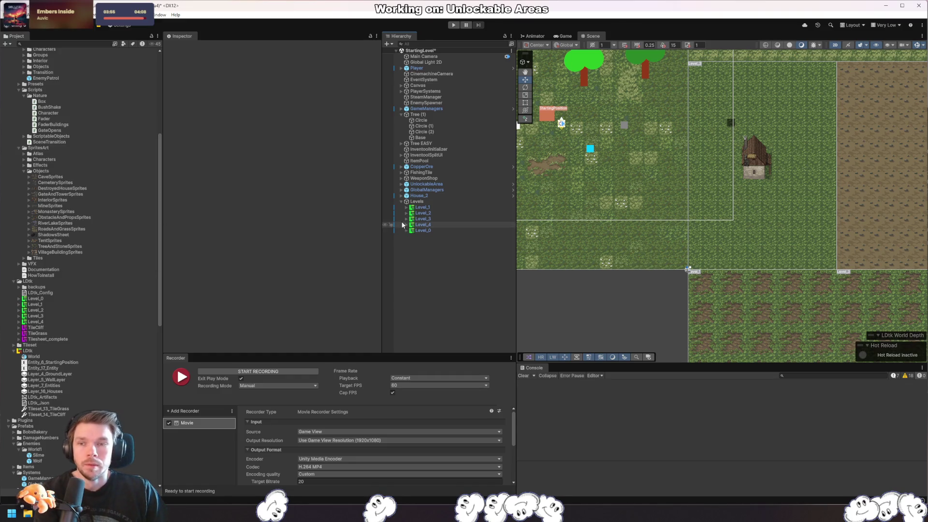
left_click(156, 16)
mouse_move(131, 15)
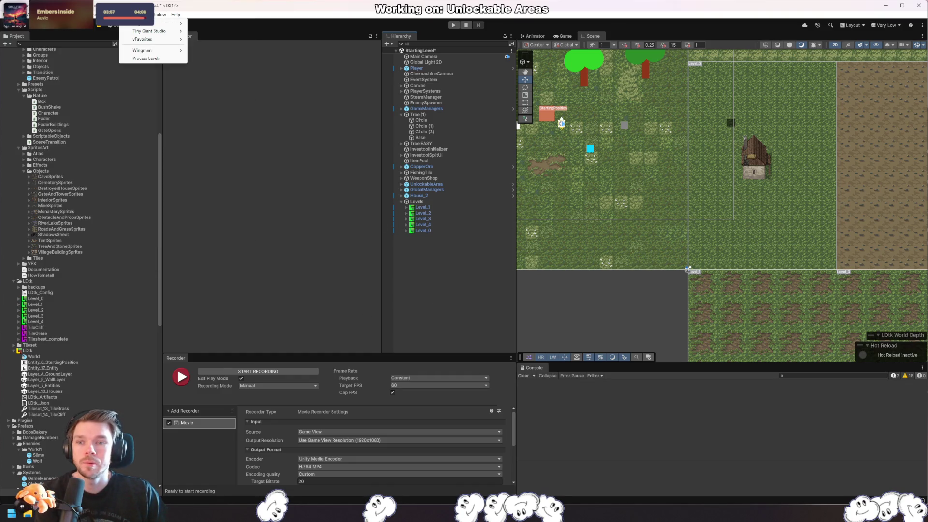
mouse_move(171, 31)
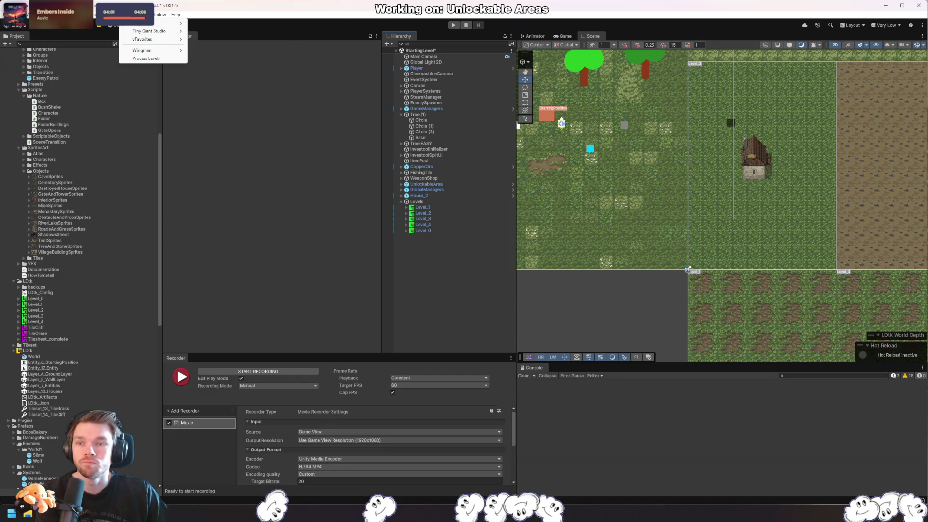
left_click(160, 16)
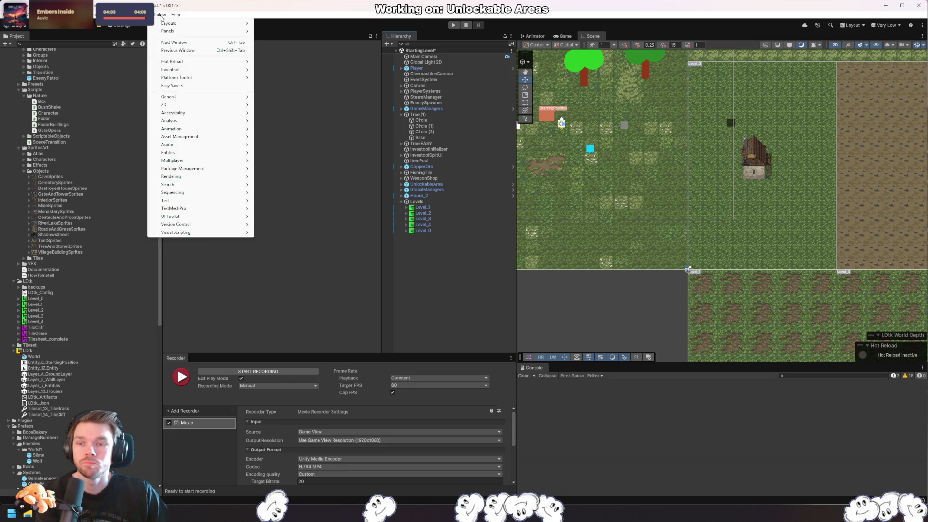
mouse_move(229, 113)
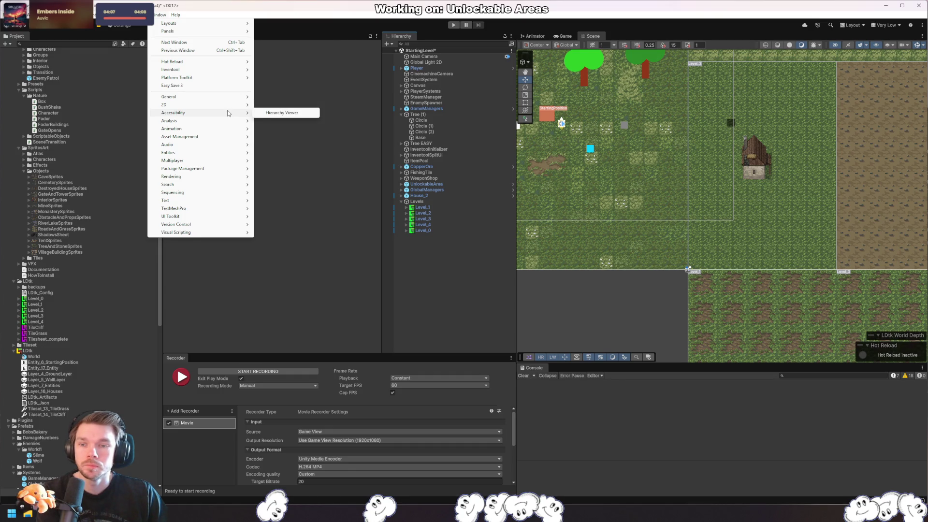
mouse_move(229, 136)
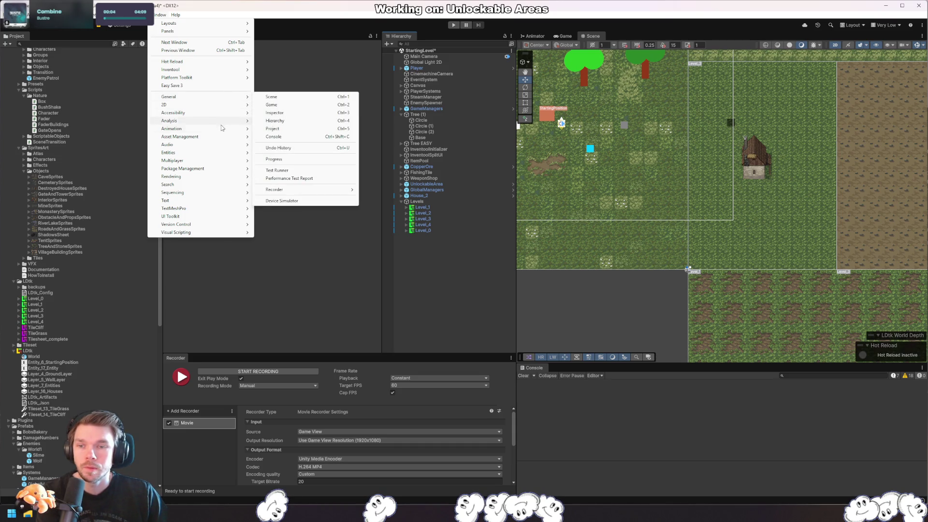
left_click(468, 318)
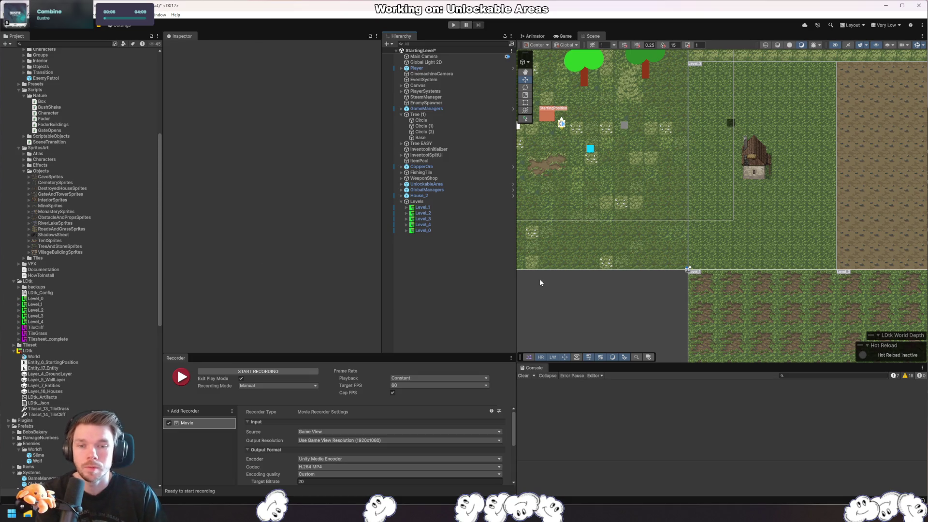
left_click(67, 49)
- Search the project assets for 'astarpath' and reveal the AstarPathfindingProjectEditor asset in its folder
left_click(86, 43)
type("t:prefab astar")
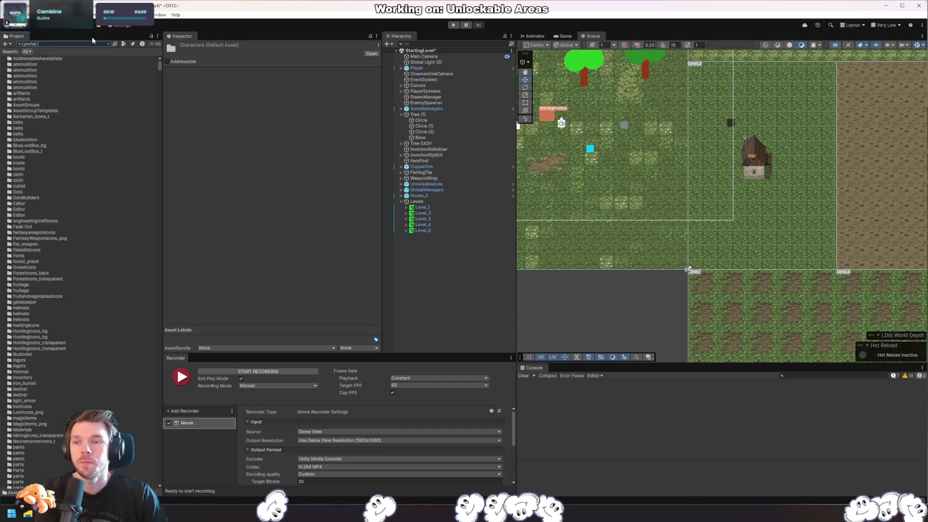
key("BackSpace")
key("BackSpace")
key("BackSpace")
type("star")
key("BackSpace")
key("BackSpace")
key("BackSpace")
type("as")
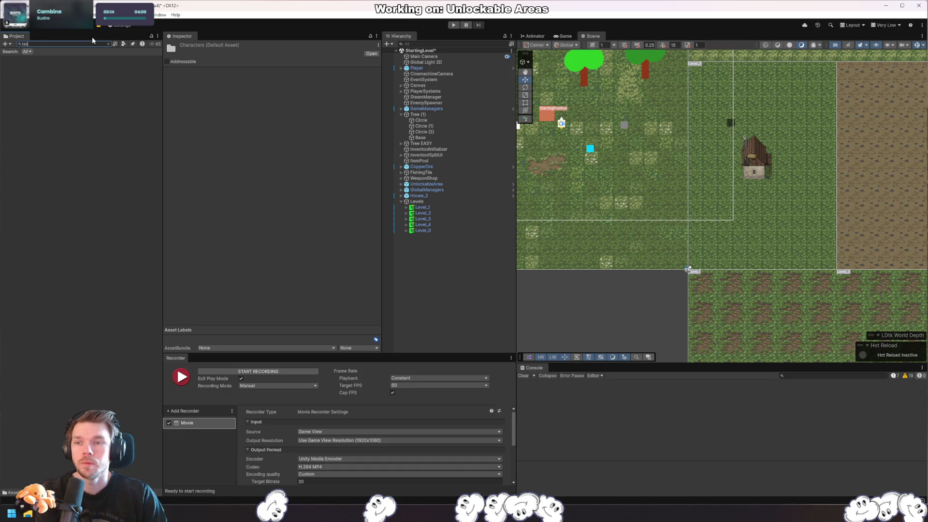
type("tarpath")
key("Delete")
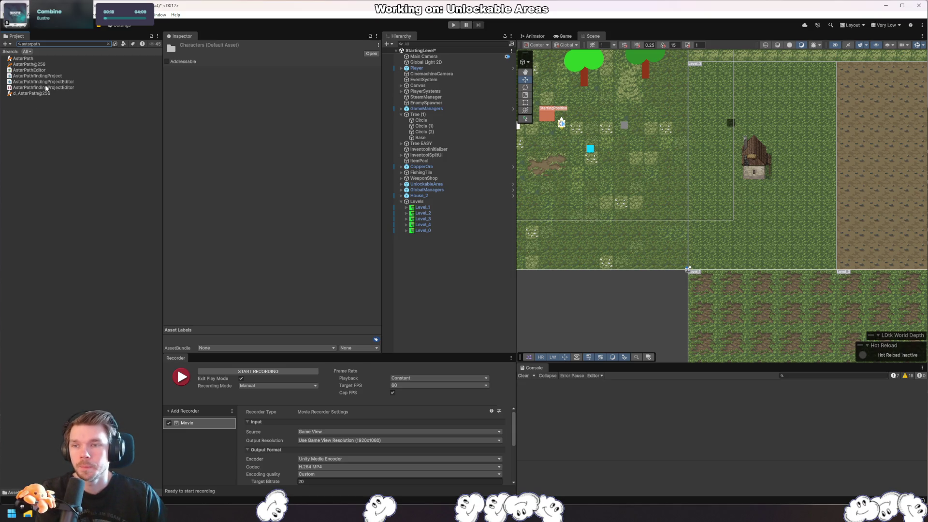
left_click(46, 87)
left_click(108, 44)
- Collapse the Sync, Behaviors and Core folders in the A* Pathfinding folder tree
scroll(80, 276, "down", 10)
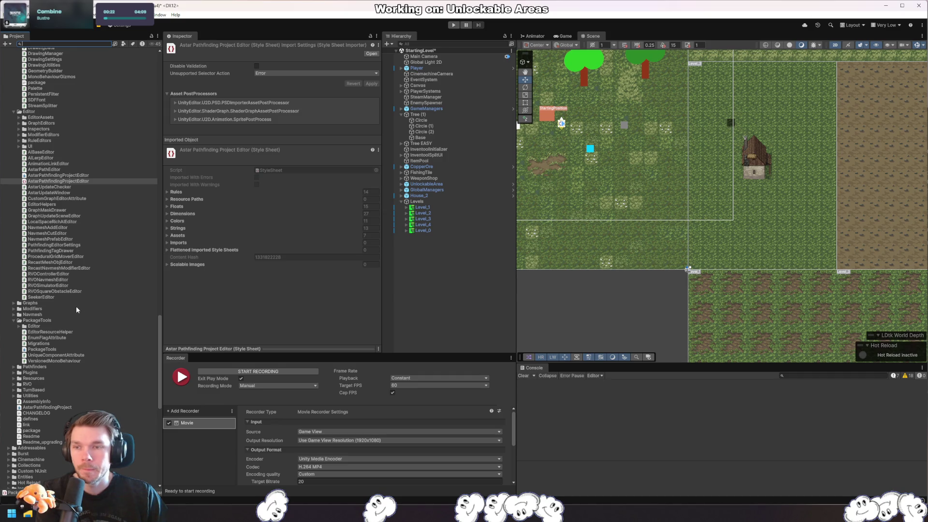
scroll(76, 305, "up", 6)
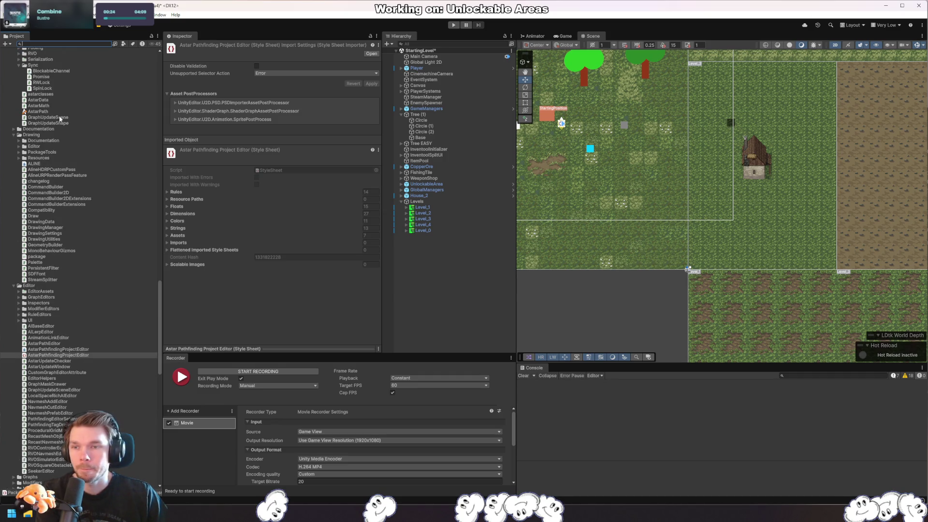
scroll(60, 118, "up", 5)
left_click(42, 197)
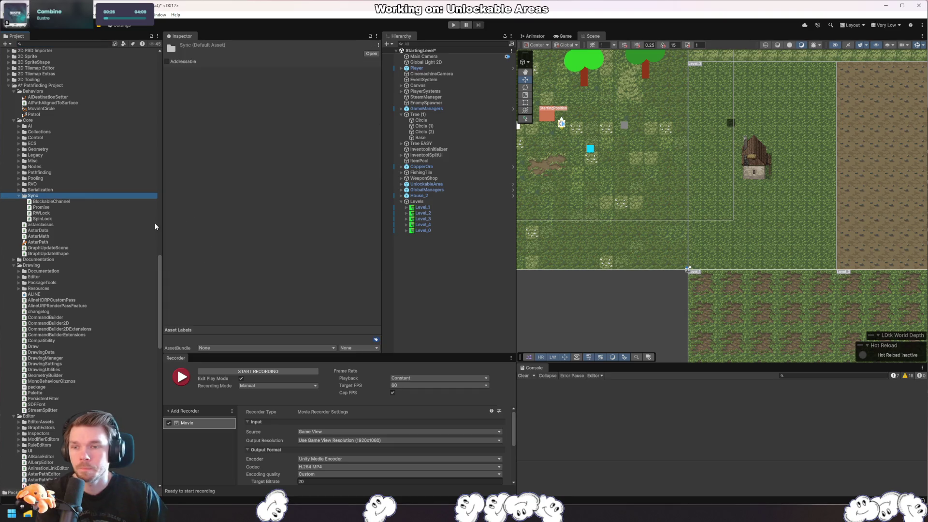
key("Left")
key("Left")
key("Left")
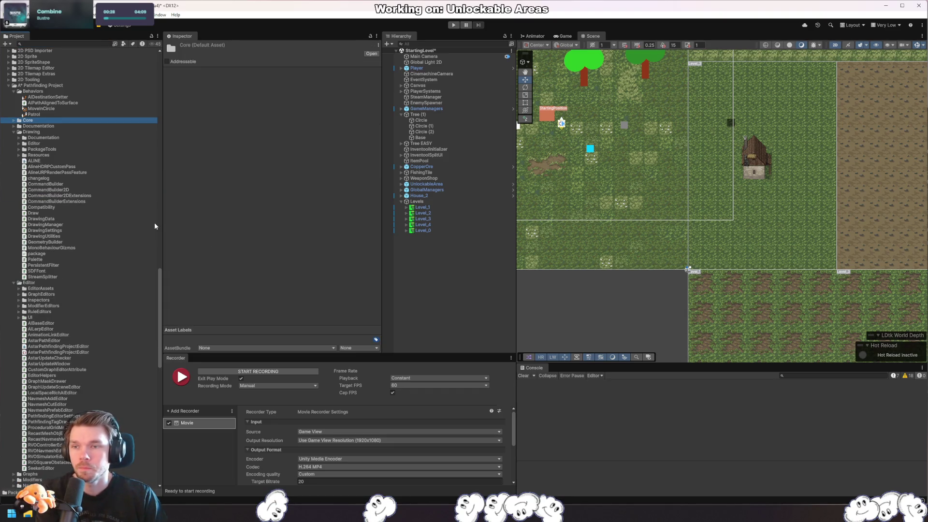
key("Up")
- Expand the Documentation folder and open the A* documentation PDF
key("Left")
key("Left")
key("Up")
key("Left")
key("Right")
key("Down")
key("Down")
key("Left")
key("Up")
key("Right")
key("Down")
key("Down")
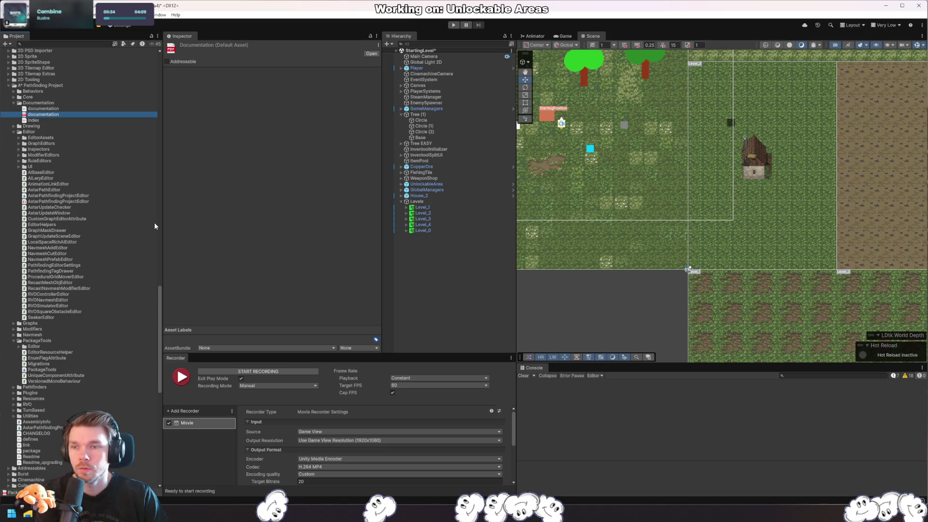
key("Return")
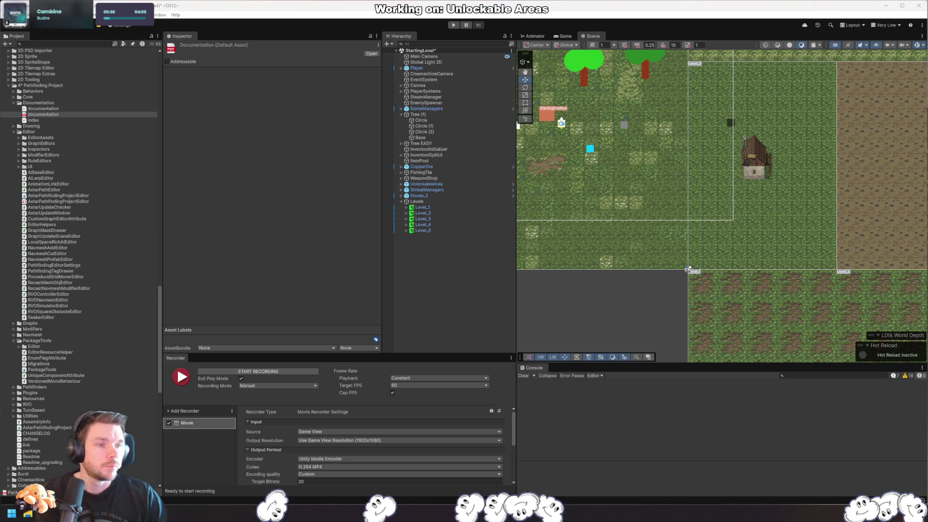
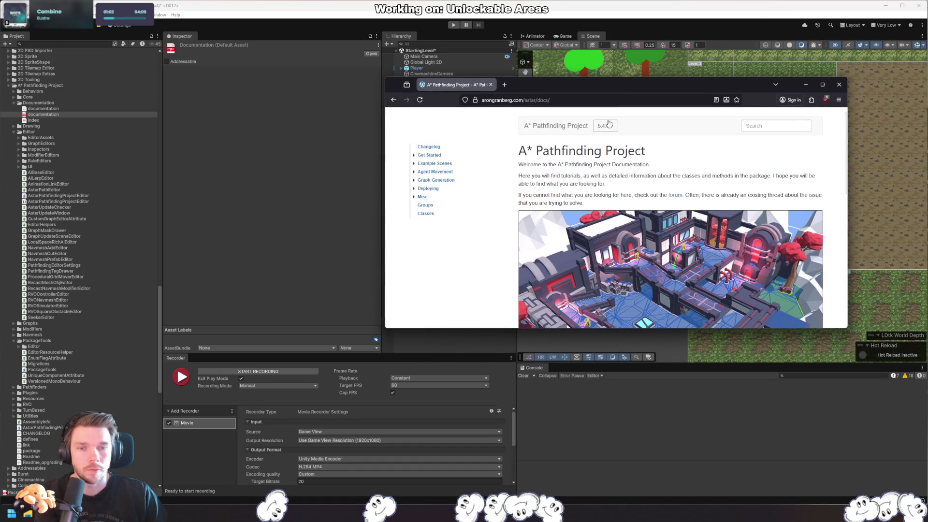
- Open the Graph Types page under Graph Generation in the A* docs and skim it
left_click(442, 183)
left_click(441, 188)
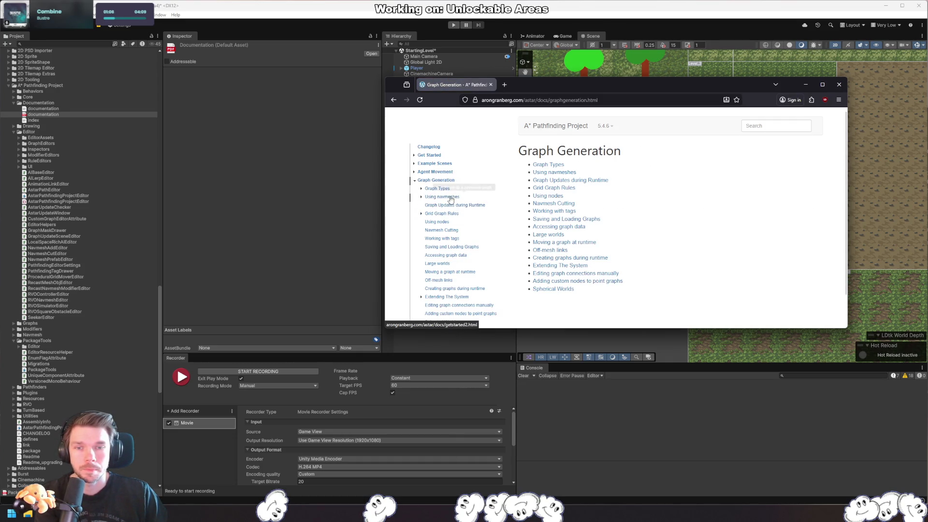
scroll(721, 206, "down", 5)
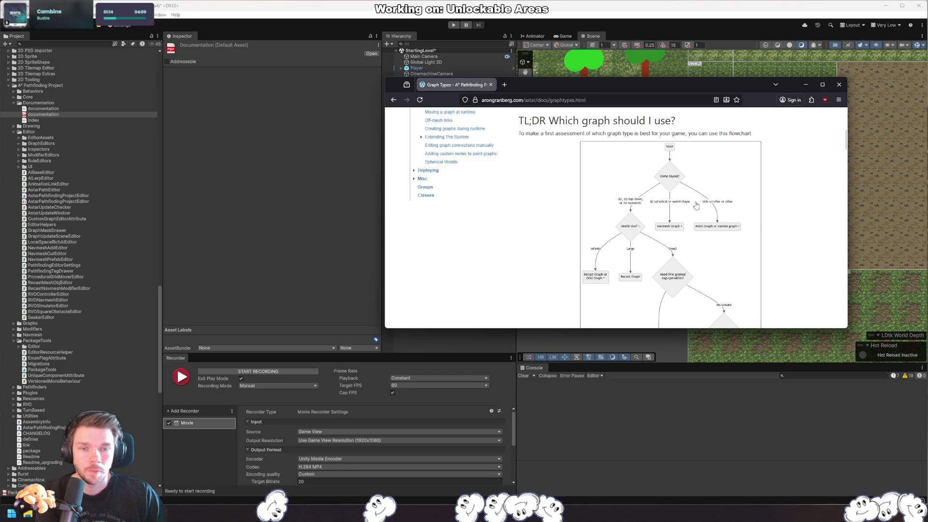
scroll(773, 226, "down", 3)
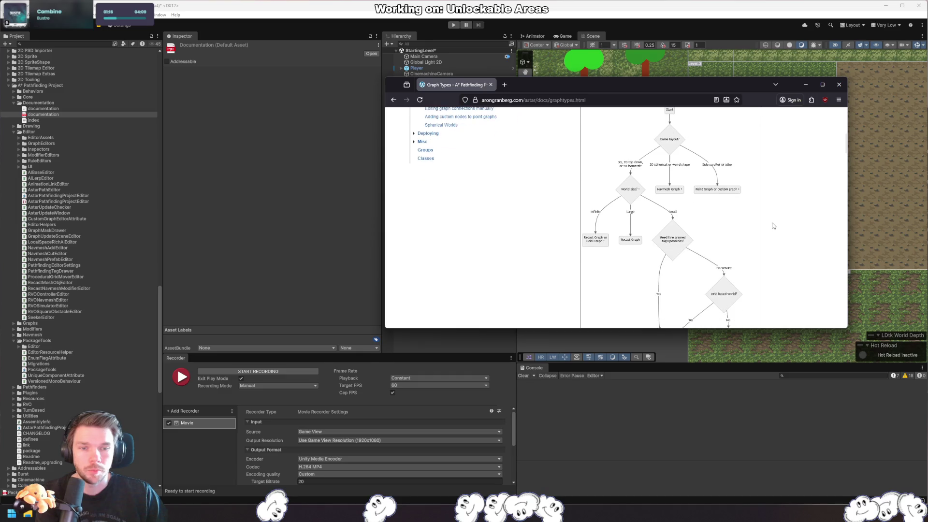
scroll(780, 224, "up", 1)
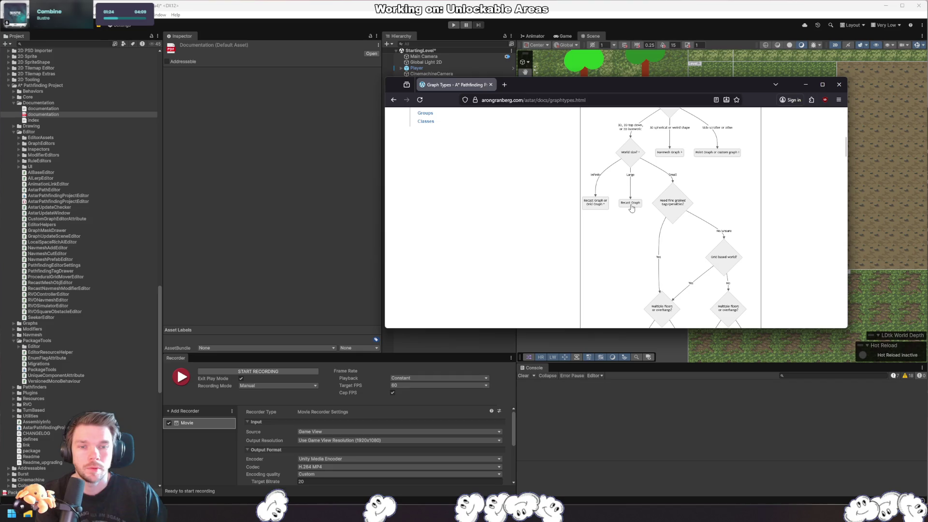
scroll(631, 208, "up", 5)
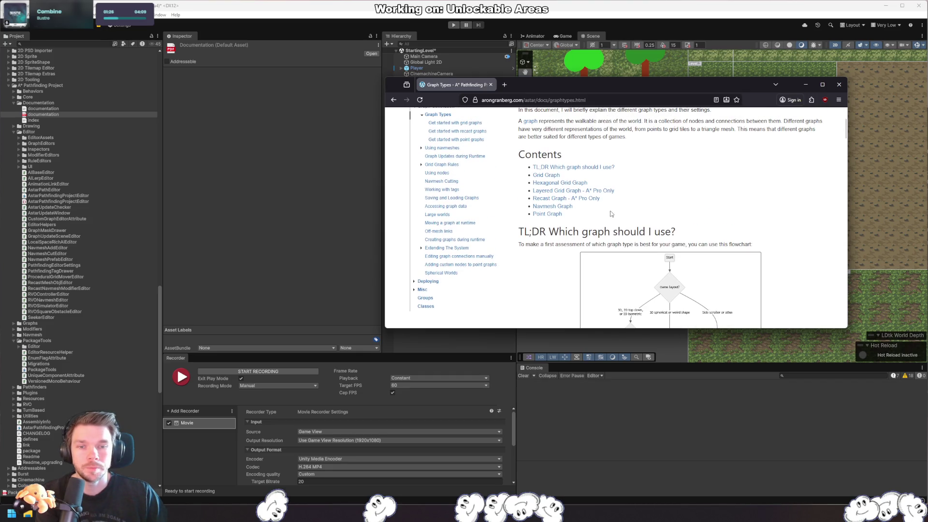
- Jump to the Recast Graph section and open the RecastGraph class reference page
left_click(577, 199)
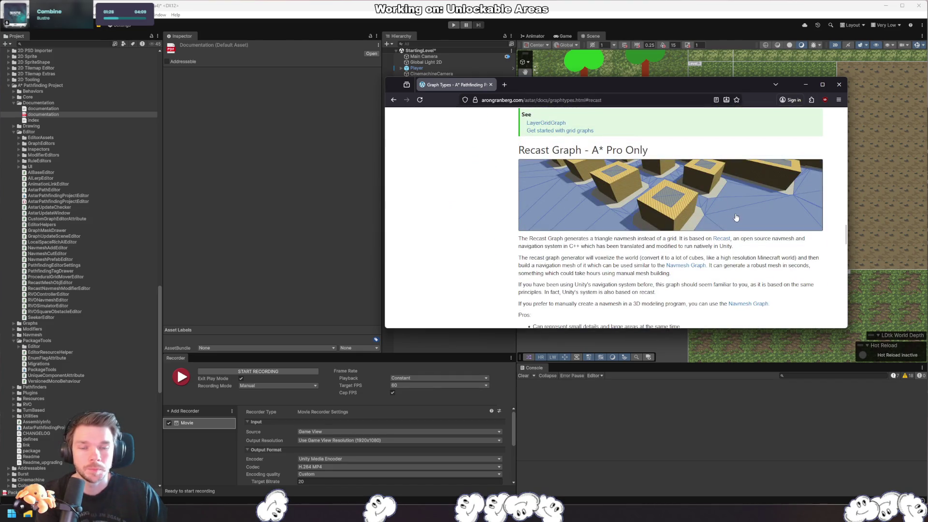
scroll(734, 220, "down", 1)
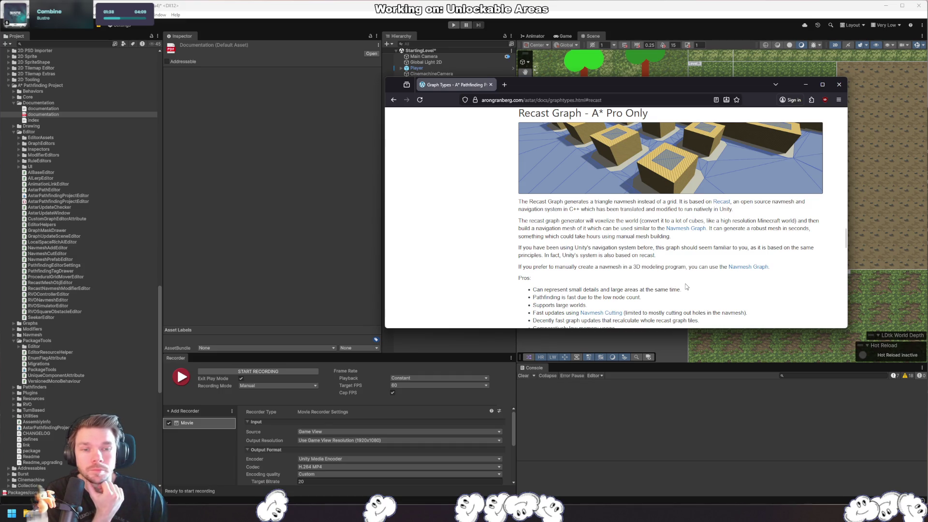
scroll(685, 282, "down", 3)
scroll(701, 281, "down", 3)
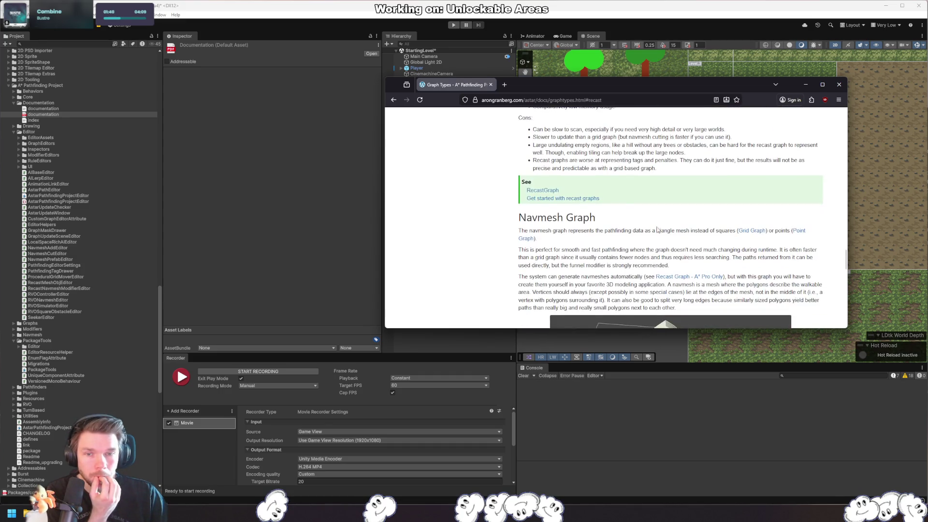
left_click(542, 191)
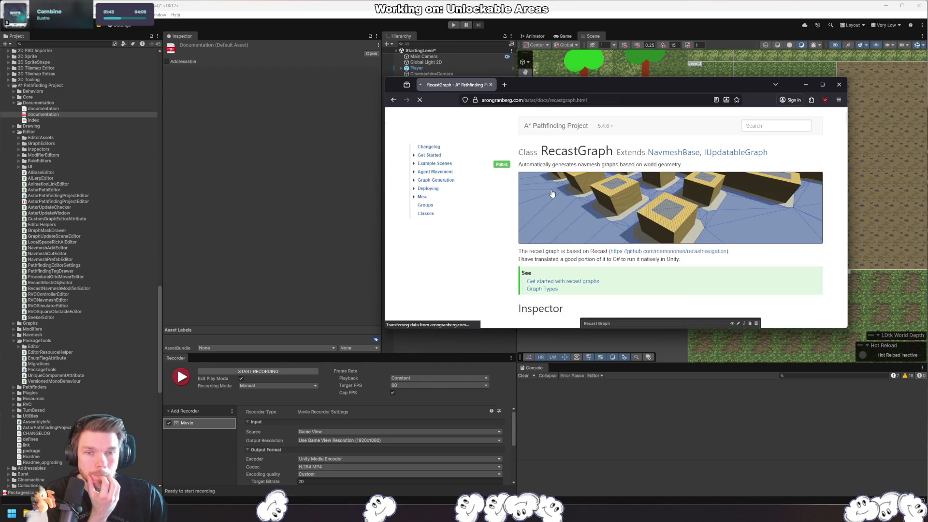
- Scroll up and down through the RecastGraph class reference documentation
scroll(686, 218, "down", 10)
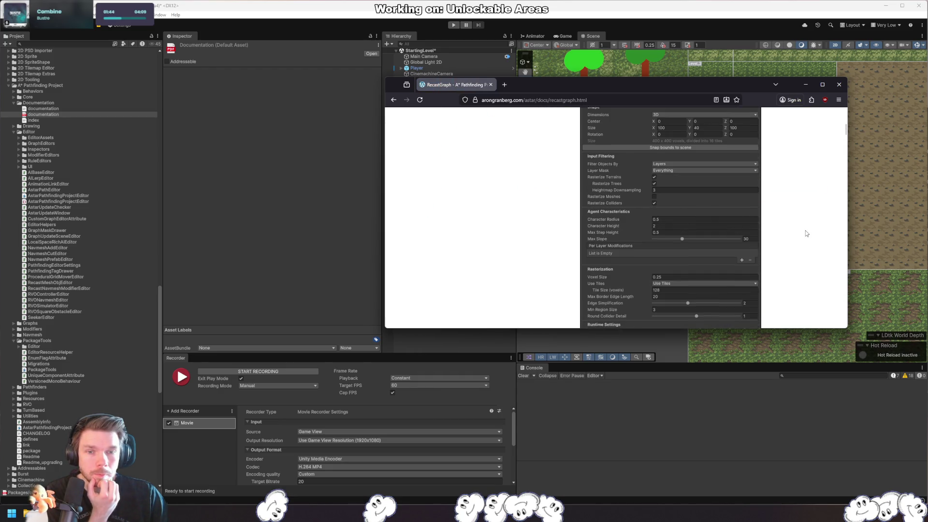
scroll(779, 235, "down", 5)
scroll(779, 235, "down", 15)
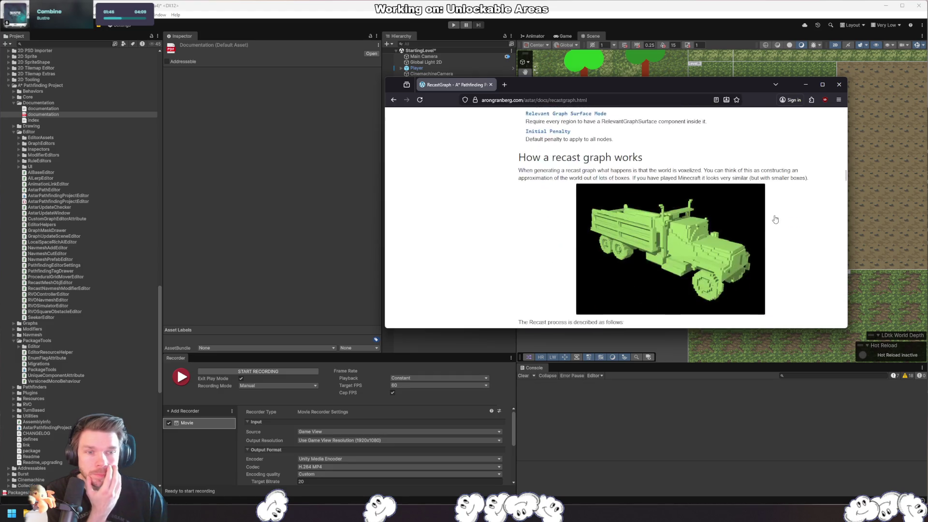
scroll(788, 213, "up", 8)
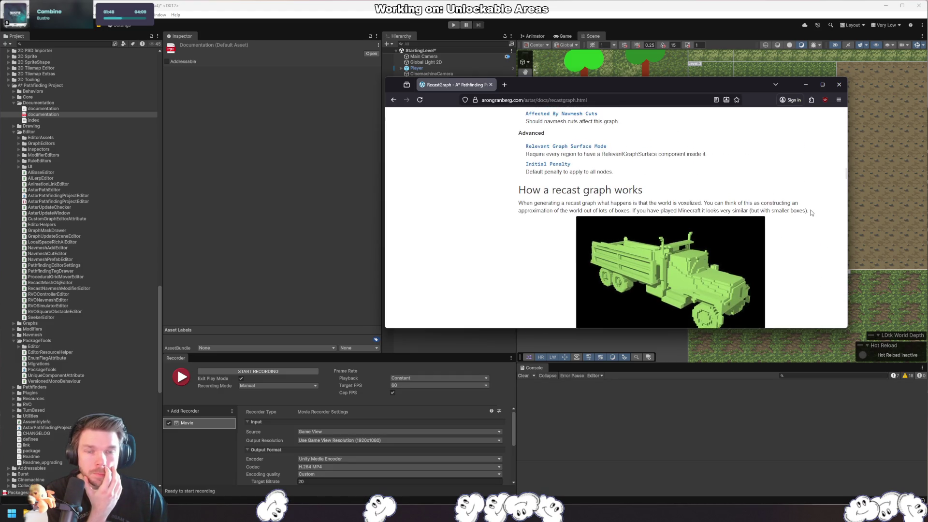
scroll(802, 254, "down", 10)
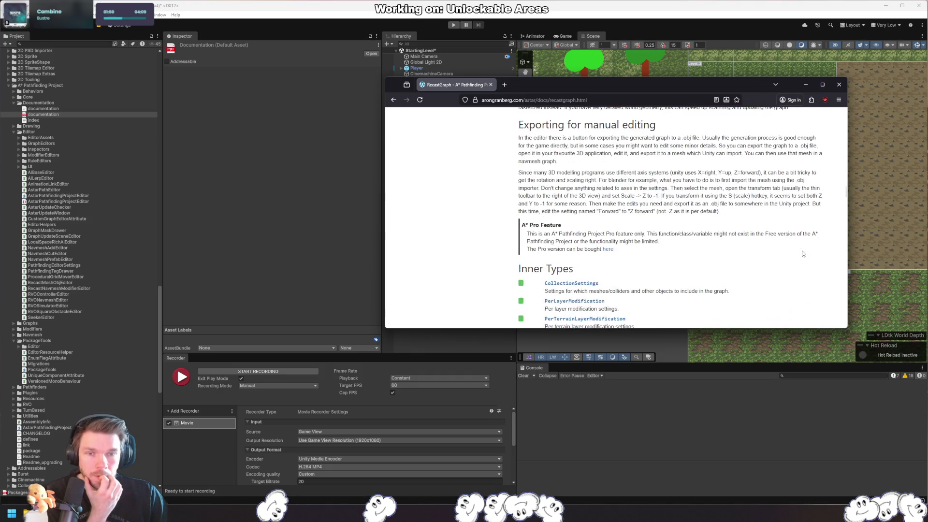
scroll(801, 246, "down", 20)
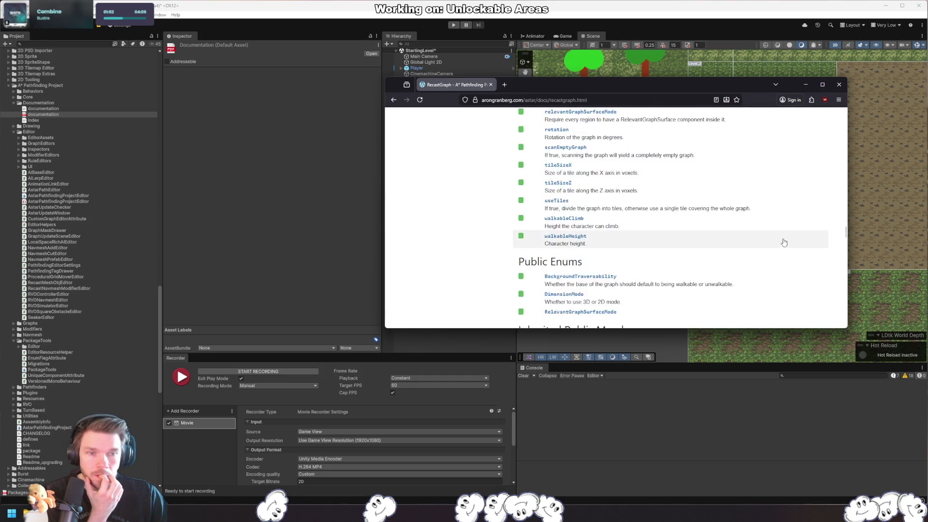
scroll(798, 236, "down", 15)
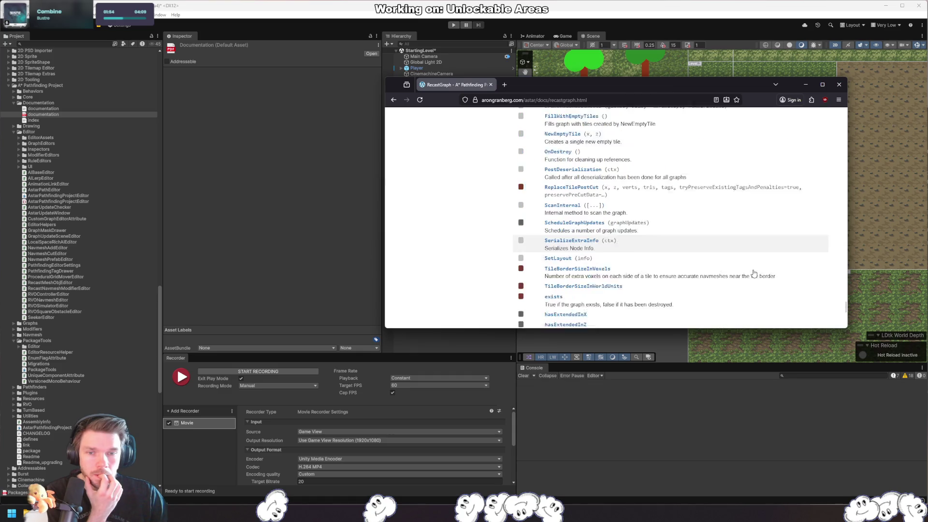
scroll(757, 261, "up", 15)
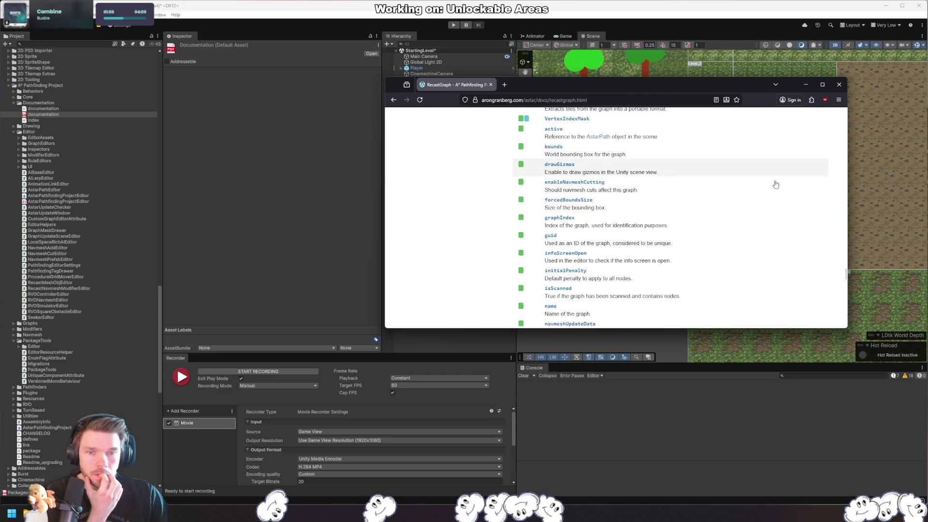
scroll(786, 138, "up", 10)
scroll(783, 247, "up", 9)
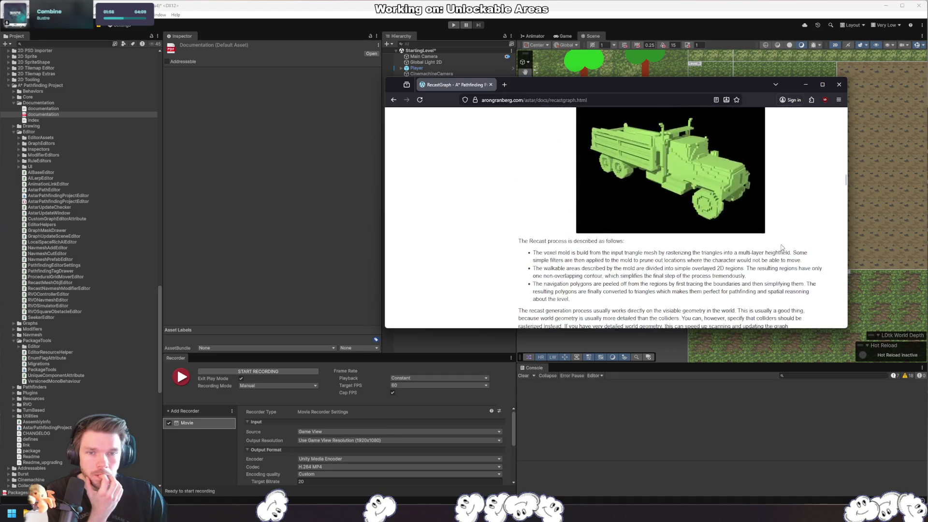
scroll(779, 242, "down", 5)
scroll(777, 241, "down", 4)
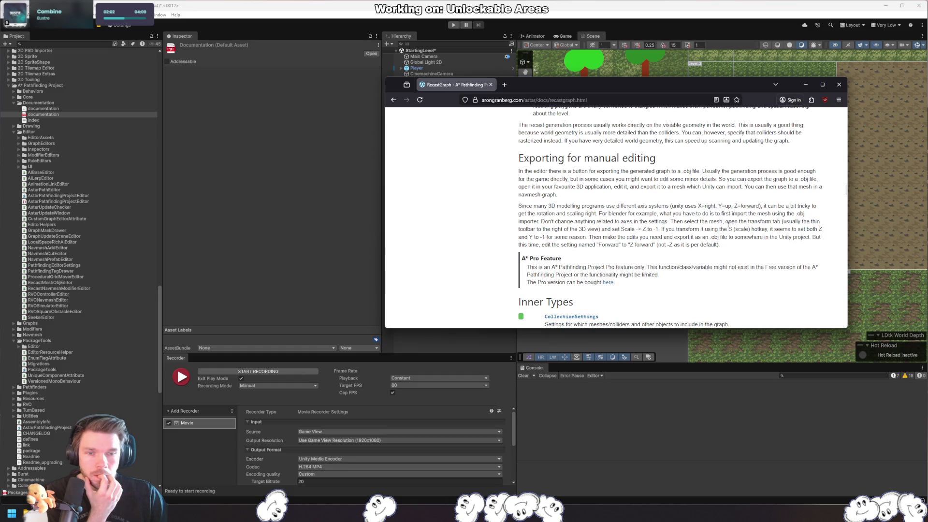
scroll(675, 224, "up", 3)
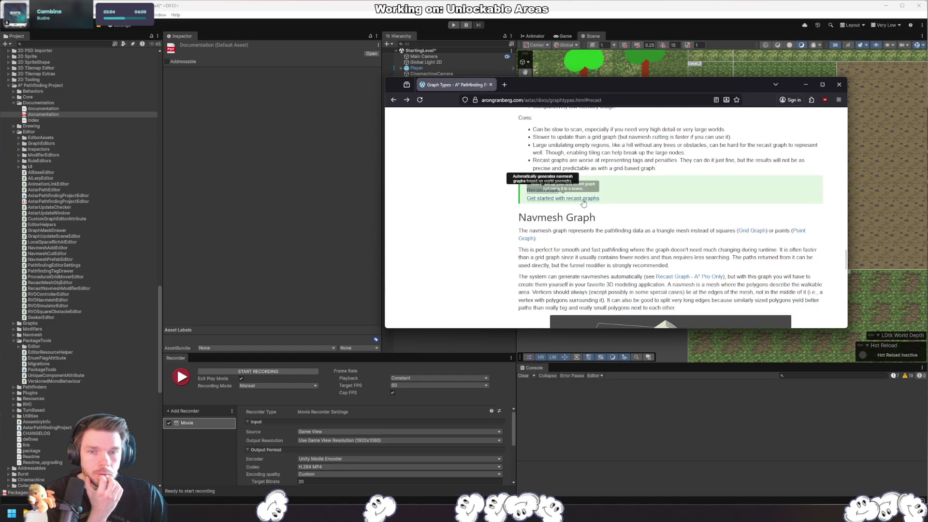
- Open the 'Get started with recast graphs' tutorial and read its opening sections
left_click(674, 209)
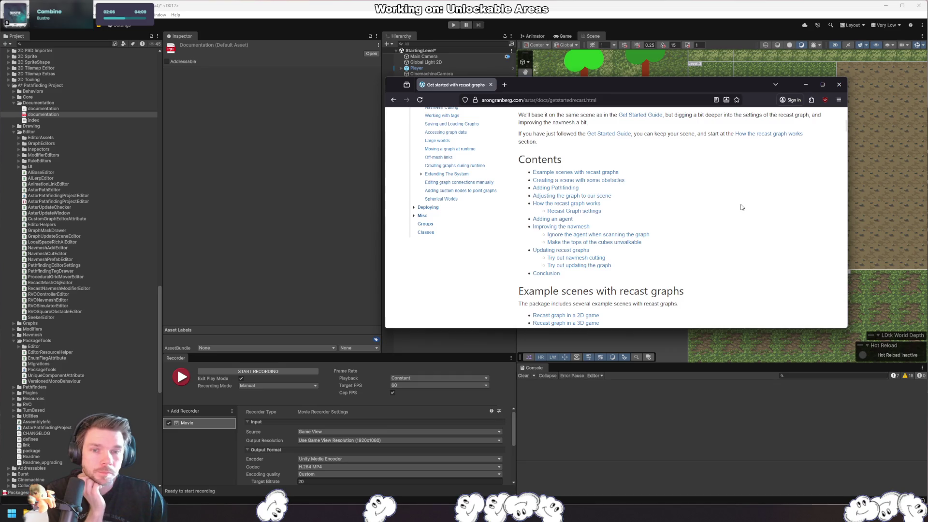
scroll(709, 200, "down", 5)
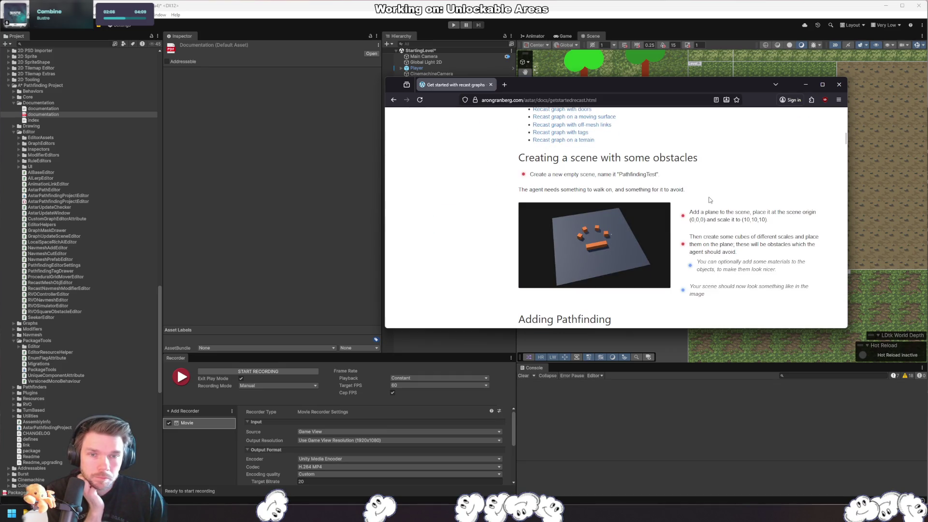
scroll(710, 200, "down", 4)
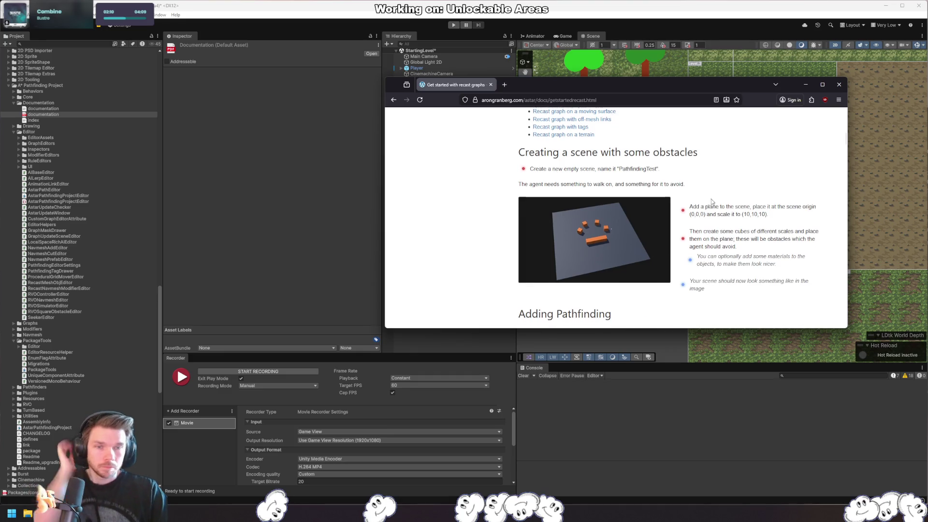
scroll(719, 199, "down", 6)
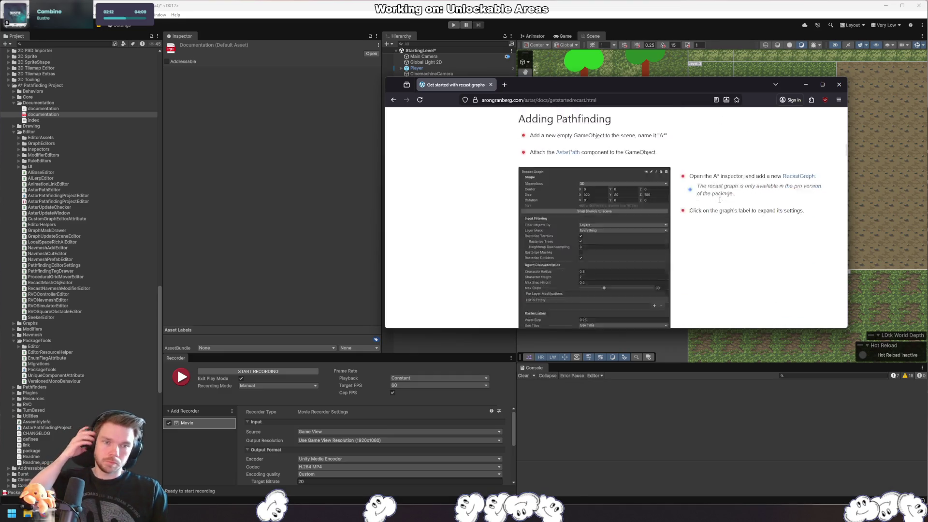
scroll(718, 199, "down", 3)
- Scroll down to the tutorial's bounding box and Input Filtering settings
scroll(718, 199, "down", 3)
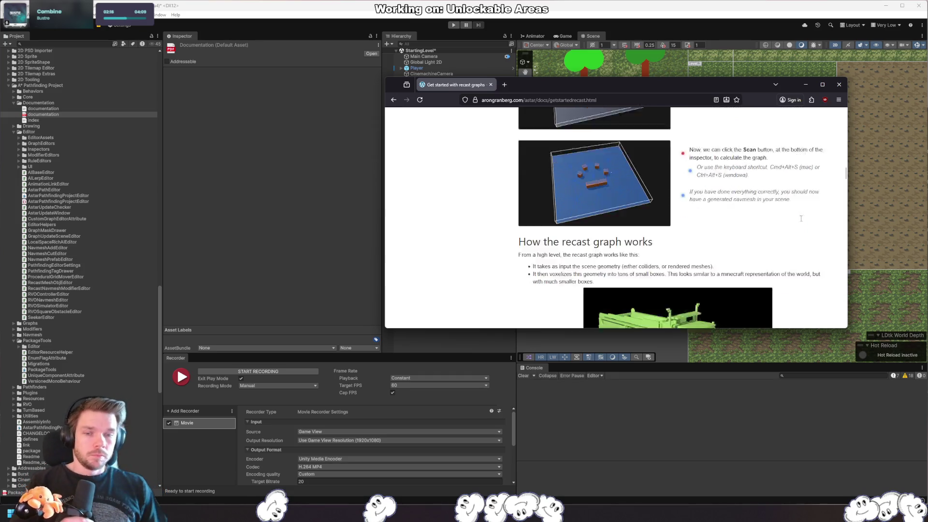
scroll(734, 252, "down", 3)
scroll(801, 218, "down", 3)
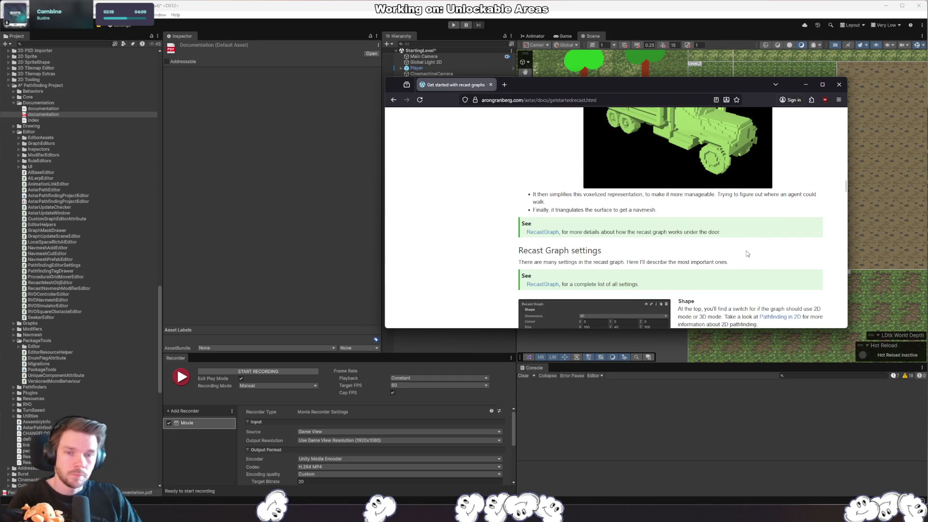
scroll(747, 254, "down", 3)
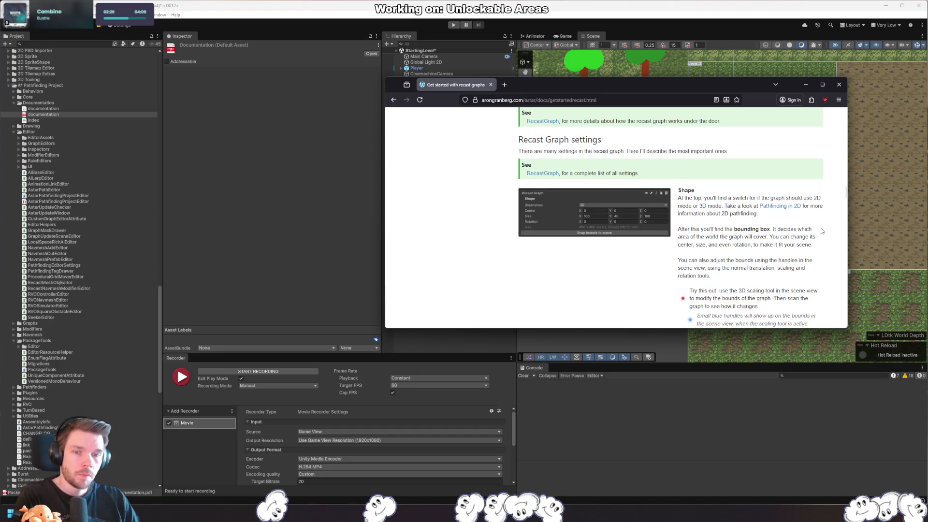
scroll(821, 232, "down", 3)
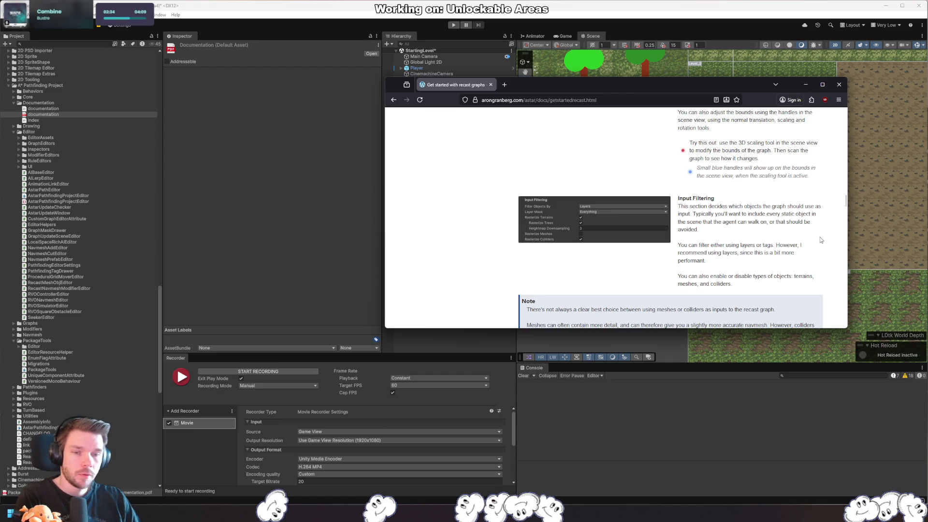
scroll(819, 240, "down", 3)
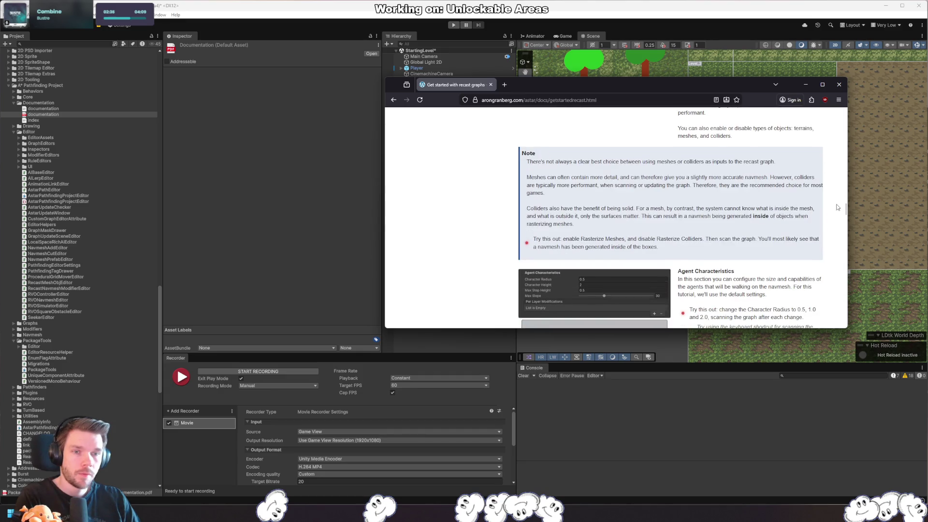
scroll(833, 201, "up", 3)
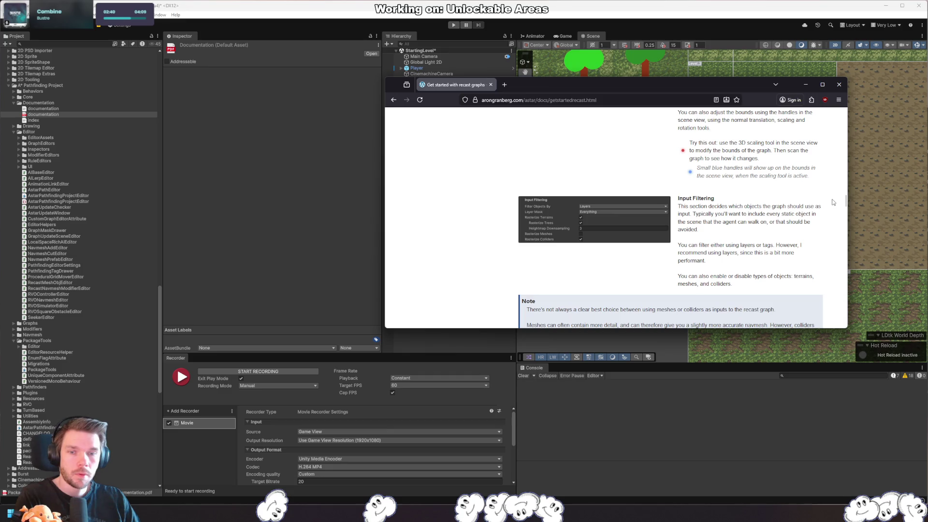
scroll(833, 201, "up", 1)
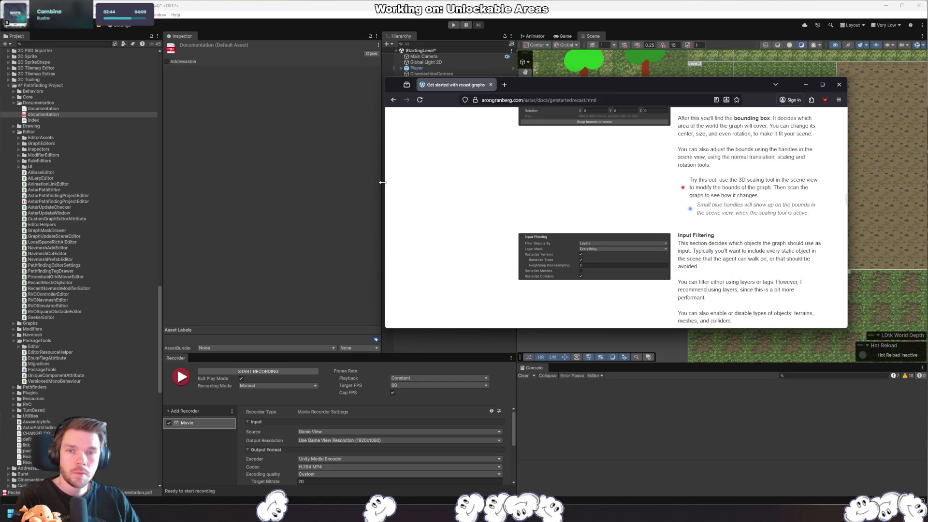
- Back in Unity, create an empty GameObject named Pathfinding
left_click(460, 335)
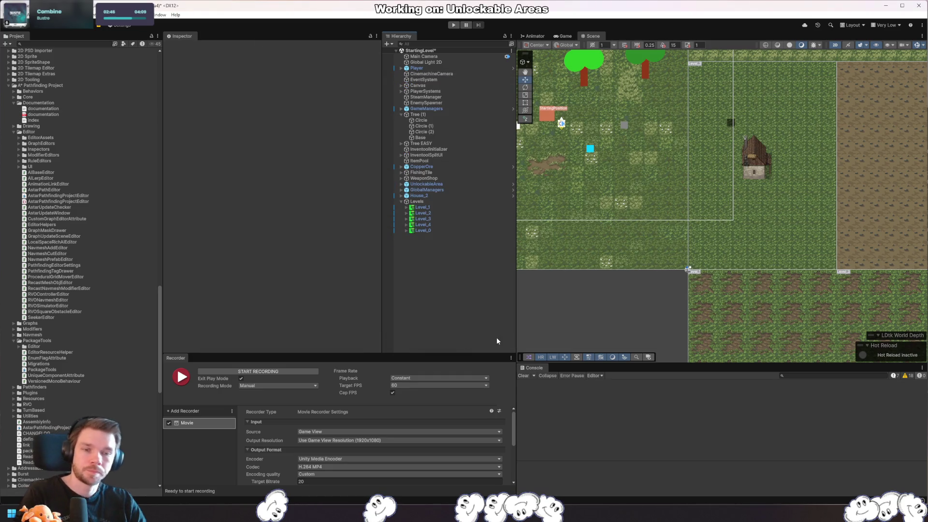
key("ctrl+shift+n")
type("Pathfinding")
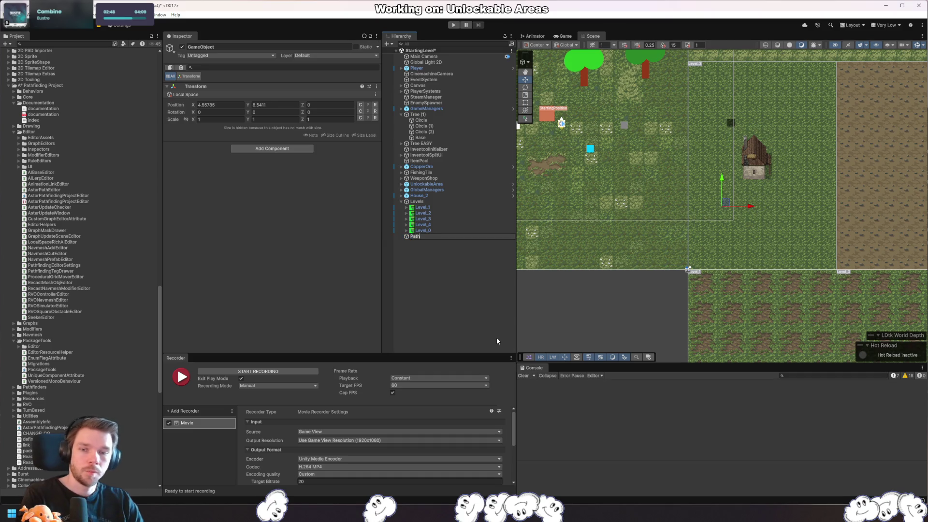
key("Return")
- Add the AstarPath component to Pathfinding with thread count Automatic High Load
left_click(268, 149)
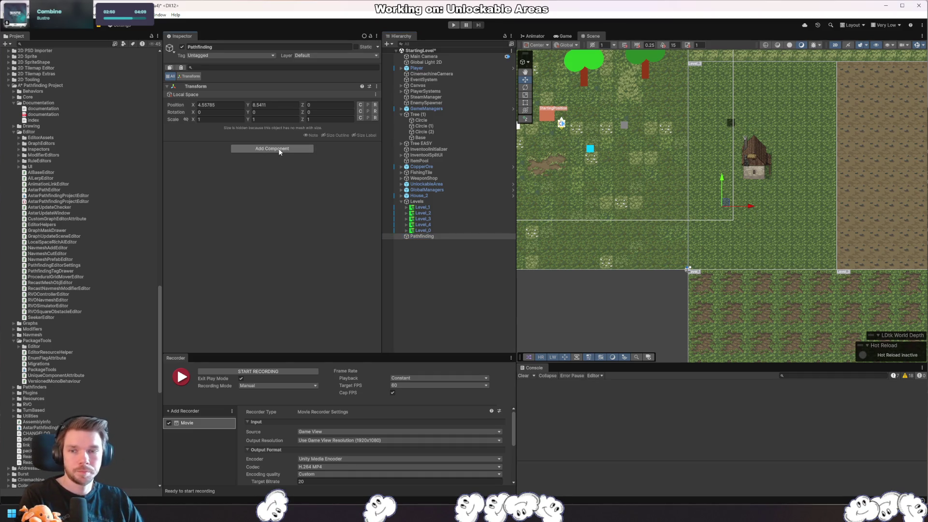
type("astar")
left_click(267, 173)
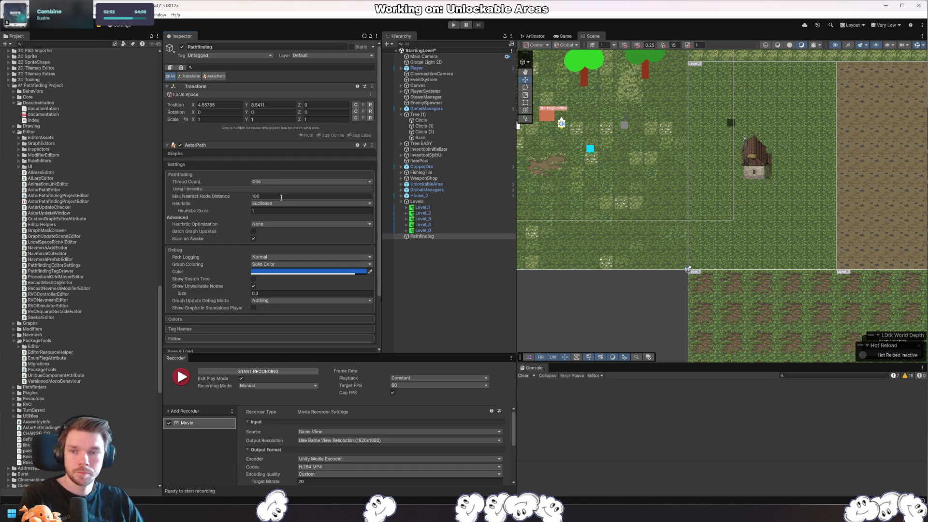
left_click(182, 154)
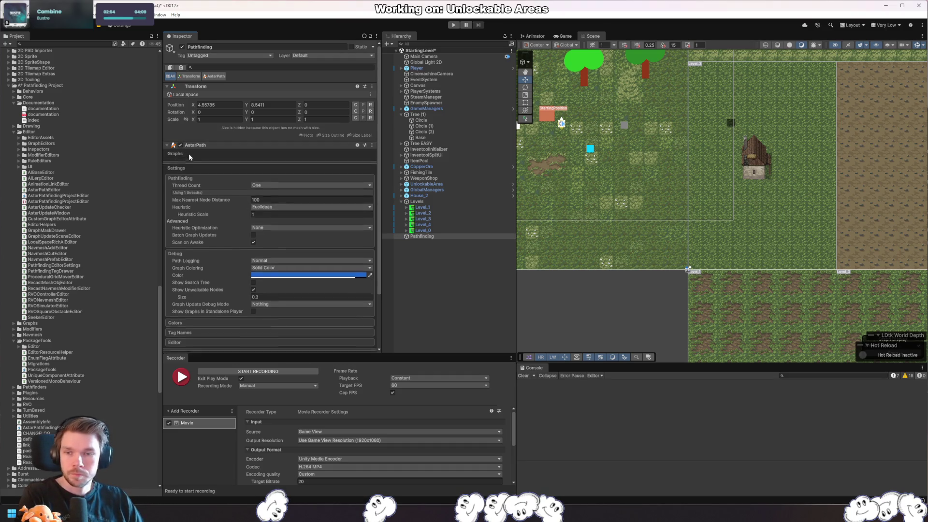
left_click(283, 234)
left_click(285, 249)
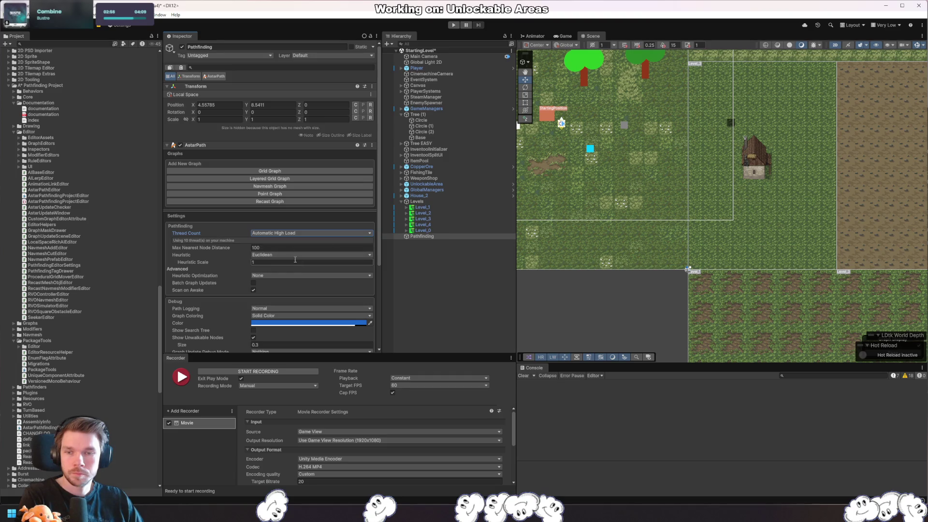
- Add a recast graph set to 2D dimensions and aligned to the XY plane
left_click(280, 202)
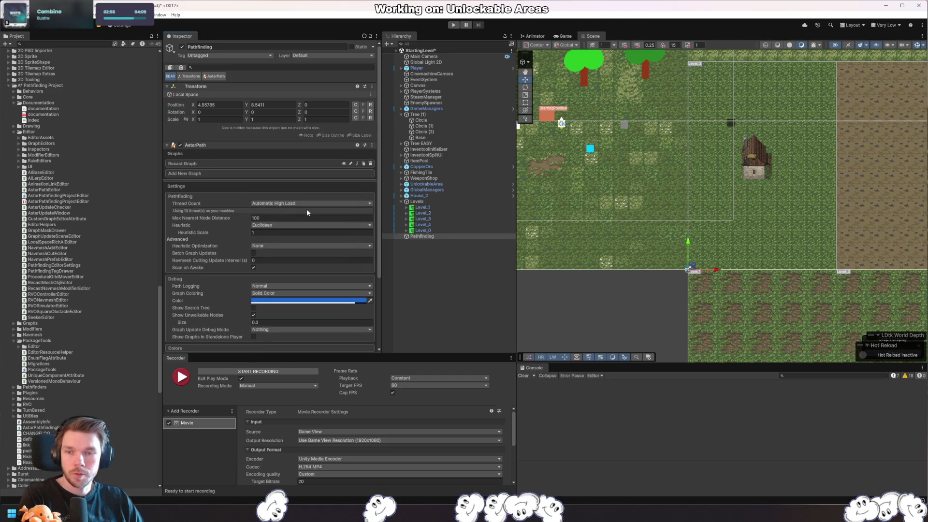
left_click(189, 165)
left_click(283, 180)
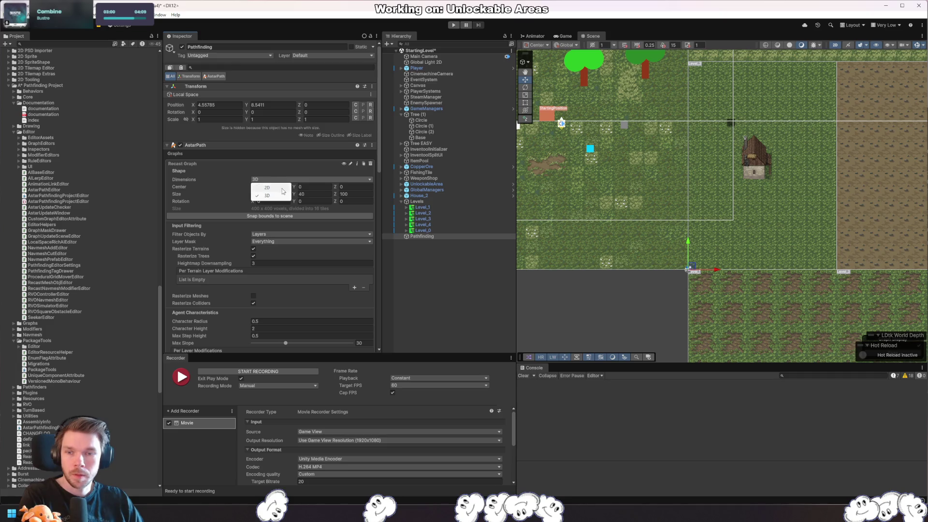
left_click(268, 187)
left_click(338, 191)
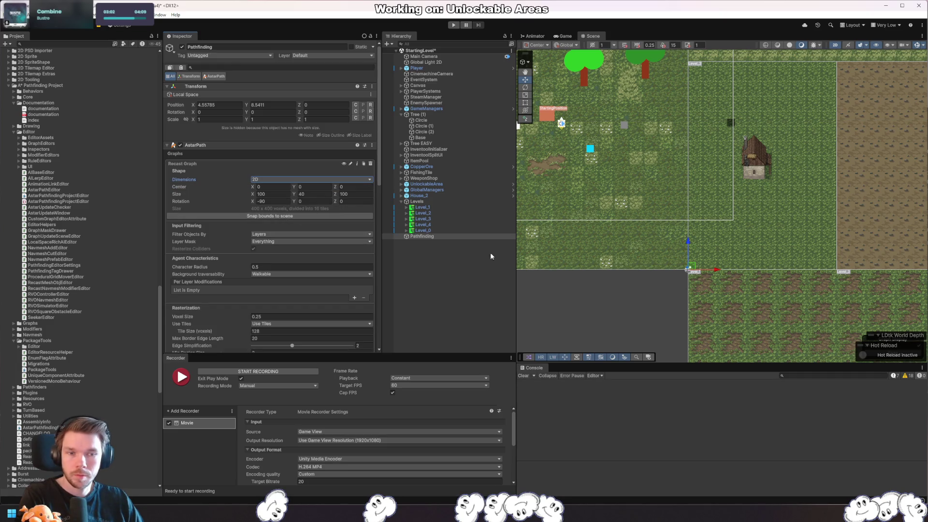
- Add per-layer modifications: Ground layer walkable, Wall layer an unwalkable surface
scroll(737, 234, "down", 2)
scroll(736, 234, "down", 5)
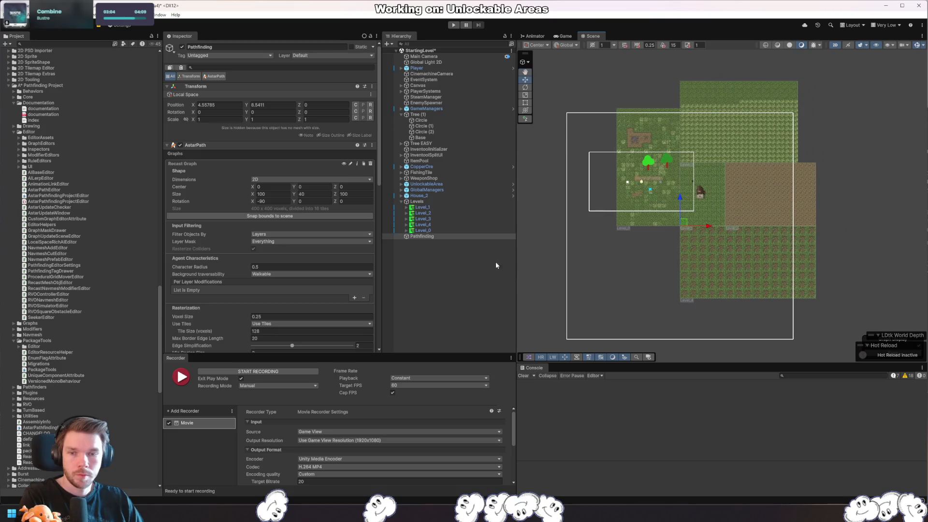
left_click(353, 298)
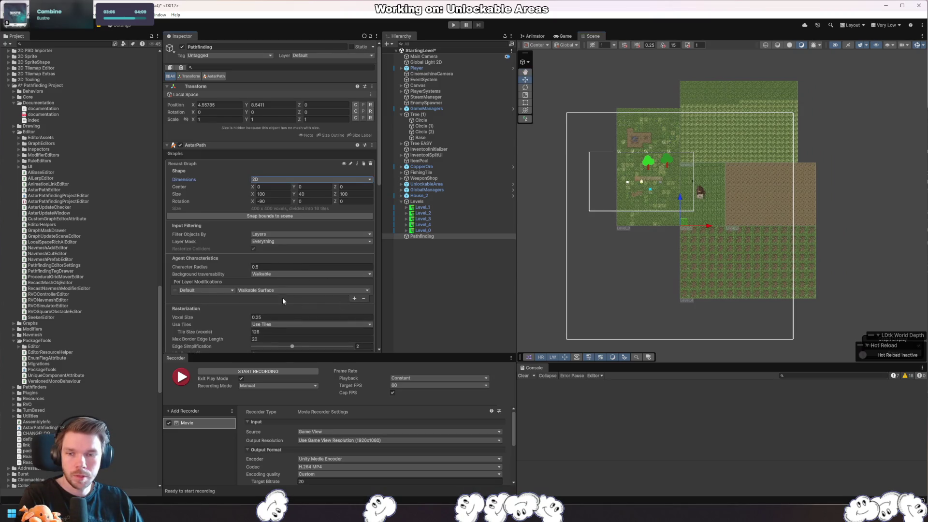
scroll(289, 298, "down", 5)
left_click(354, 180)
left_click(206, 172)
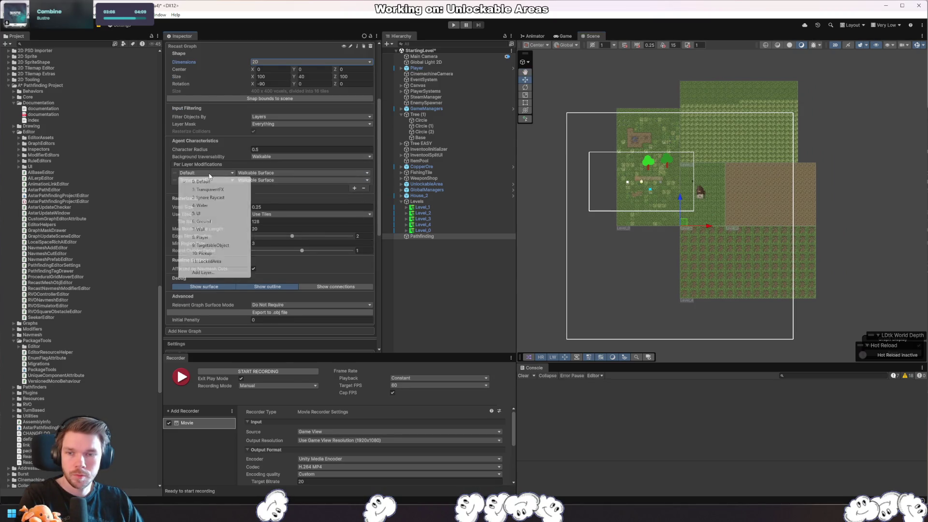
left_click(215, 227)
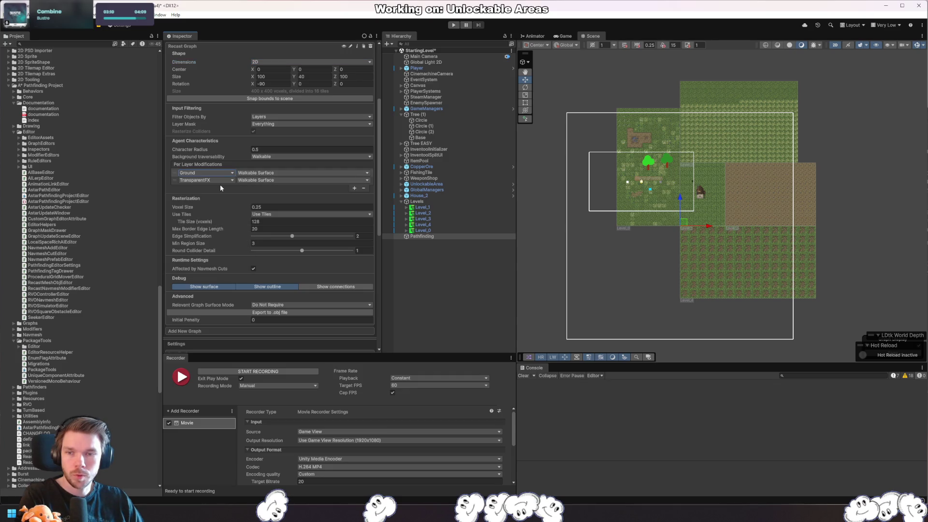
left_click(218, 180)
left_click(215, 236)
left_click(276, 180)
left_click(280, 197)
- Switch the recast graph to 3D and scan it over the scene
scroll(300, 294, "down", 10)
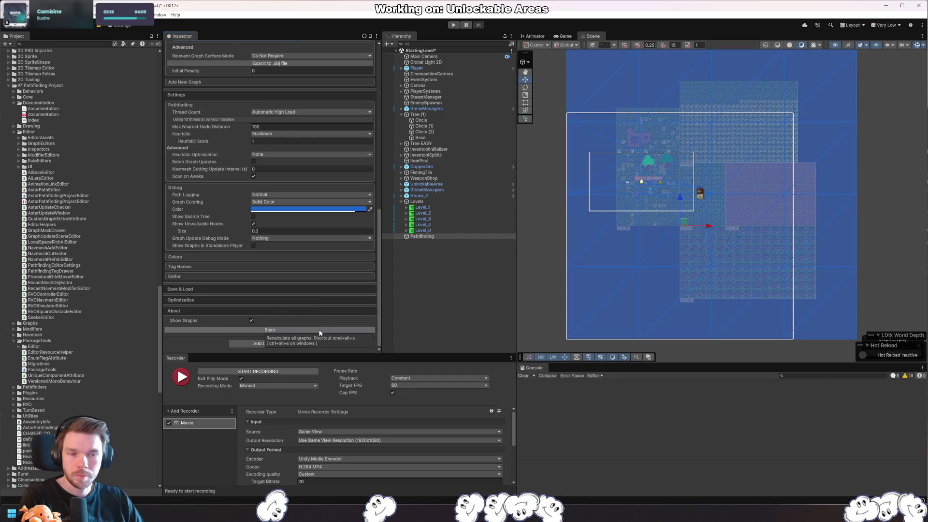
scroll(318, 308, "up", 10)
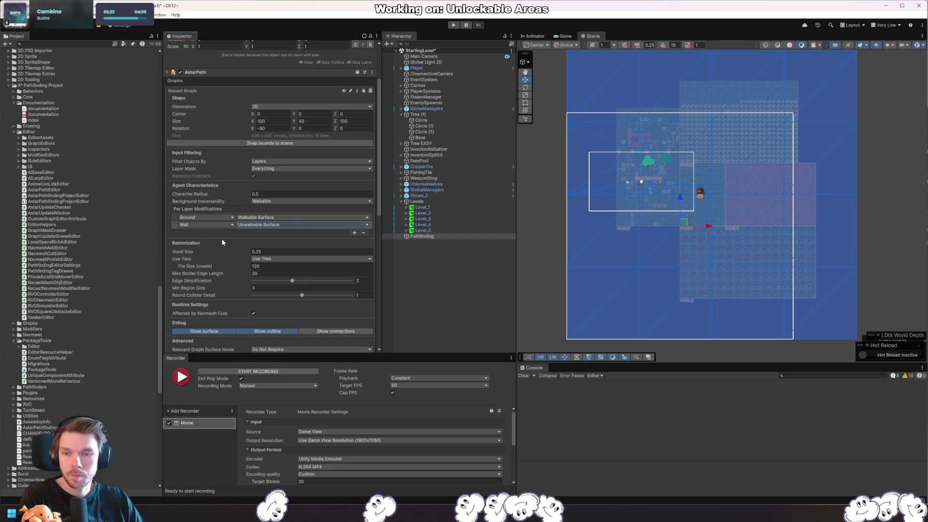
scroll(222, 242, "down", 3)
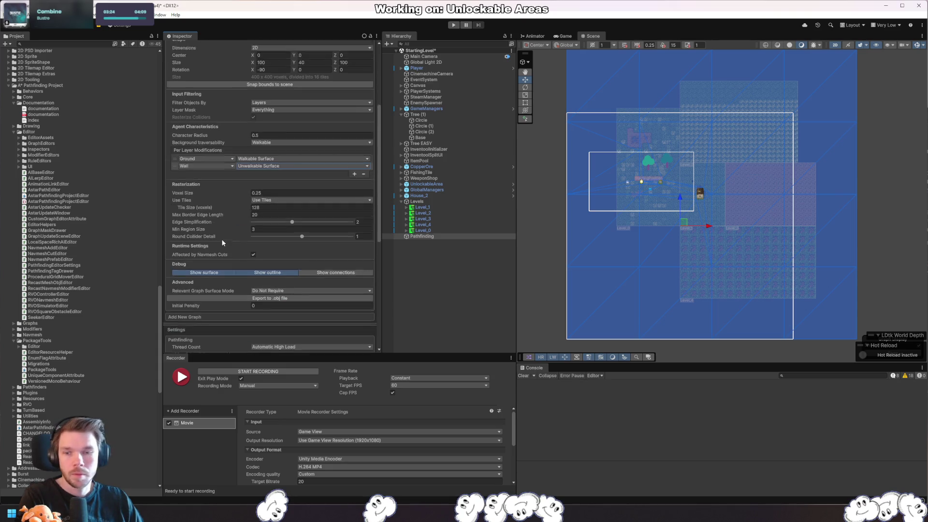
scroll(222, 241, "up", 3)
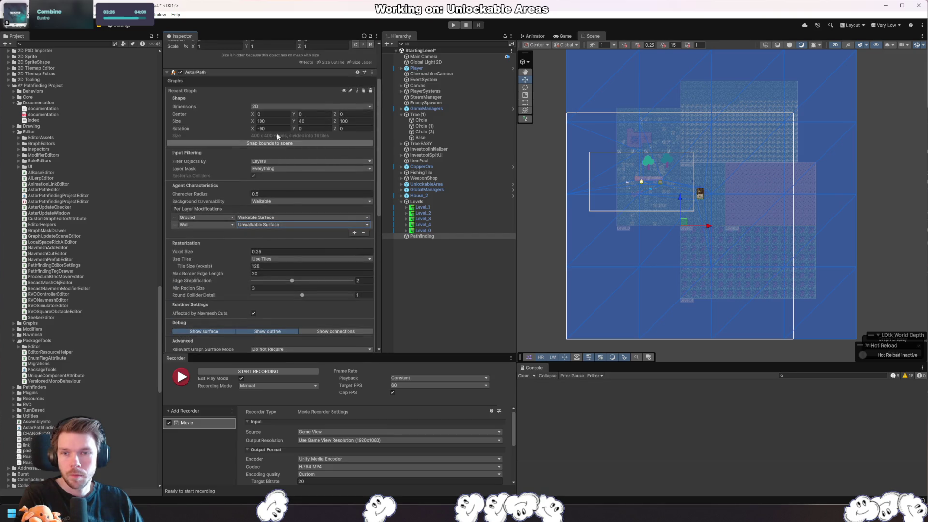
left_click(265, 106)
left_click(266, 118)
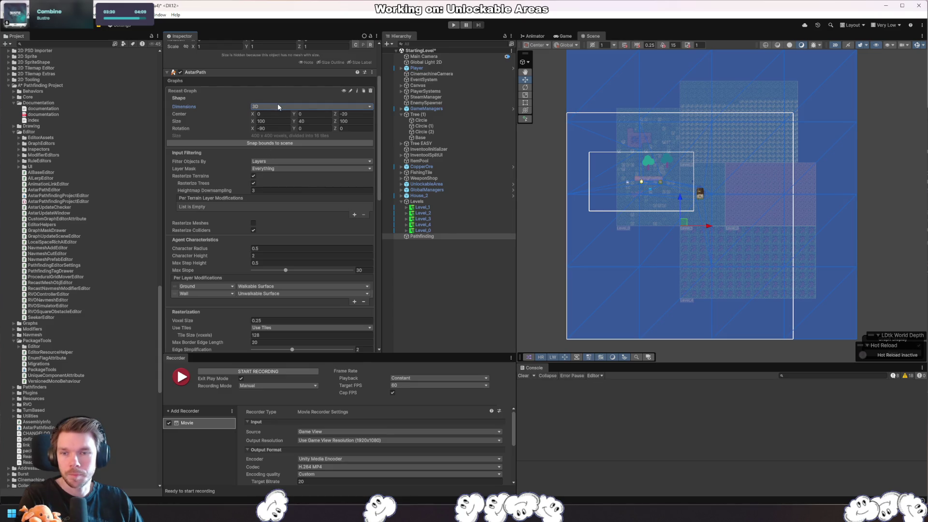
scroll(279, 198, "down", 10)
scroll(301, 291, "down", 3)
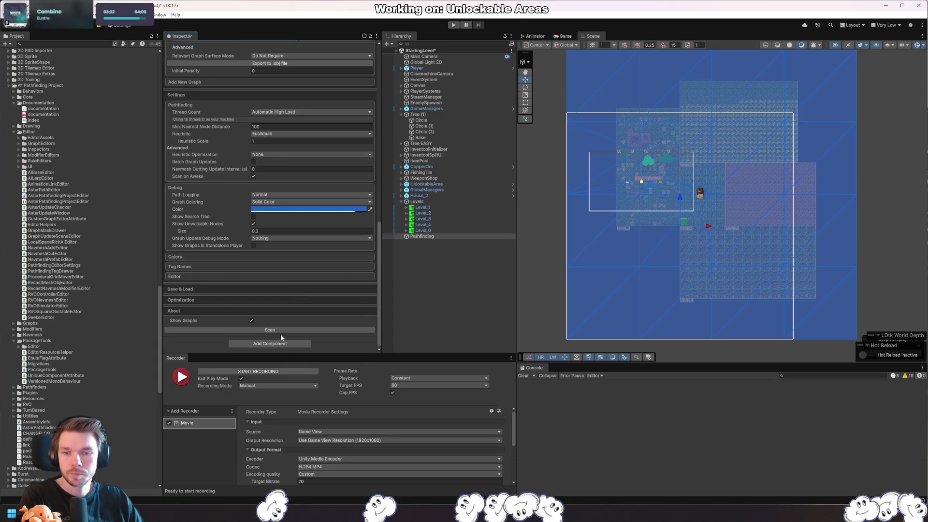
left_click(289, 330)
- Switch the graph back to 2D and rescan it over the levels
scroll(286, 305, "up", 5)
scroll(283, 278, "up", 8)
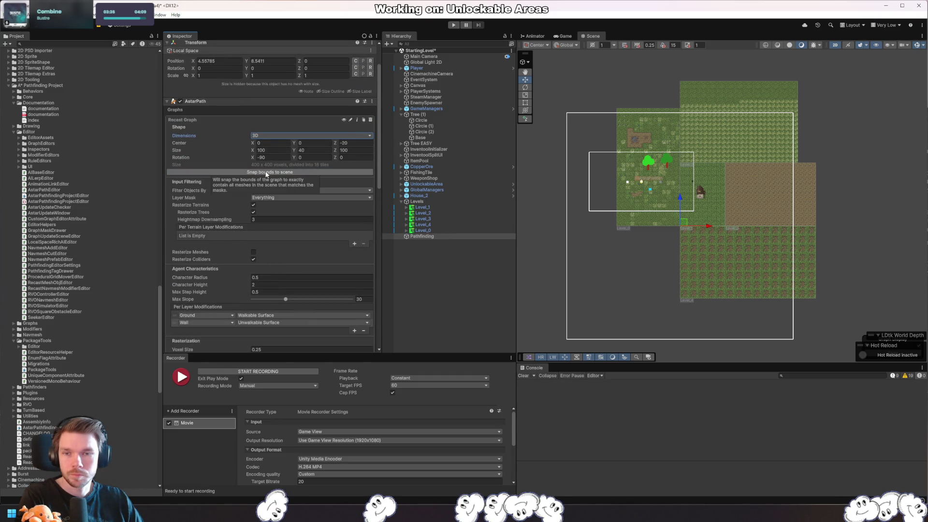
left_click(266, 138)
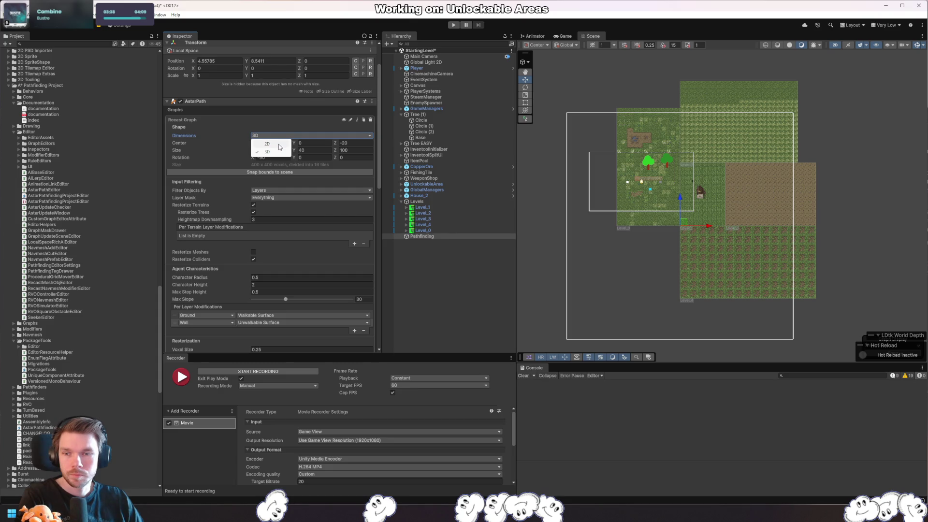
left_click(279, 144)
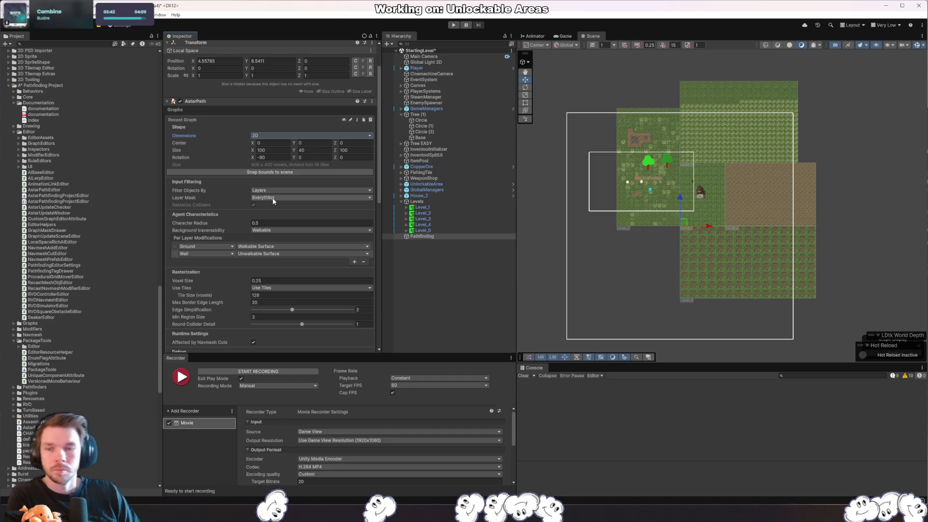
scroll(303, 181, "down", 15)
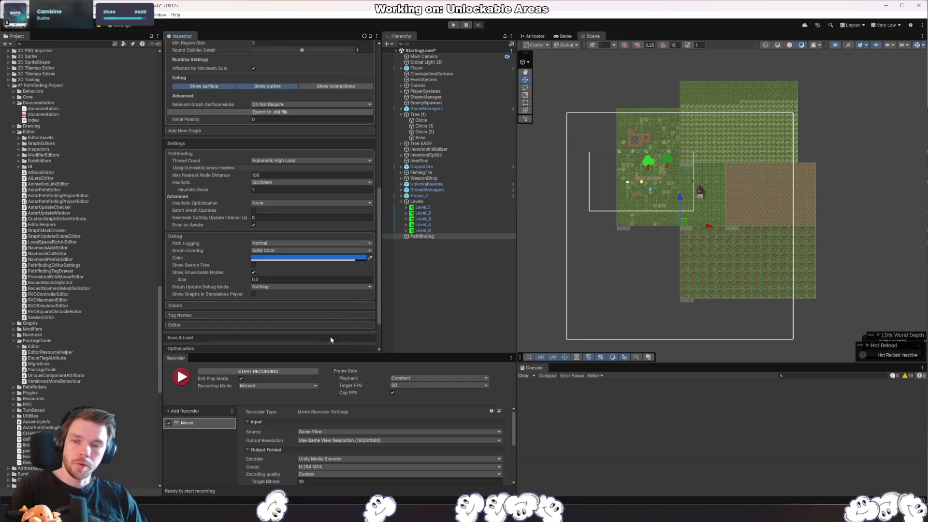
left_click(317, 329)
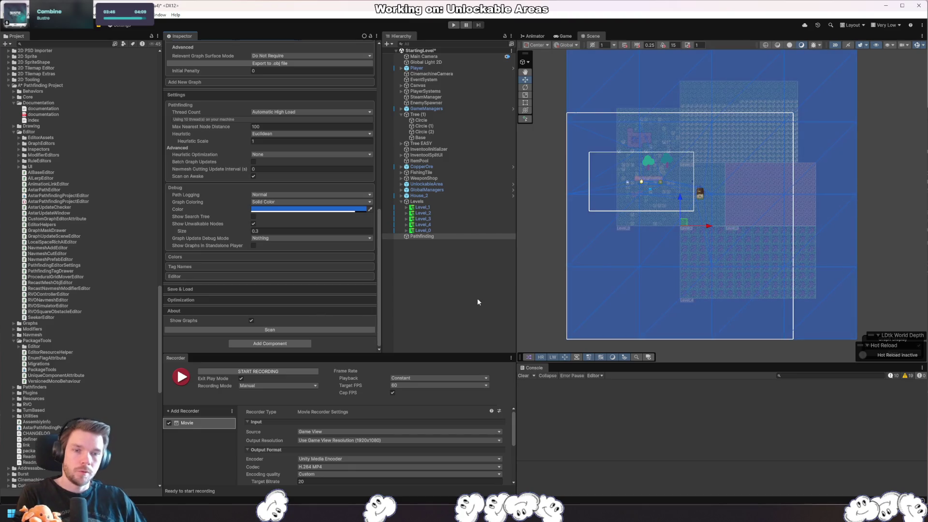
- Set the graph's Background Traversability to Unwalkable
scroll(696, 213, "up", 3)
scroll(706, 184, "up", 2)
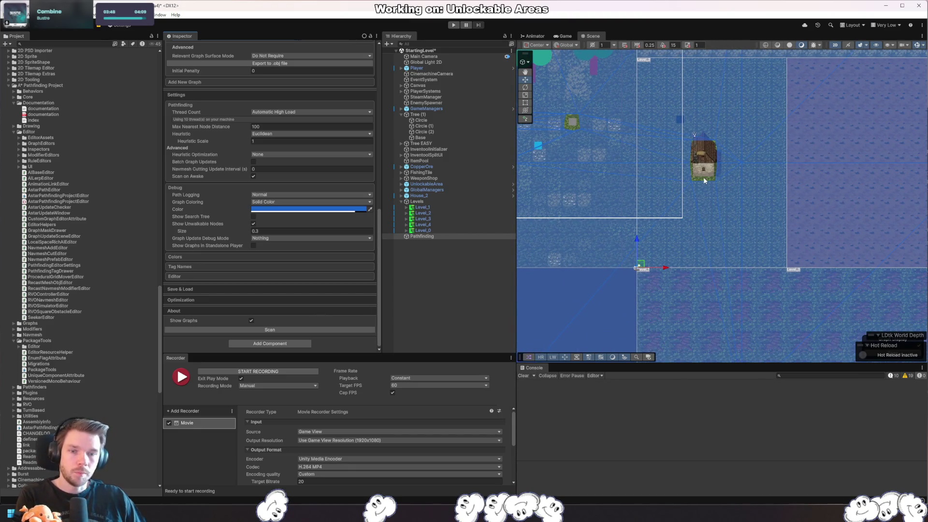
scroll(282, 211, "up", 12)
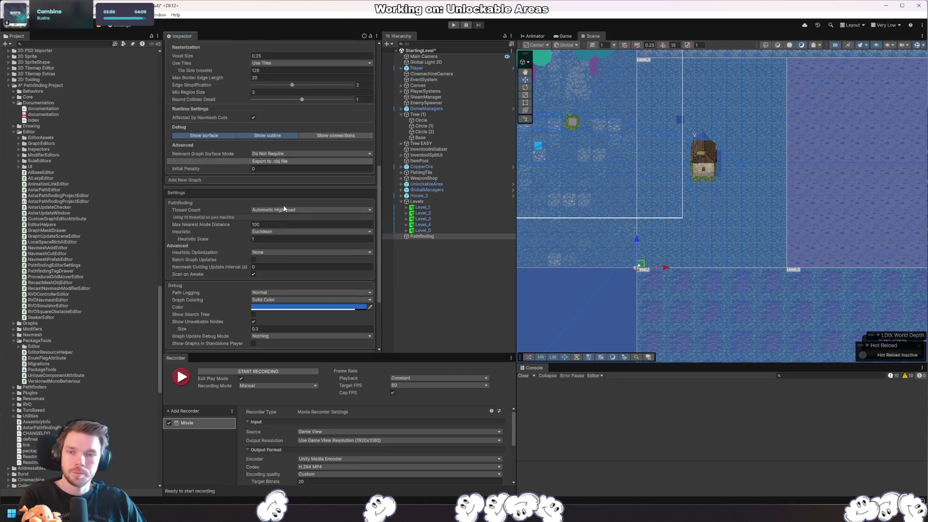
left_click(299, 182)
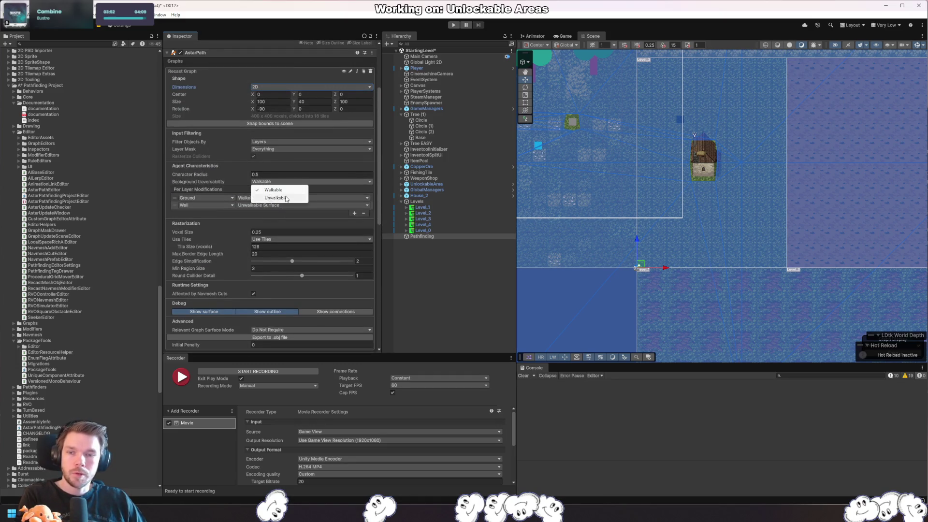
left_click(285, 197)
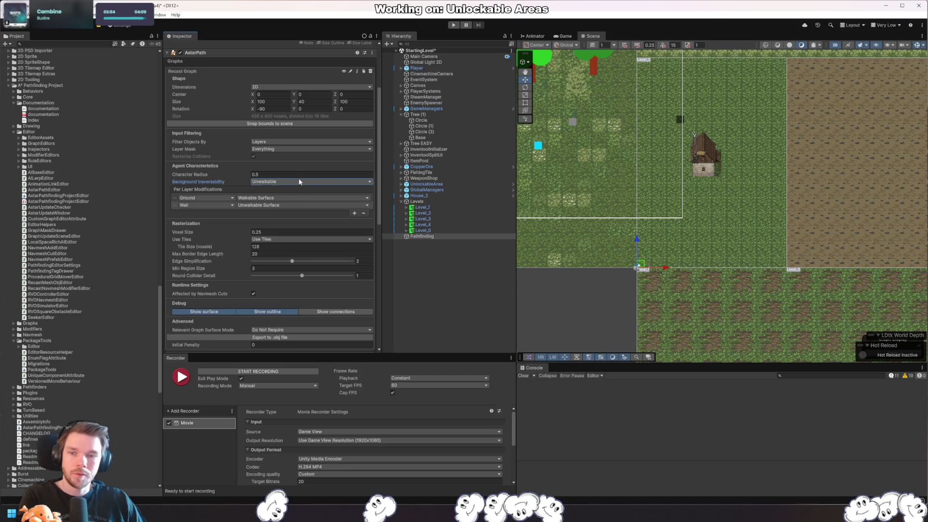